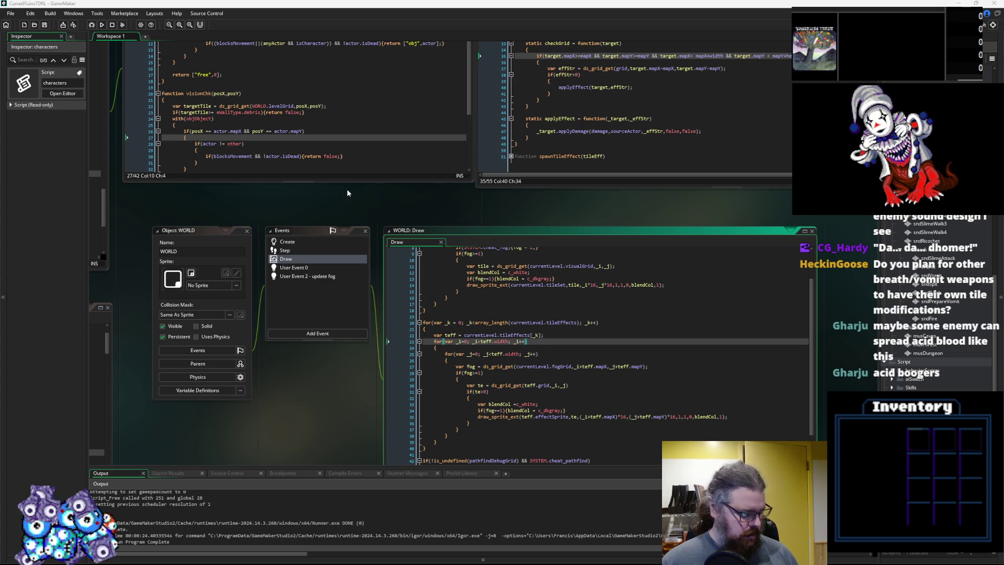
Review the collisionChk, tileEffectScripts and levelData script code across the workspace
{"action": "mouse_move", "coordinate": [347, 193]}
{"action": "left_mouse_down"}
{"action": "mouse_move", "coordinate": [382, 212]}
{"action": "mouse_move", "coordinate": [317, 356]}
{"action": "left_mouse_up"}
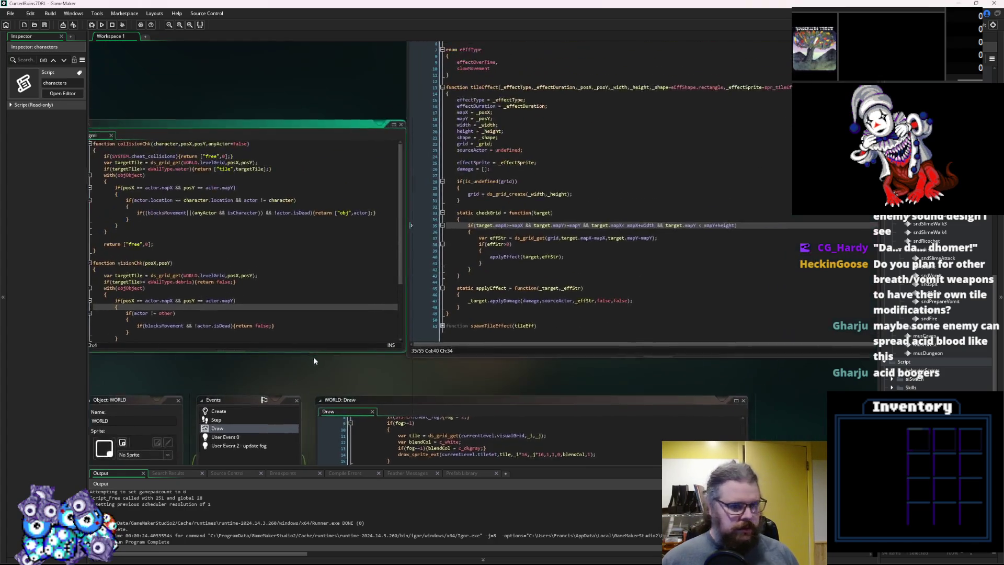
{"action": "left_click", "coordinate": [398, 357]}
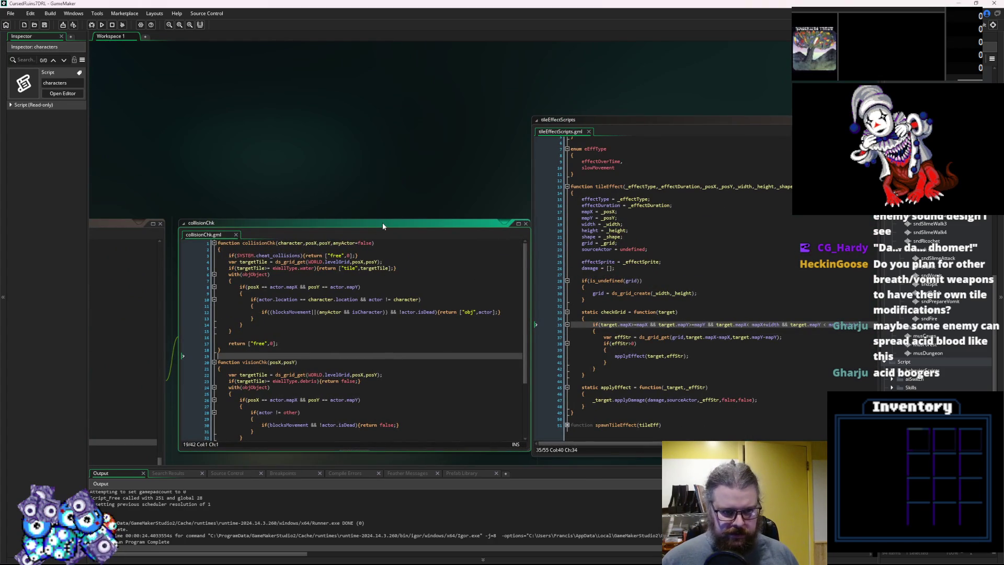
{"action": "left_click_drag", "start_coordinate": [382, 226], "coordinate": [381, 224]}
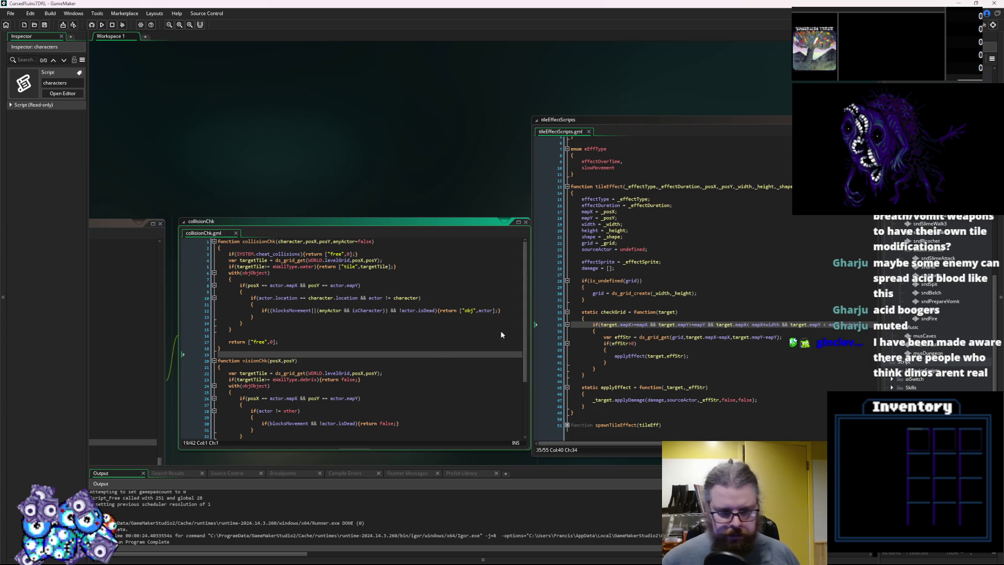
{"action": "left_click", "coordinate": [536, 299]}
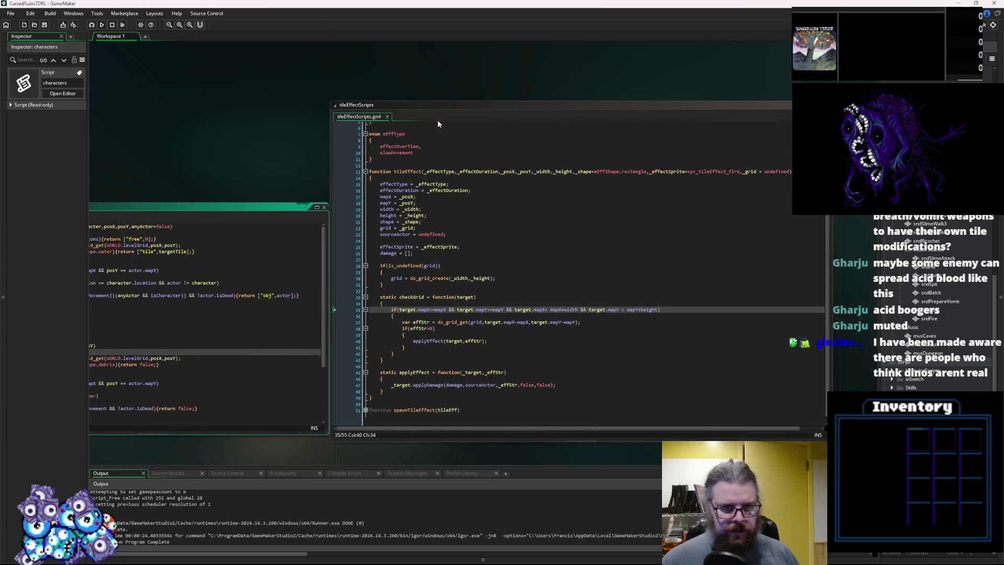
{"action": "left_click_drag", "start_coordinate": [439, 107], "coordinate": [475, 114]}
{"action": "left_click", "coordinate": [410, 289]}
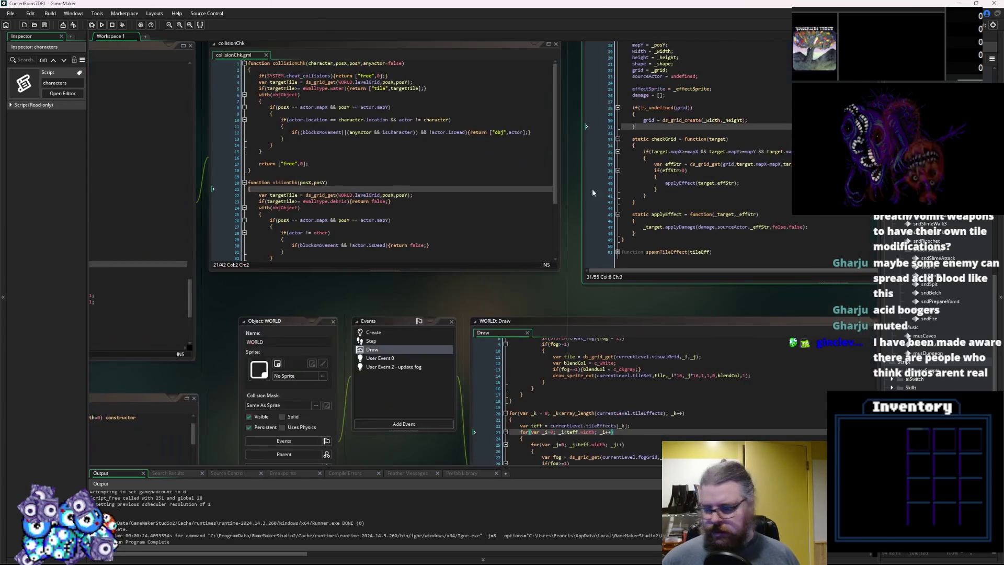
{"action": "left_click", "coordinate": [141, 293]}
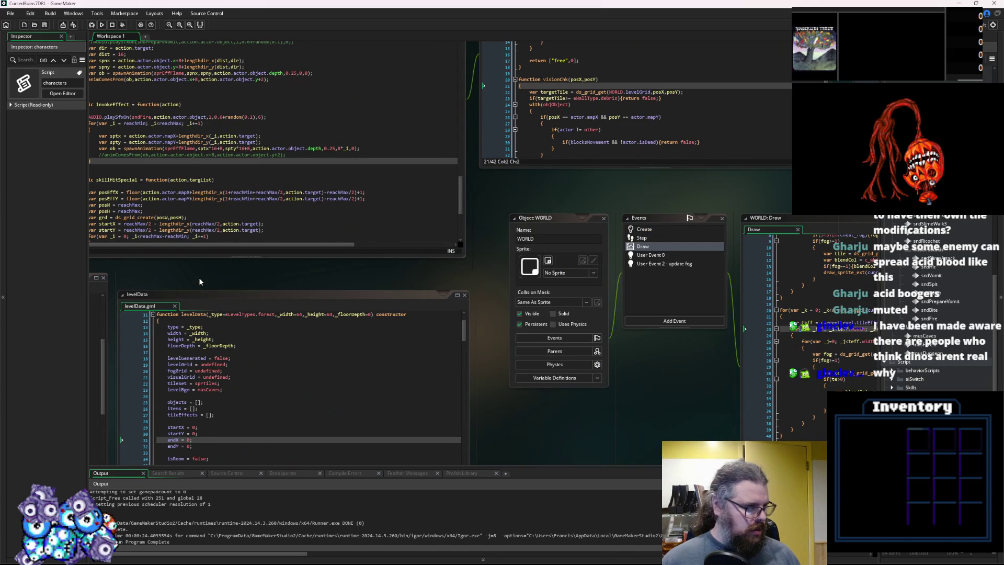
Bring up WORLD's User Event 0 code at line 33, after glancing at User Event 2
{"action": "mouse_move", "coordinate": [612, 407]}
{"action": "left_mouse_down"}
{"action": "mouse_move", "coordinate": [208, 282]}
{"action": "mouse_move", "coordinate": [405, 324]}
{"action": "mouse_move", "coordinate": [446, 460]}
{"action": "mouse_move", "coordinate": [426, 460]}
{"action": "mouse_move", "coordinate": [264, 321]}
{"action": "mouse_move", "coordinate": [610, 323]}
{"action": "mouse_move", "coordinate": [170, 307]}
{"action": "mouse_move", "coordinate": [220, 307]}
{"action": "left_mouse_up"}
{"action": "left_click", "coordinate": [330, 149]}
{"action": "left_click", "coordinate": [327, 139]}
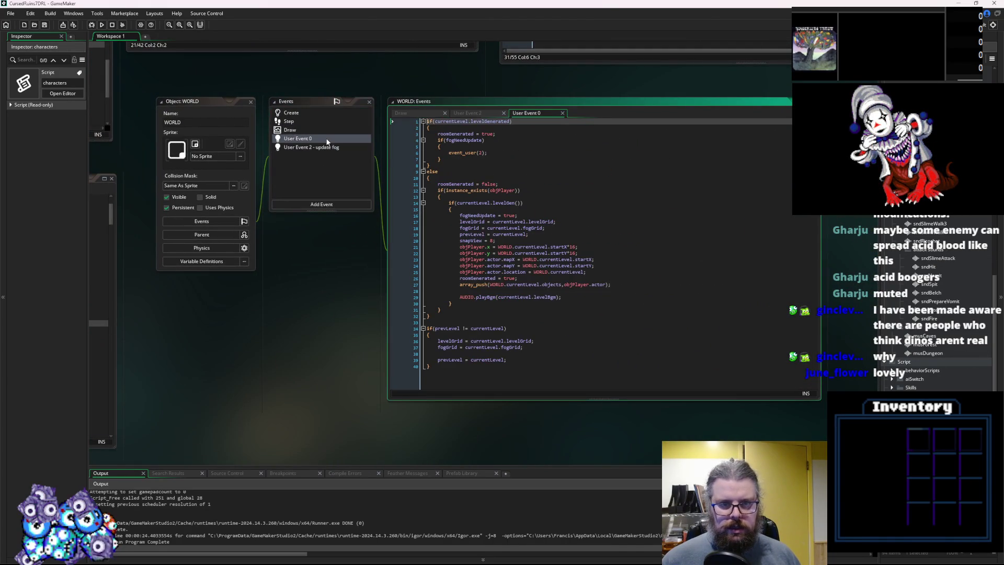
{"action": "left_click", "coordinate": [489, 320]}
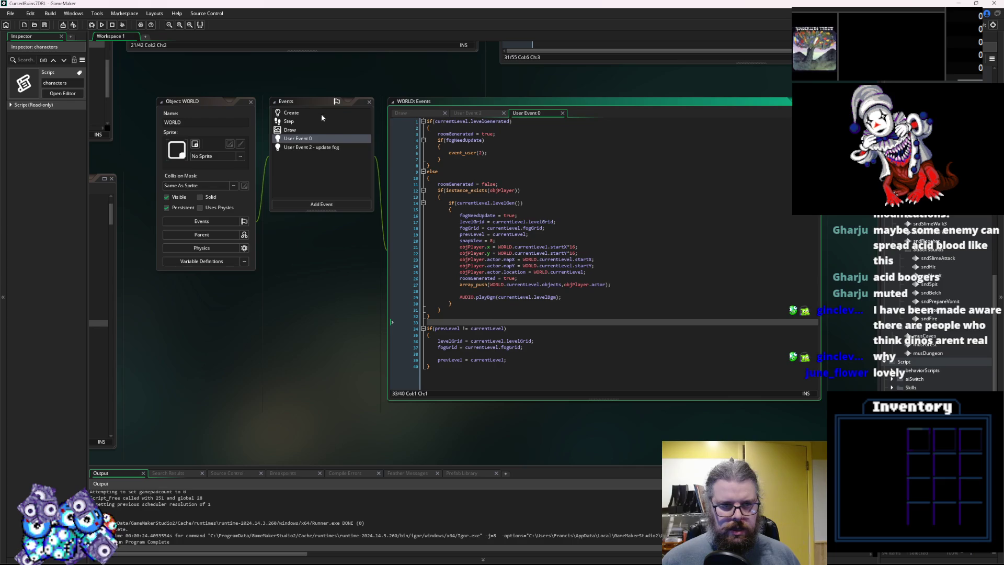
{"action": "left_click", "coordinate": [313, 118]}
Pan back to the tileEffectScripts code and read around line 36
{"action": "left_click_drag", "start_coordinate": [282, 283], "coordinate": [542, 298]}
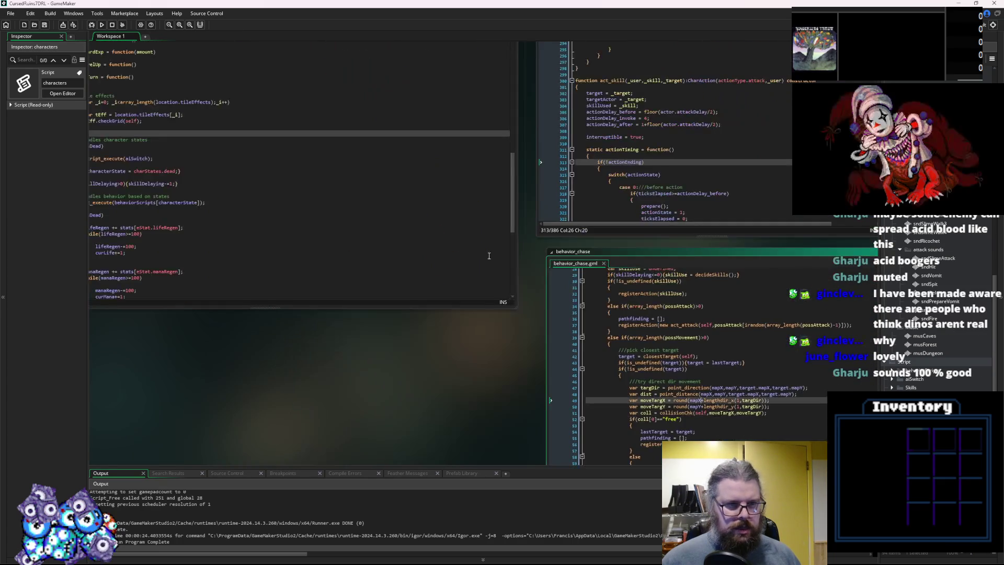
{"action": "scroll", "coordinate": [541, 296], "scroll_direction": "up", "scroll_amount": 5}
{"action": "scroll", "coordinate": [565, 300], "scroll_direction": "right", "scroll_amount": 3}
{"action": "left_click_drag", "start_coordinate": [605, 294], "coordinate": [243, 293]}
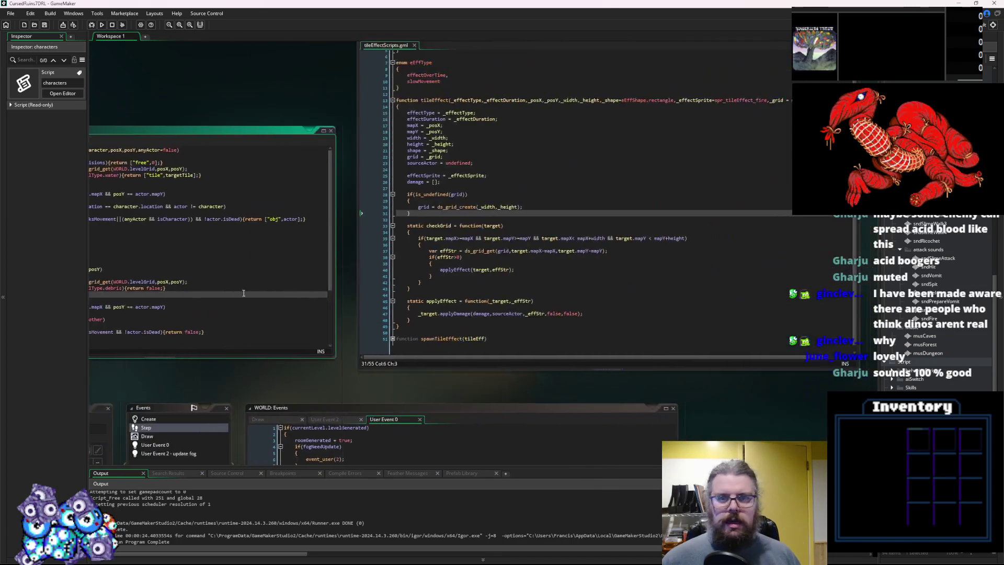
{"action": "left_click", "coordinate": [419, 244]}
{"action": "scroll", "coordinate": [964, 342], "scroll_direction": "down", "scroll_amount": 3}
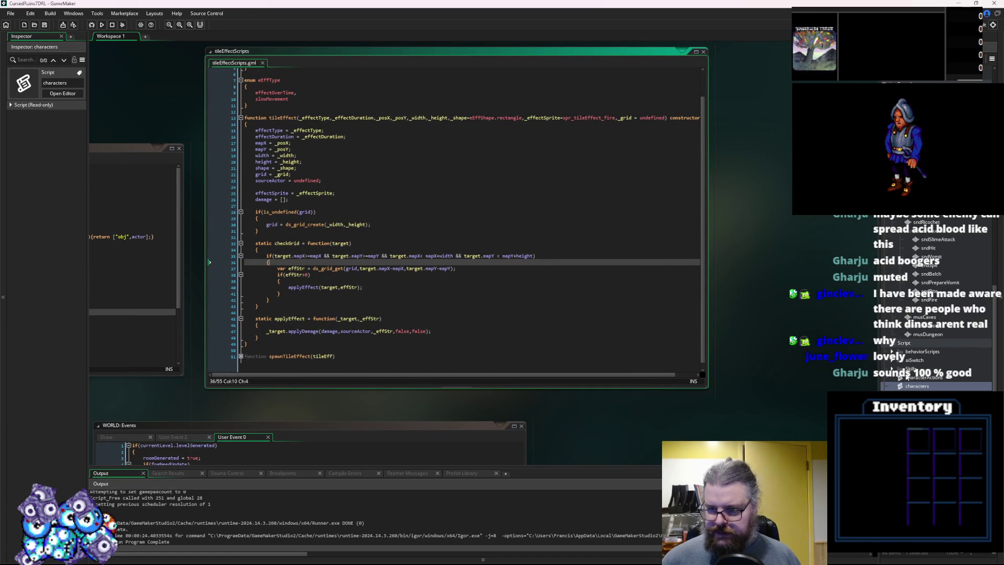
{"action": "scroll", "coordinate": [911, 355], "scroll_direction": "up", "scroll_amount": 3}
{"action": "scroll", "coordinate": [910, 356], "scroll_direction": "up", "scroll_amount": 3}
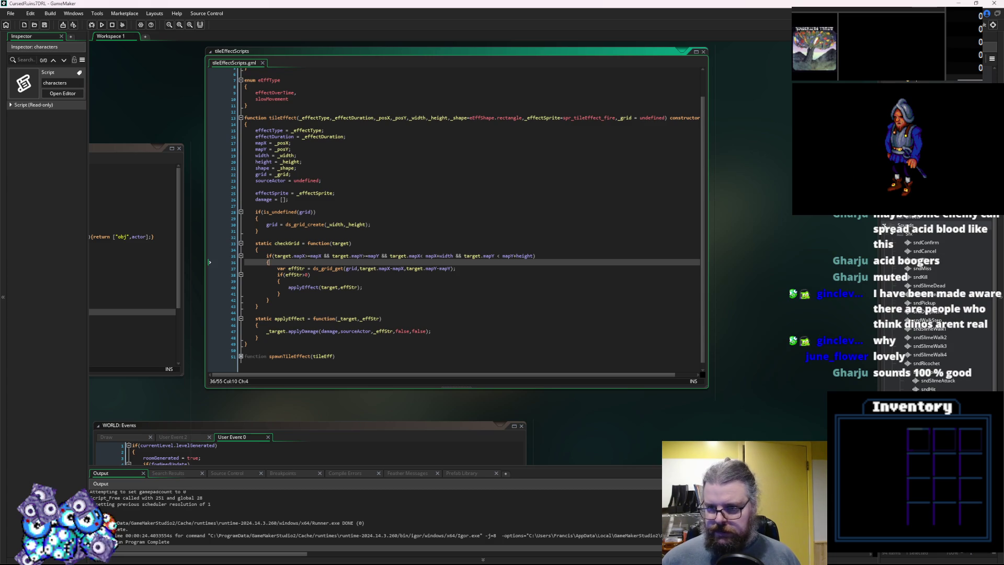
Collapse the sounds folder, inspect objPlayer, CONTROLS and objObject, then open SYSTEM
{"action": "left_click", "coordinate": [884, 225]}
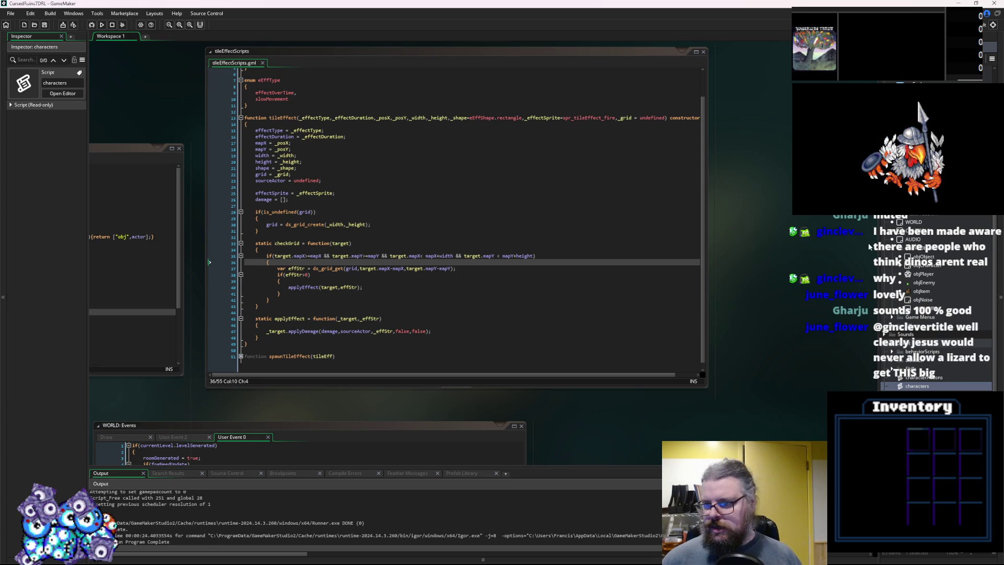
{"action": "left_click", "coordinate": [924, 274]}
{"action": "left_click", "coordinate": [911, 231]}
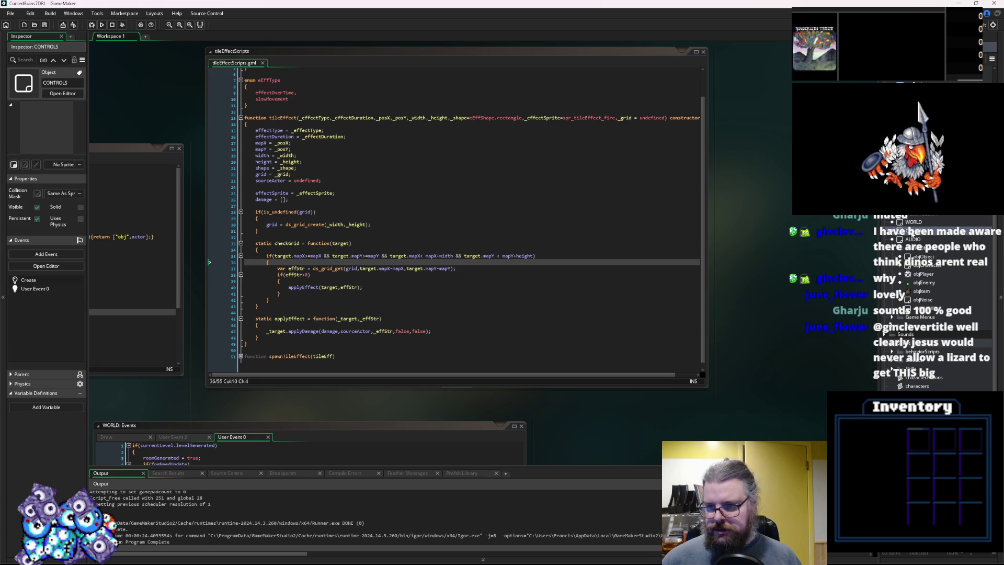
{"action": "left_click", "coordinate": [923, 257]}
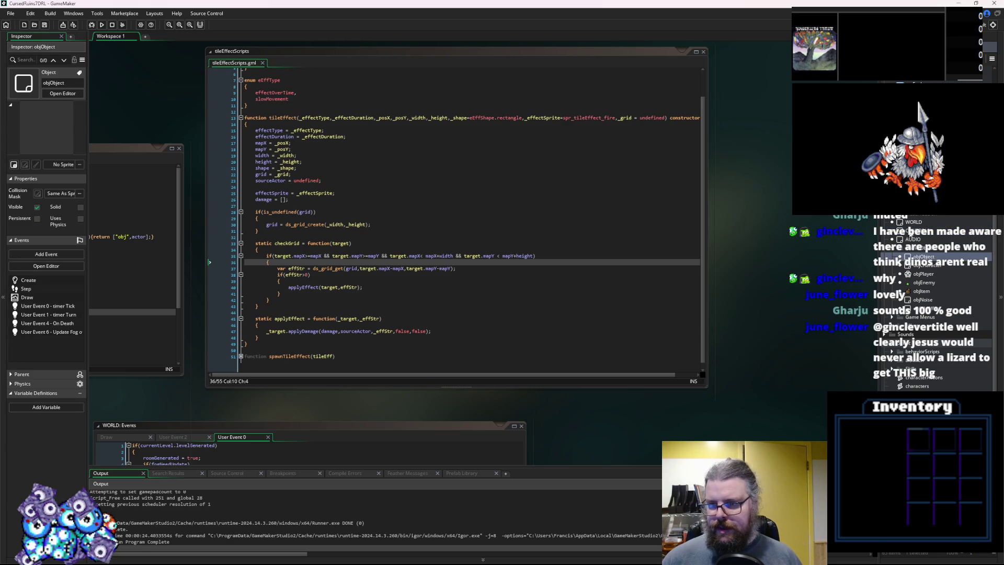
{"action": "double_click", "coordinate": [919, 248]}
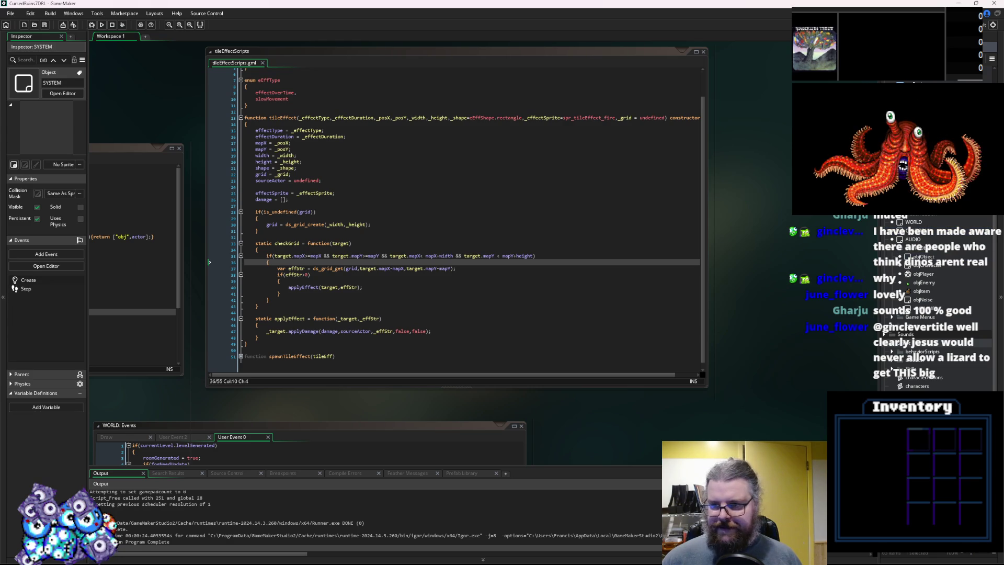
Open SYSTEM's Step event and place the caret after 'currentTurn+=1;'
{"action": "double_click", "coordinate": [225, 184]}
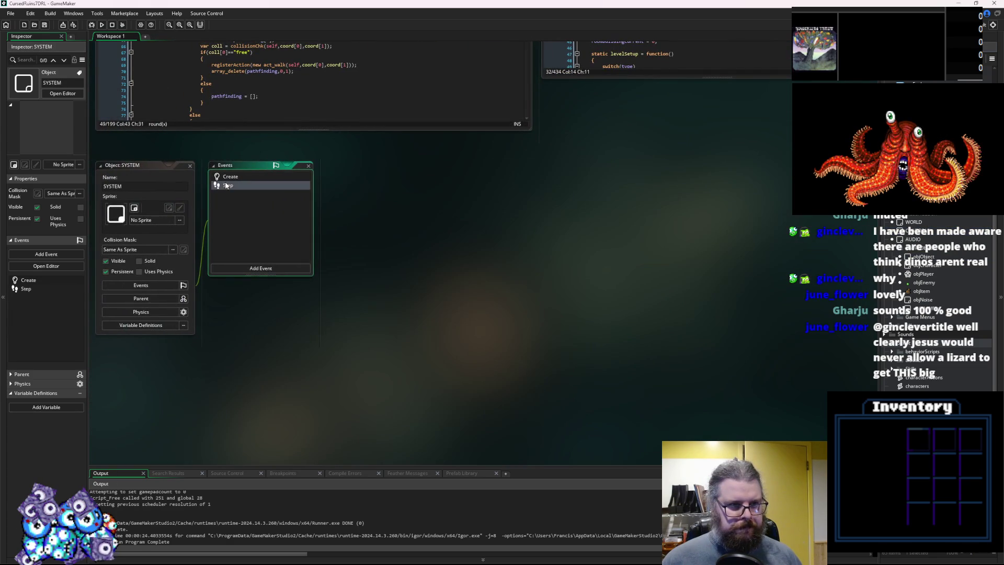
{"action": "left_click_drag", "start_coordinate": [614, 342], "coordinate": [734, 453]}
{"action": "scroll", "coordinate": [557, 375], "scroll_direction": "down", "scroll_amount": 3}
{"action": "scroll", "coordinate": [557, 375], "scroll_direction": "down", "scroll_amount": 6}
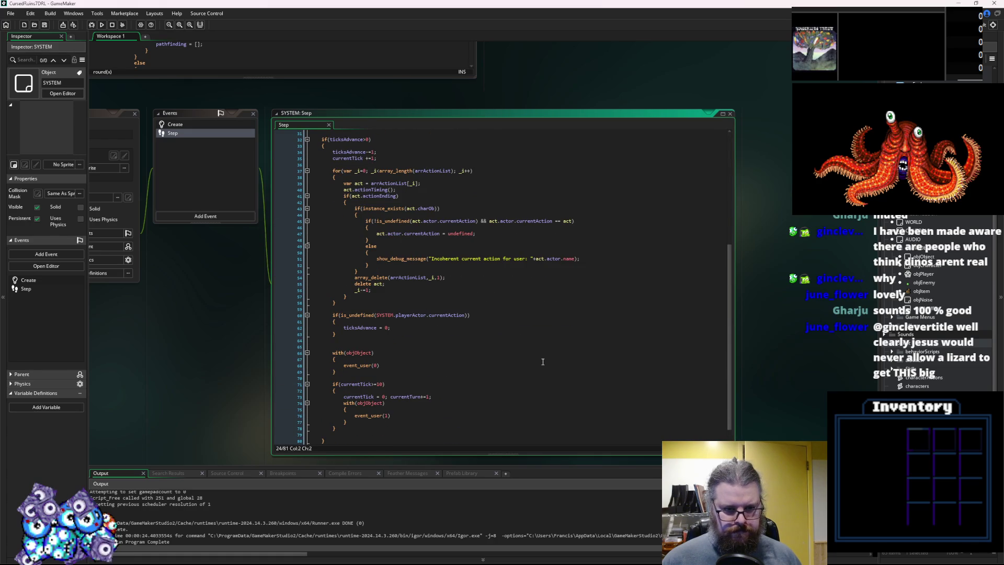
{"action": "scroll", "coordinate": [541, 361], "scroll_direction": "down", "scroll_amount": 1}
{"action": "left_click", "coordinate": [491, 385]}
{"action": "left_click", "coordinate": [452, 378]}
Insert an empty with(WORLD) { } block below the turn counter increment
{"action": "key", "text": "Return"}
{"action": "type", "text": "with("}
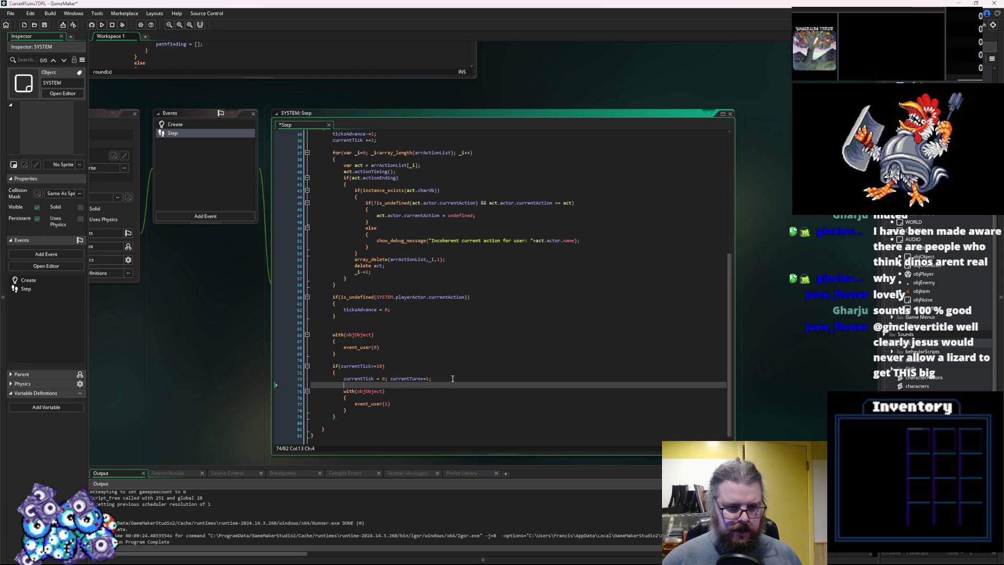
{"action": "type", "text": "WORLD)"}
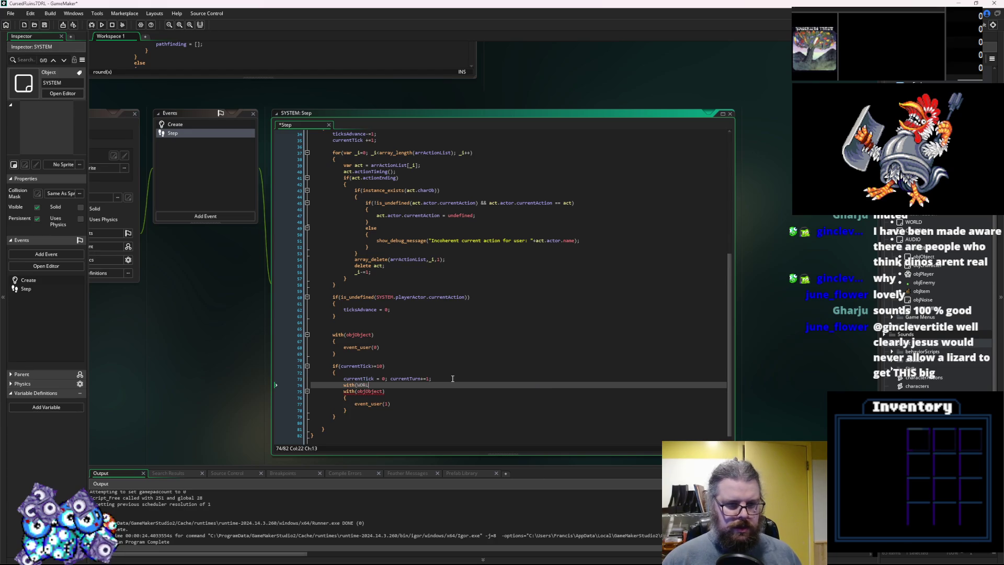
{"action": "key", "text": "Return"}
{"action": "type", "text": "{"}
{"action": "key", "text": "Return"}
{"action": "type", "text": "}"}
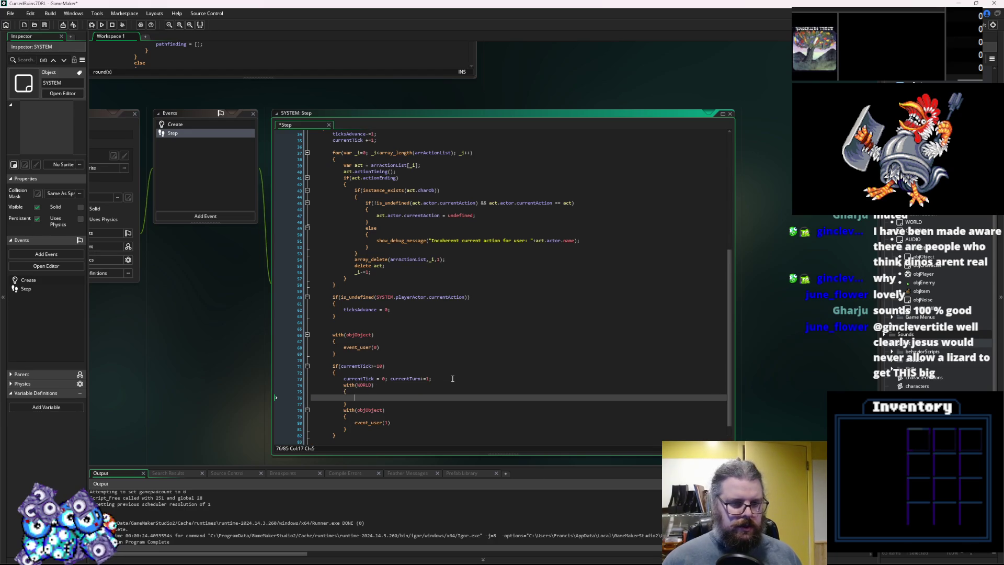
Cycle through the open editors to WORLD's event windows
{"action": "key", "text": "ctrl+Tab"}
{"action": "key", "text": "ctrl+Tab"}
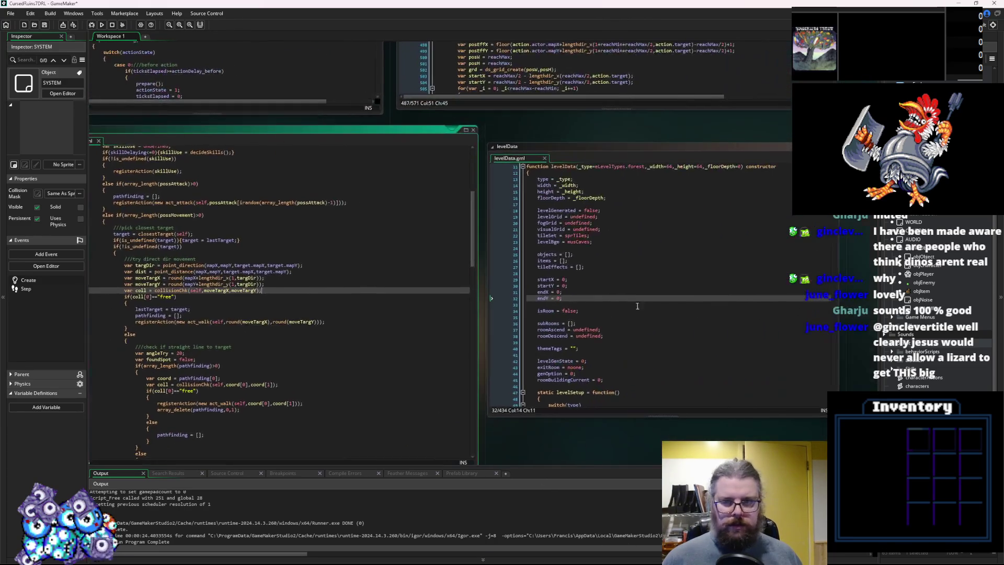
{"action": "key", "text": "ctrl+Tab"}
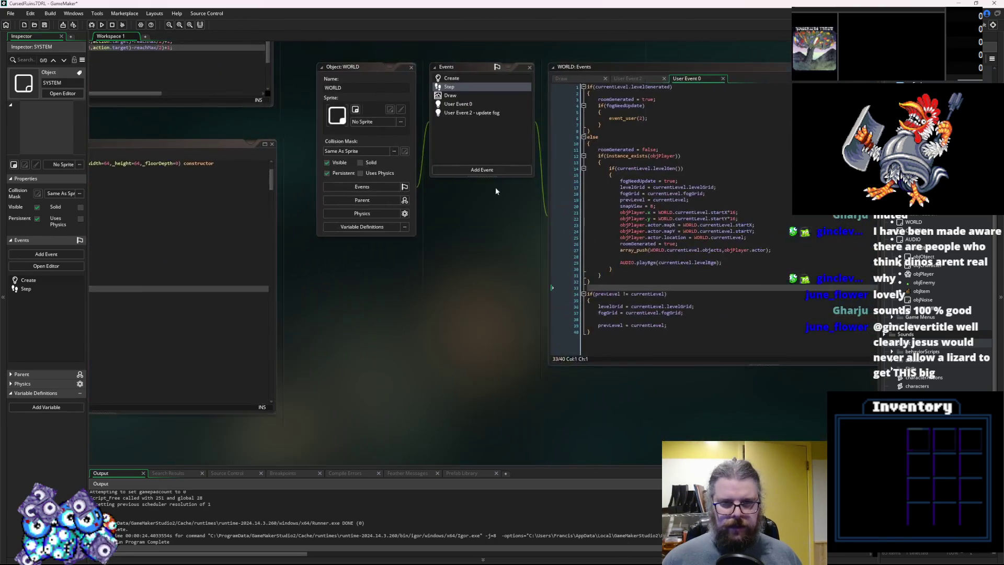
{"action": "key", "text": "ctrl+Tab"}
{"action": "left_click", "coordinate": [392, 224]}
{"action": "mouse_move", "coordinate": [416, 341]}
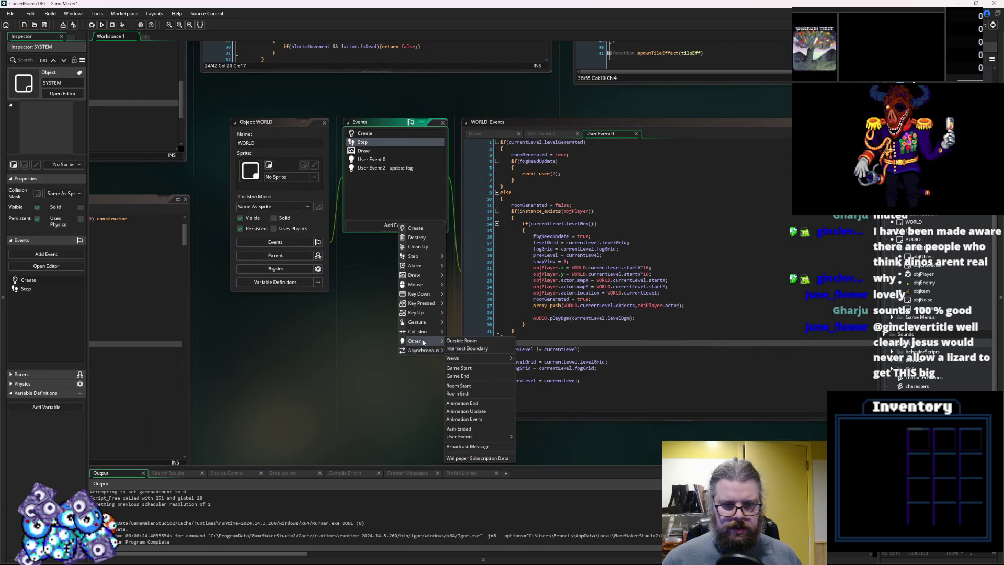
{"action": "mouse_move", "coordinate": [474, 436]}
{"action": "left_click", "coordinate": [535, 445]}
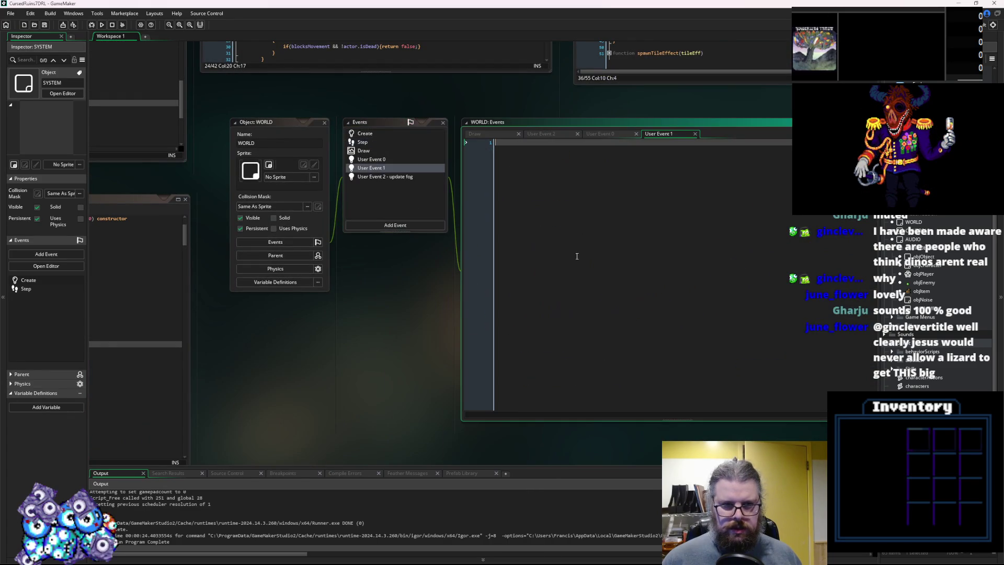
{"action": "type", "text": "/// "}
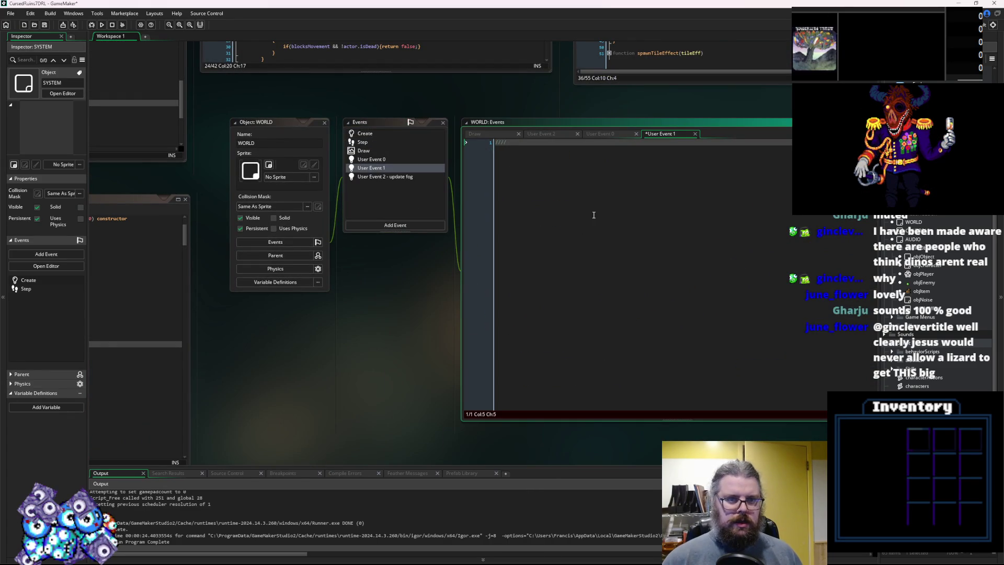
{"action": "type", "text": "@dcription Turn "}
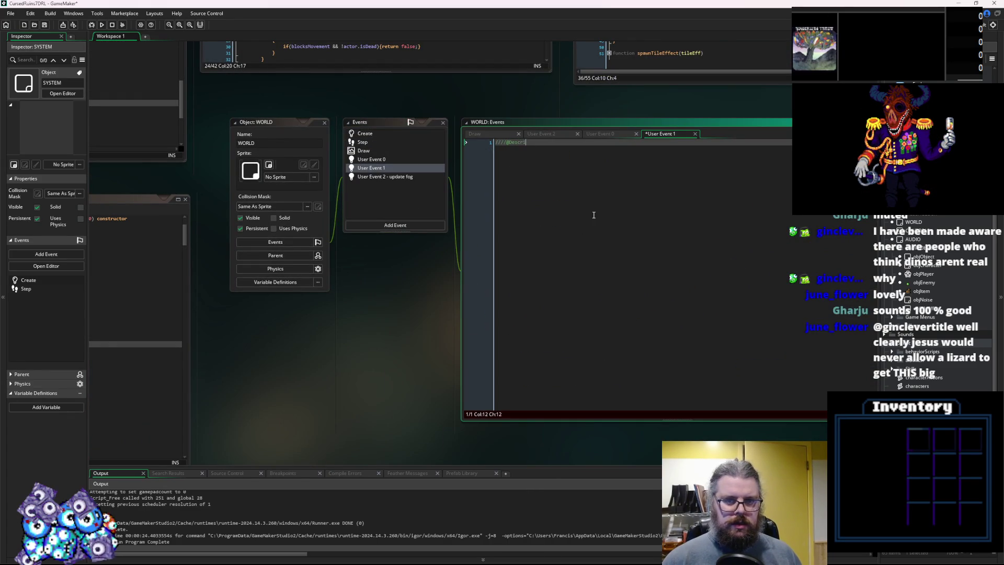
{"action": "type", "text": "Tick"}
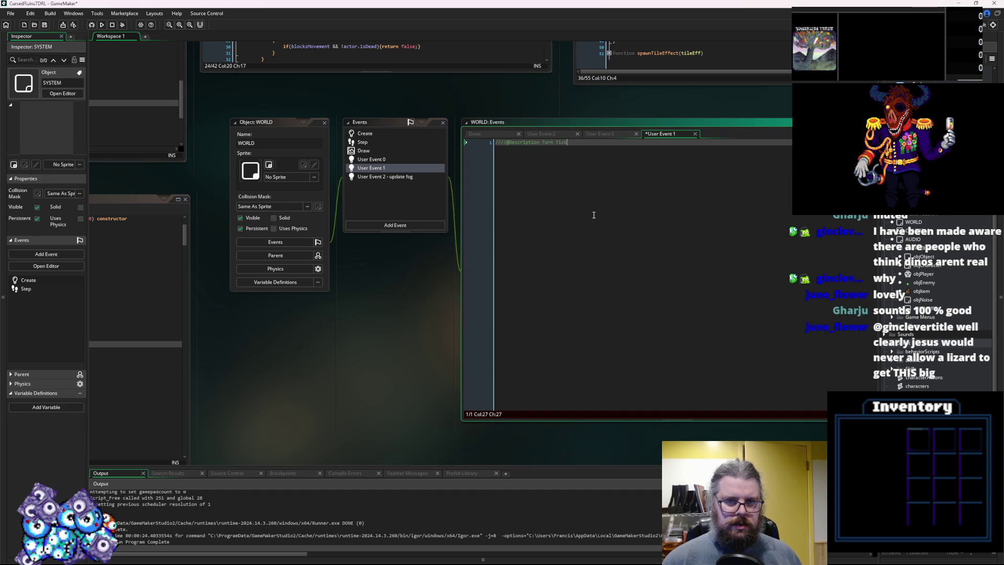
{"action": "key", "text": "Return"}
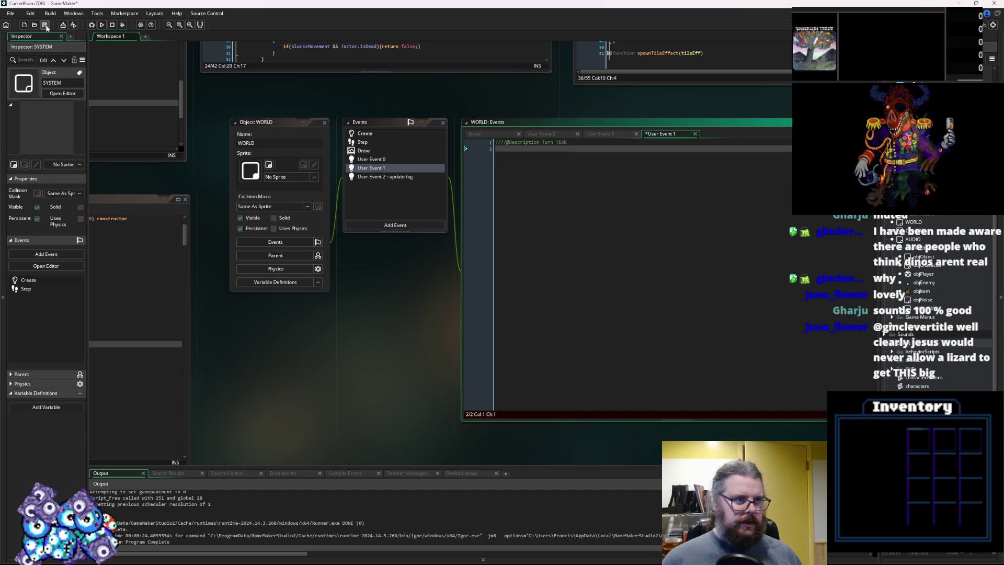
{"action": "scroll", "coordinate": [337, 387], "scroll_direction": "down", "scroll_amount": 5}
{"action": "scroll", "coordinate": [481, 281], "scroll_direction": "up", "scroll_amount": 5}
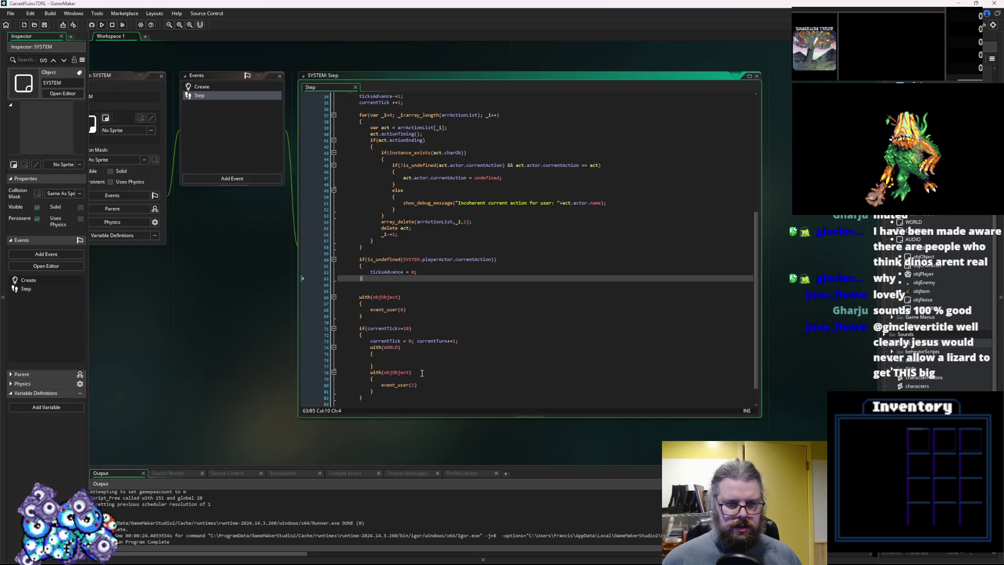
Paste event_user(1) into SYSTEM's with(WORLD) block, save, and jump to WORLD's User Event 1
{"action": "left_click", "coordinate": [383, 385]}
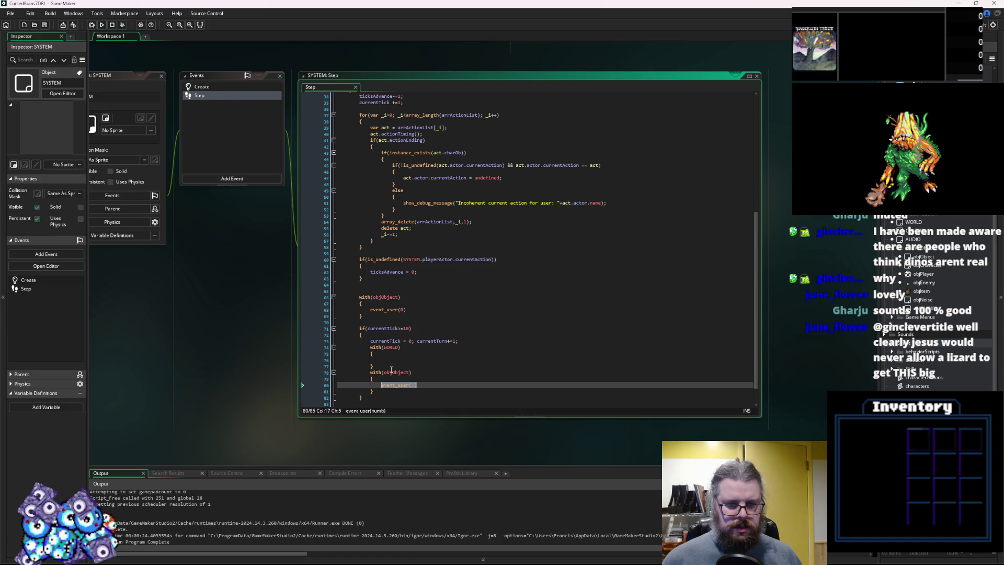
{"action": "key", "text": "ctrl+c"}
{"action": "left_click", "coordinate": [396, 360]}
{"action": "key", "text": "ctrl+v"}
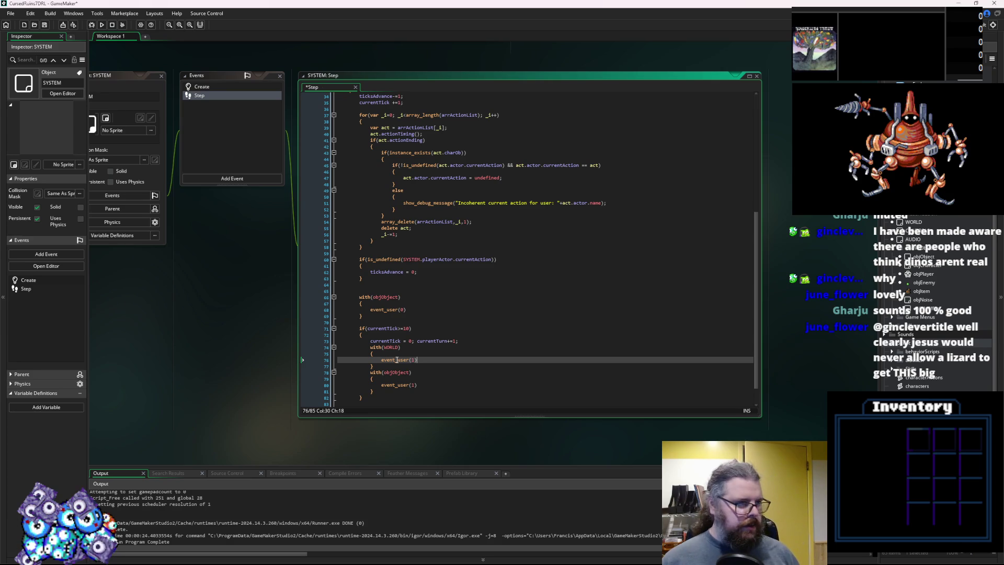
{"action": "left_click", "coordinate": [50, 26]}
{"action": "left_click", "coordinate": [487, 347]}
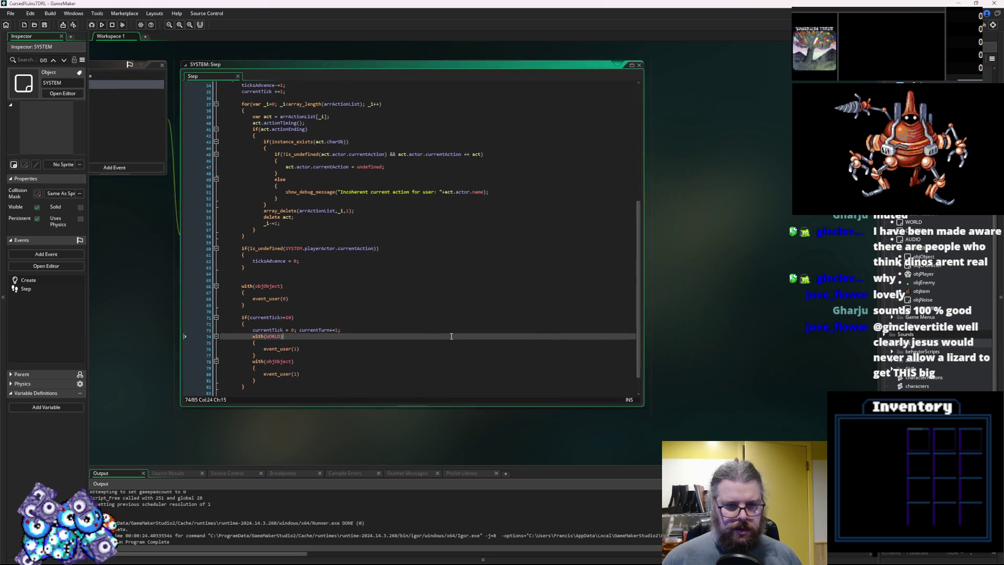
{"action": "key", "text": "F12"}
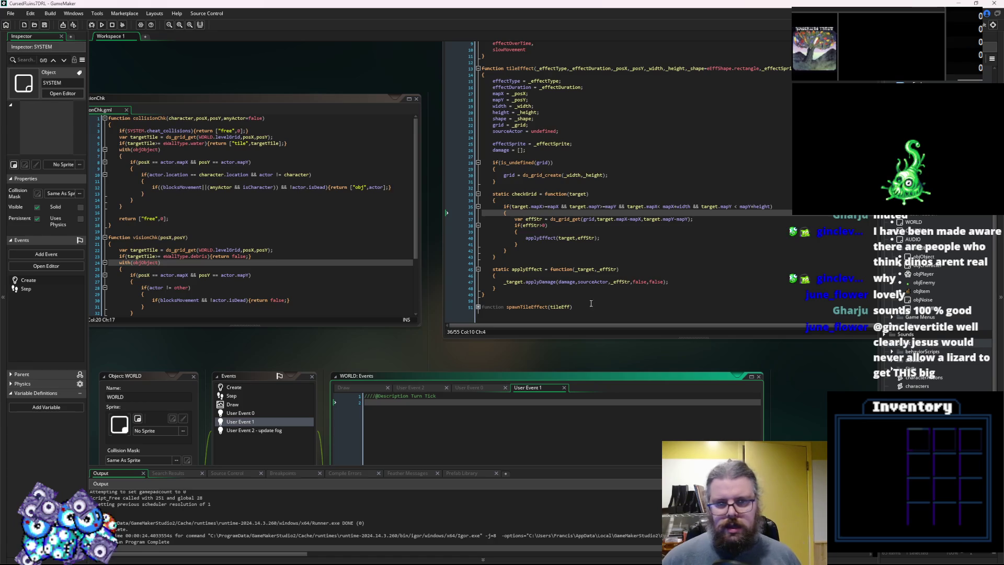
{"action": "left_click", "coordinate": [648, 200]}
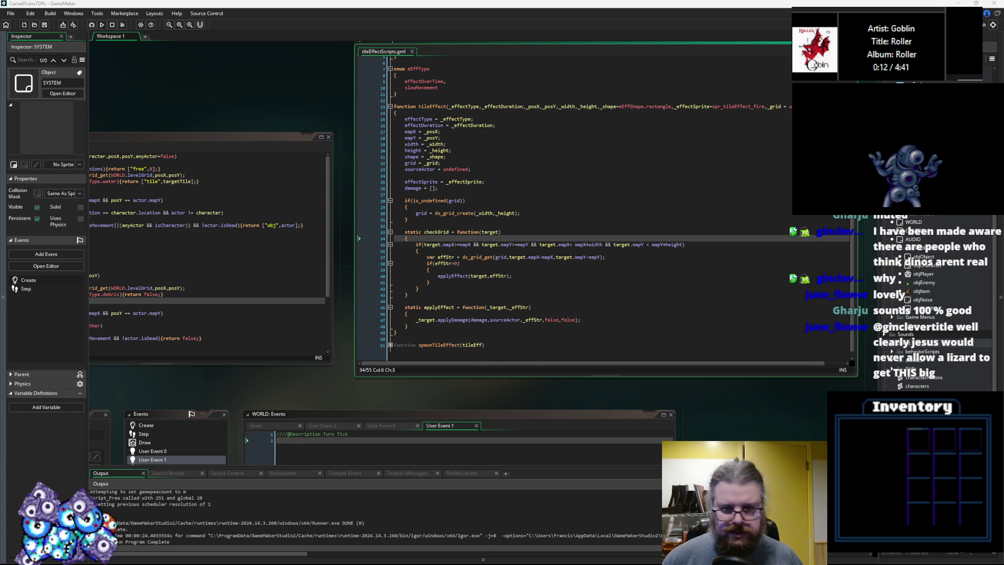
{"action": "left_click", "coordinate": [485, 270]}
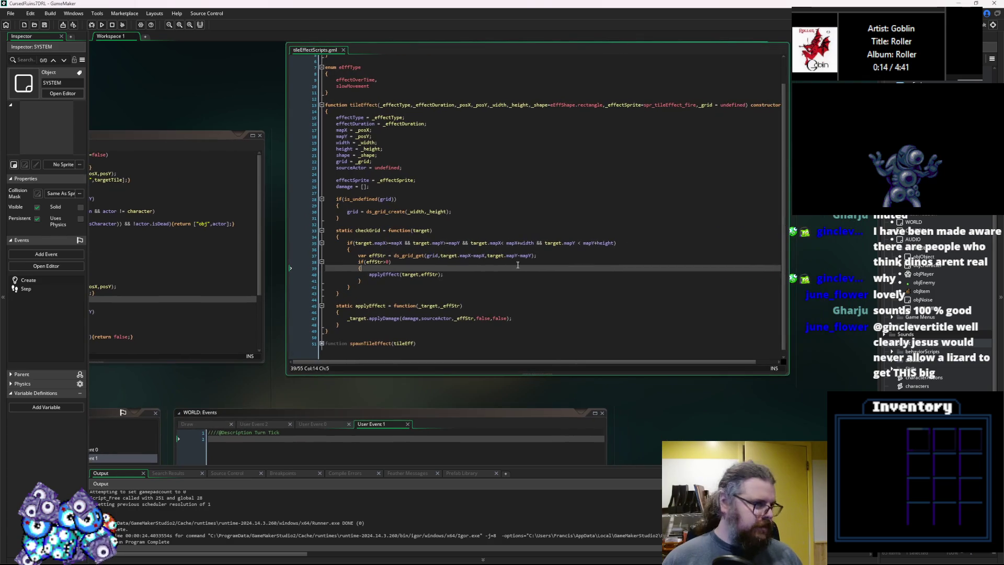
{"action": "scroll", "coordinate": [476, 235], "scroll_direction": "down", "scroll_amount": 1}
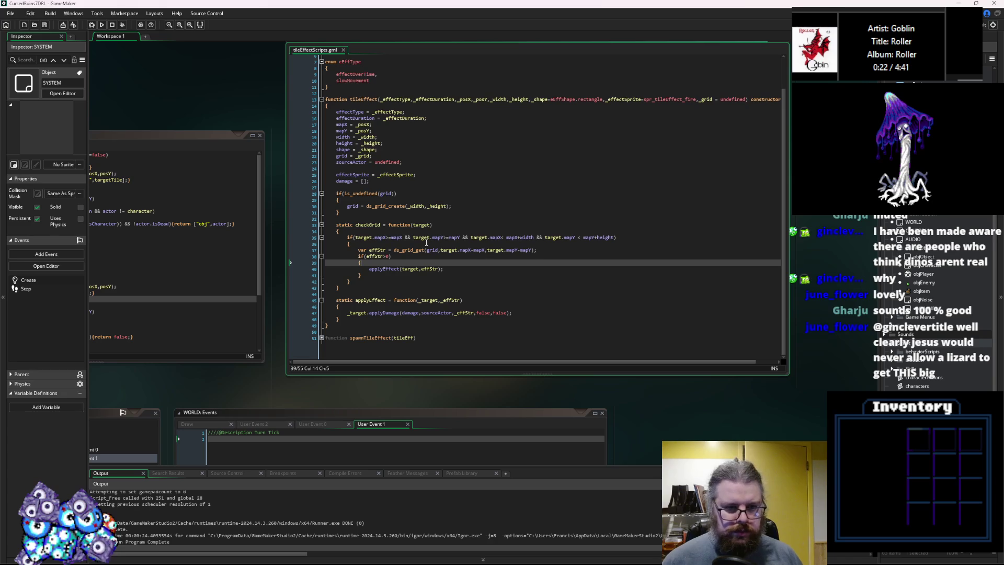
{"action": "scroll", "coordinate": [398, 225], "scroll_direction": "up", "scroll_amount": 1}
Add an empty 'static turnPass = function(target)' method above checkGrid in tileEffect
{"action": "left_click", "coordinate": [392, 223]}
{"action": "key", "text": "Return"}
{"action": "key", "text": "Return"}
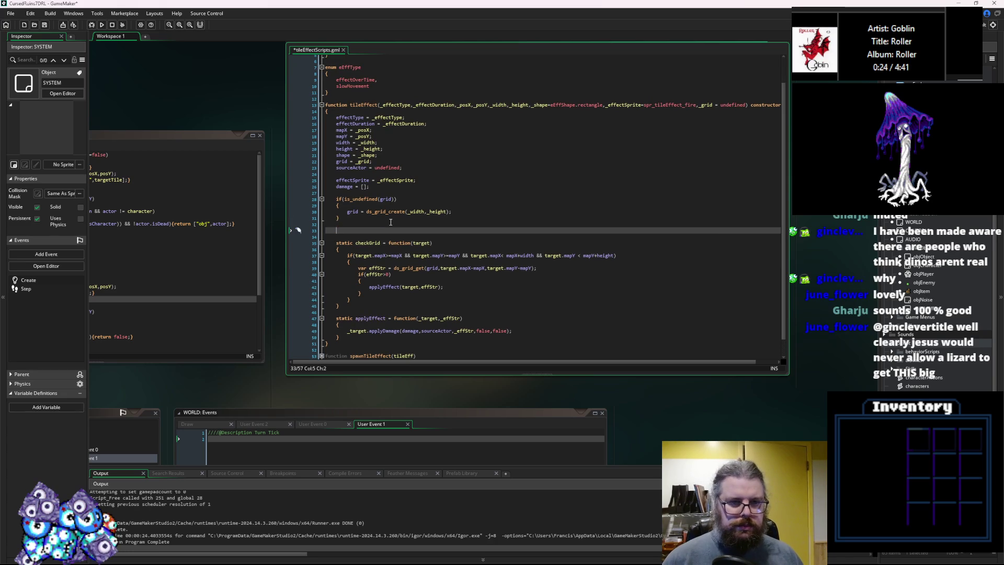
{"action": "type", "text": "stati"}
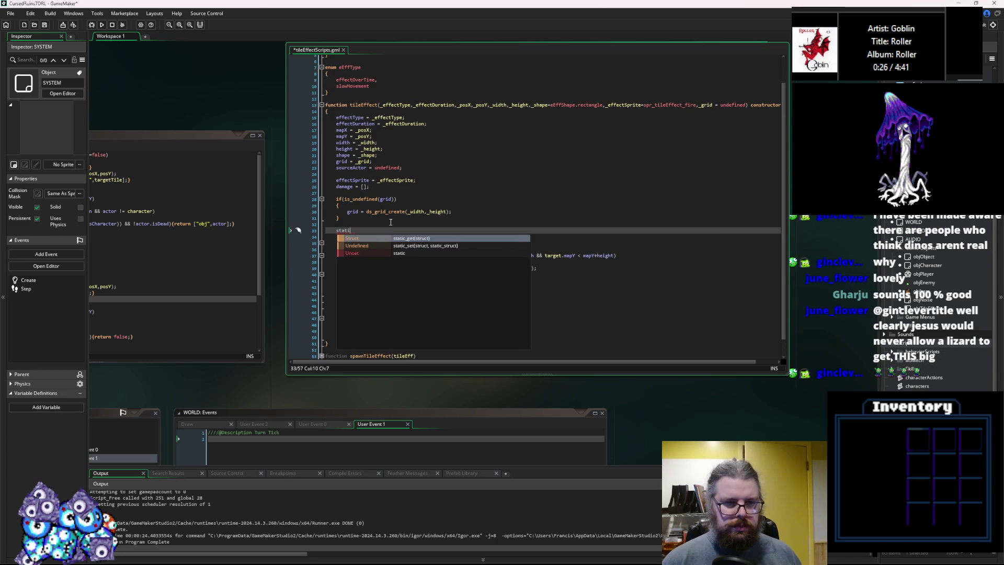
{"action": "type", "text": "c "}
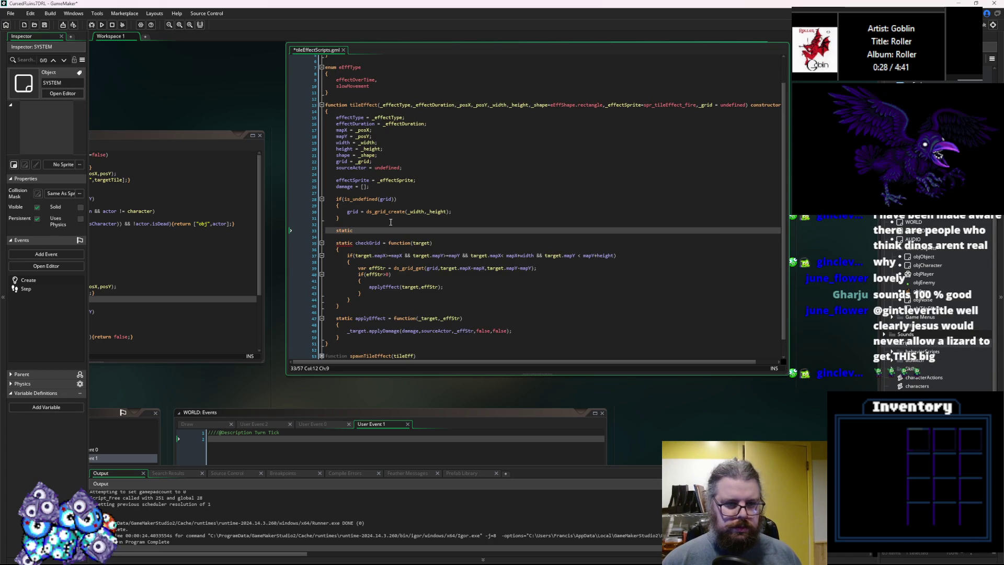
{"action": "type", "text": "turnP"}
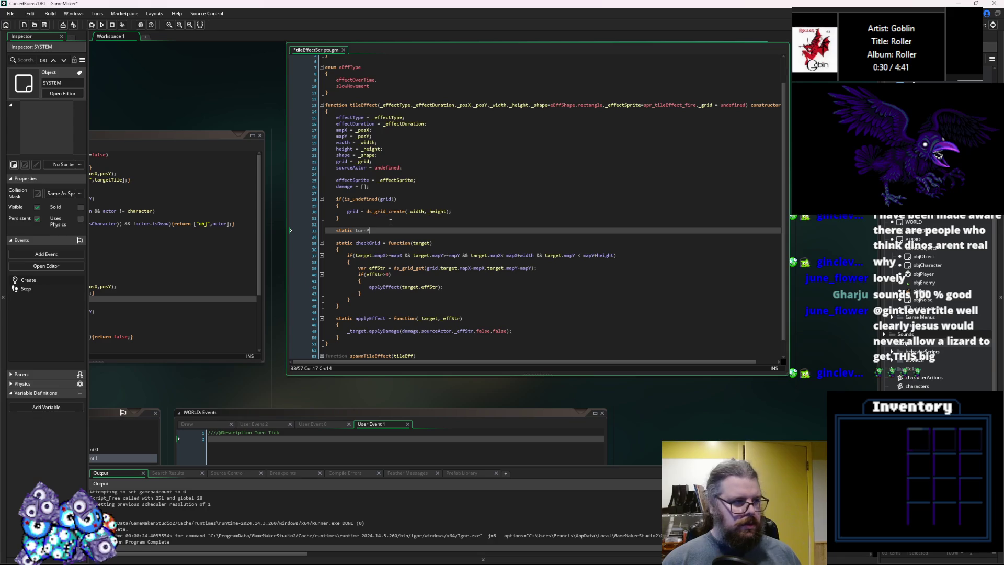
{"action": "type", "text": "ass "}
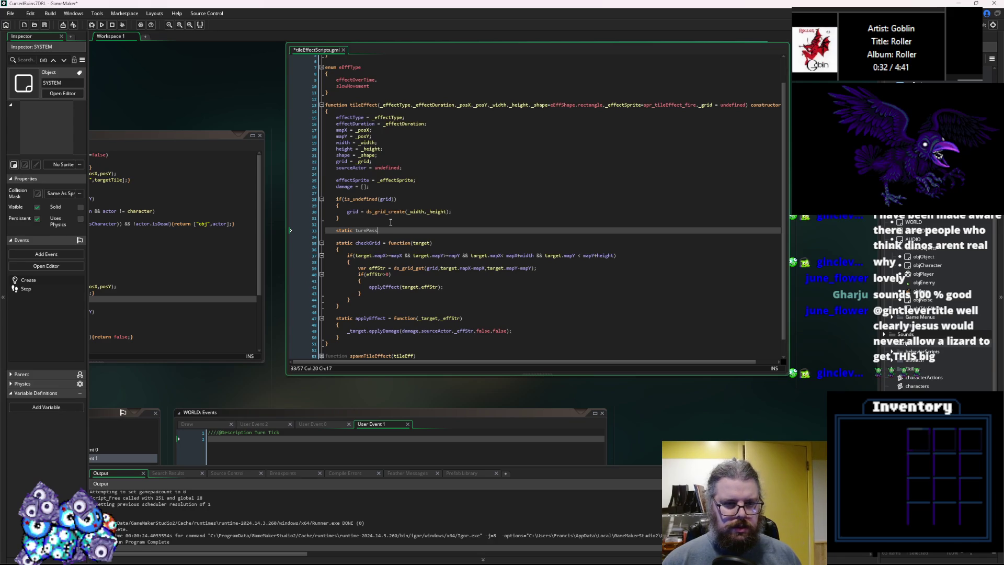
{"action": "type", "text": "= functi"}
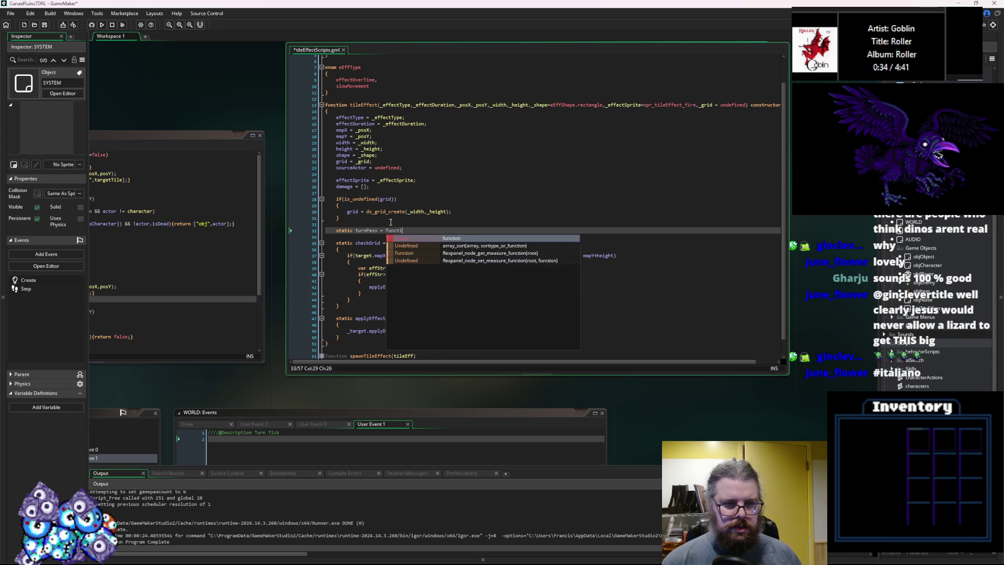
{"action": "type", "text": "on(targ"}
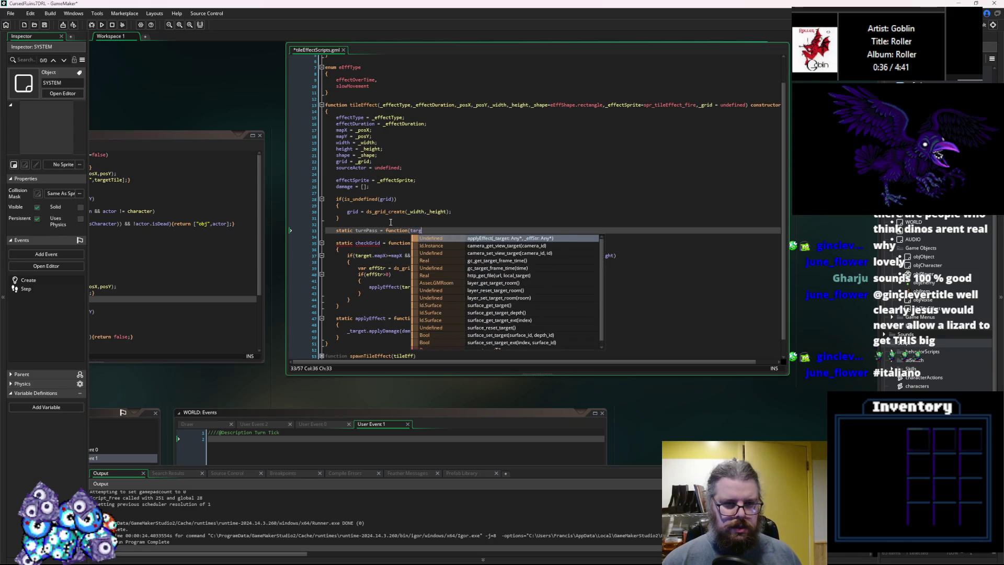
{"action": "type", "text": "et)"}
{"action": "key", "text": "Return"}
{"action": "type", "text": "{"}
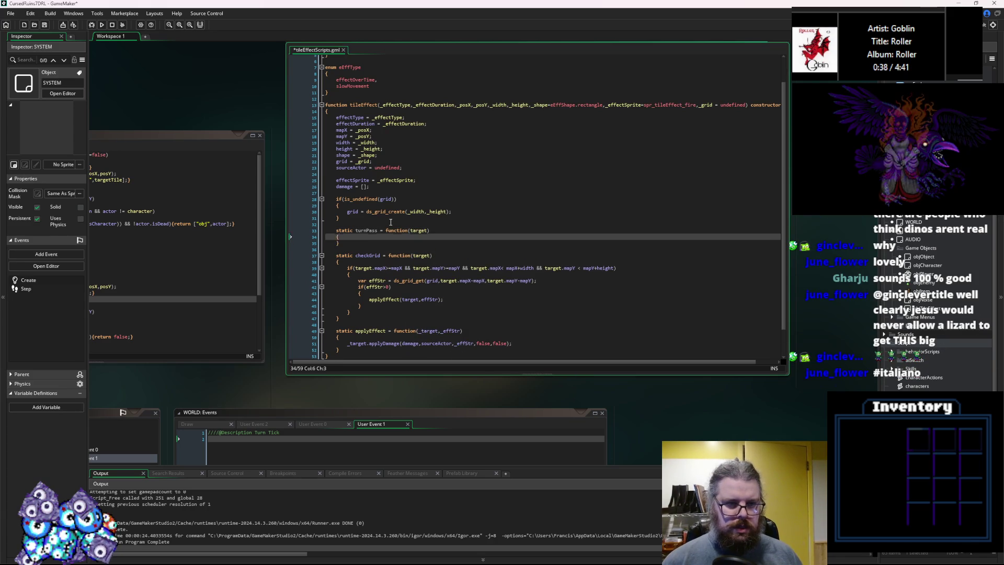
{"action": "key", "text": "Return"}
{"action": "double_click", "coordinate": [366, 230]}
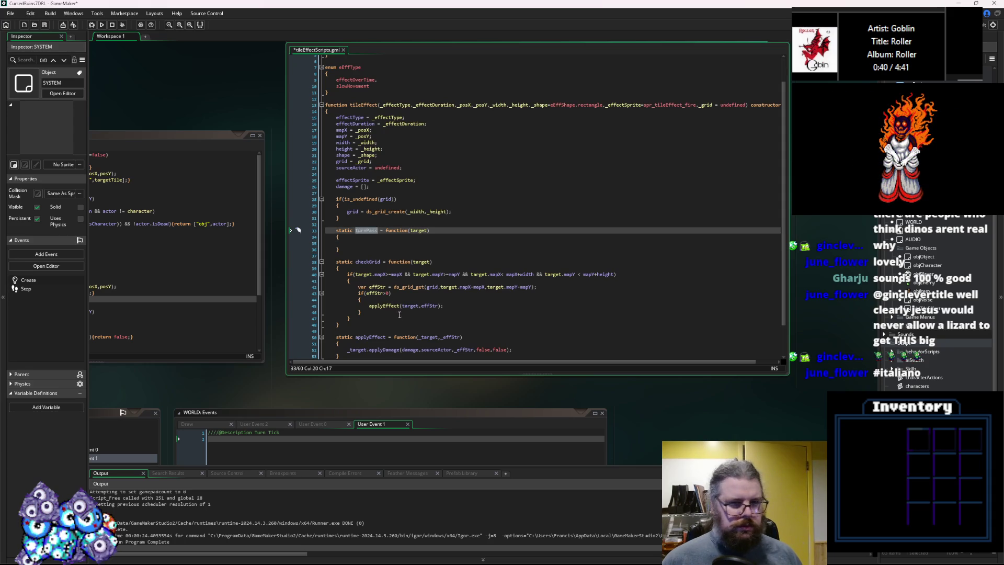
Pan the workspace back to WORLD's Turn Tick event
{"action": "left_click_drag", "start_coordinate": [367, 420], "coordinate": [530, 155]}
{"action": "mouse_move", "coordinate": [132, 354]}
{"action": "left_mouse_down"}
{"action": "mouse_move", "coordinate": [278, 374]}
{"action": "mouse_move", "coordinate": [386, 360]}
{"action": "mouse_move", "coordinate": [487, 375]}
{"action": "mouse_move", "coordinate": [557, 331]}
{"action": "mouse_move", "coordinate": [304, 452]}
{"action": "left_mouse_up"}
{"action": "mouse_move", "coordinate": [574, 367]}
{"action": "left_mouse_down"}
{"action": "mouse_move", "coordinate": [466, 337]}
{"action": "mouse_move", "coordinate": [431, 367]}
{"action": "left_mouse_up"}
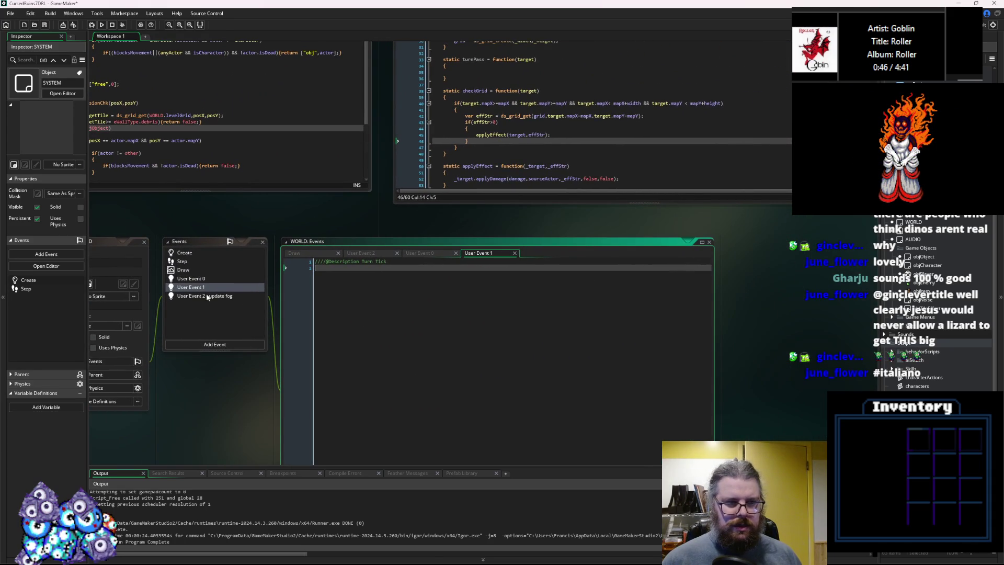
Look over collisionChk, visionChk's object check and the end of turnPass
{"action": "left_click", "coordinate": [252, 155]}
{"action": "left_click_drag", "start_coordinate": [252, 155], "coordinate": [427, 262]}
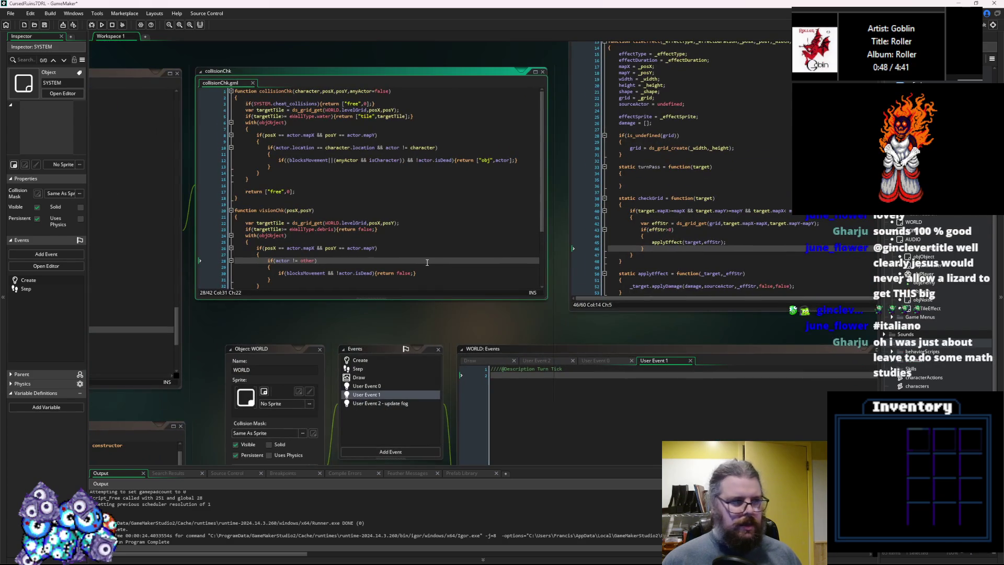
{"action": "left_click", "coordinate": [428, 243]}
{"action": "mouse_move", "coordinate": [428, 244]}
{"action": "left_mouse_down"}
{"action": "mouse_move", "coordinate": [381, 264]}
{"action": "mouse_move", "coordinate": [270, 278]}
{"action": "left_mouse_up"}
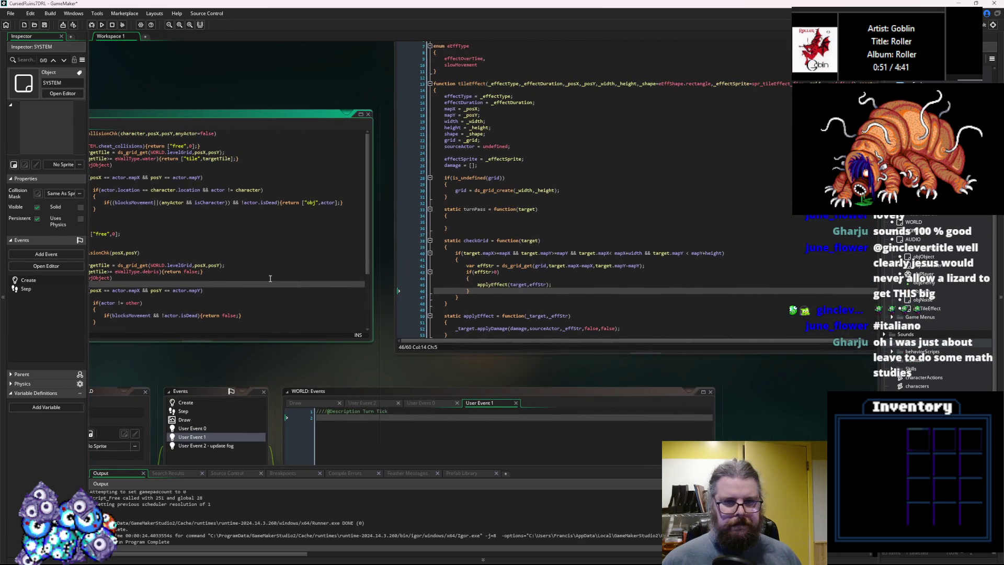
{"action": "left_click", "coordinate": [519, 228]}
{"action": "scroll", "coordinate": [433, 241], "scroll_direction": "up", "scroll_amount": 2}
{"action": "mouse_move", "coordinate": [433, 242]}
{"action": "left_mouse_down"}
{"action": "mouse_move", "coordinate": [365, 266]}
{"action": "mouse_move", "coordinate": [543, 111]}
{"action": "left_mouse_up"}
Select the tile-effects for-loop in characters' onTurn and return to WORLD's User Event 1
{"action": "left_click", "coordinate": [365, 266]}
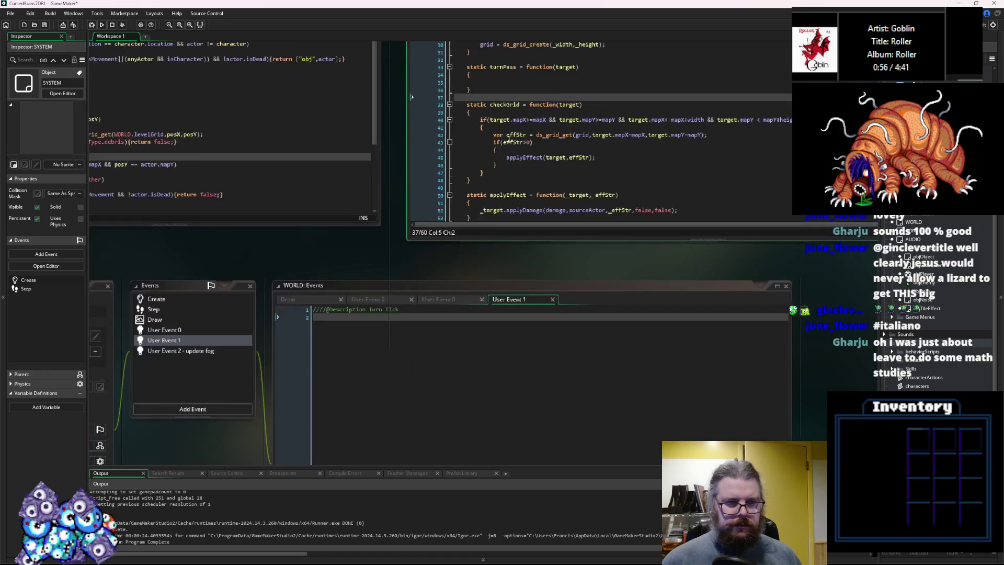
{"action": "scroll", "coordinate": [543, 111], "scroll_direction": "down", "scroll_amount": 2}
{"action": "scroll", "coordinate": [487, 385], "scroll_direction": "up", "scroll_amount": 2}
{"action": "mouse_move", "coordinate": [498, 244]}
{"action": "left_mouse_down"}
{"action": "mouse_move", "coordinate": [426, 296]}
{"action": "mouse_move", "coordinate": [493, 339]}
{"action": "left_mouse_up"}
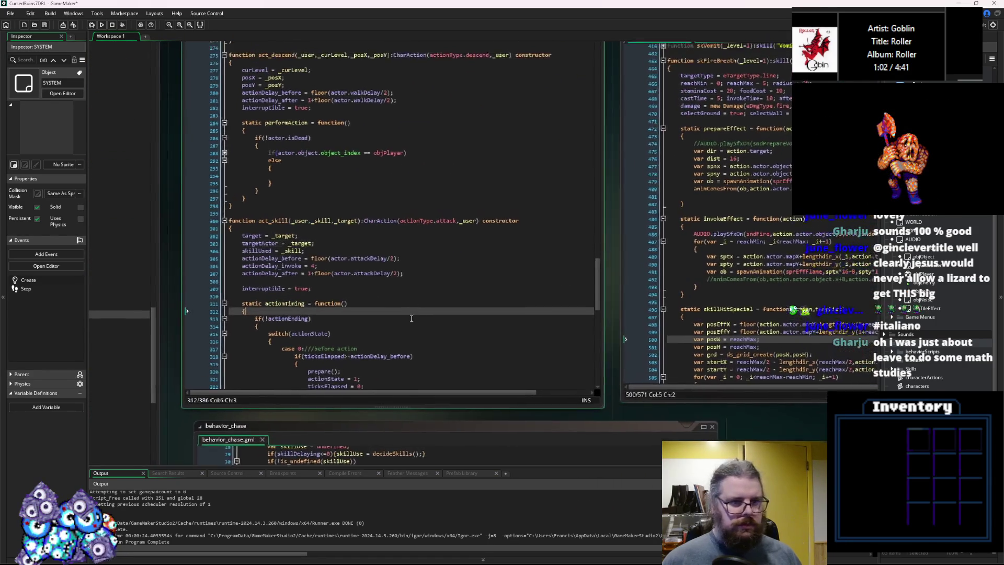
{"action": "scroll", "coordinate": [389, 327], "scroll_direction": "up", "scroll_amount": 3}
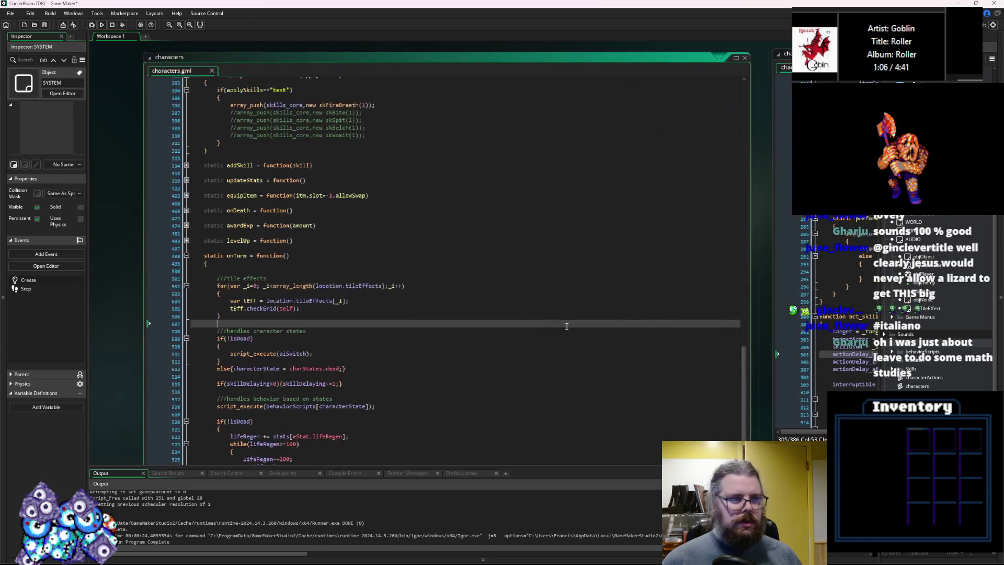
{"action": "scroll", "coordinate": [566, 326], "scroll_direction": "down", "scroll_amount": 2}
{"action": "left_click_drag", "start_coordinate": [222, 279], "coordinate": [216, 250]}
{"action": "key", "text": "ctrl+Tab"}
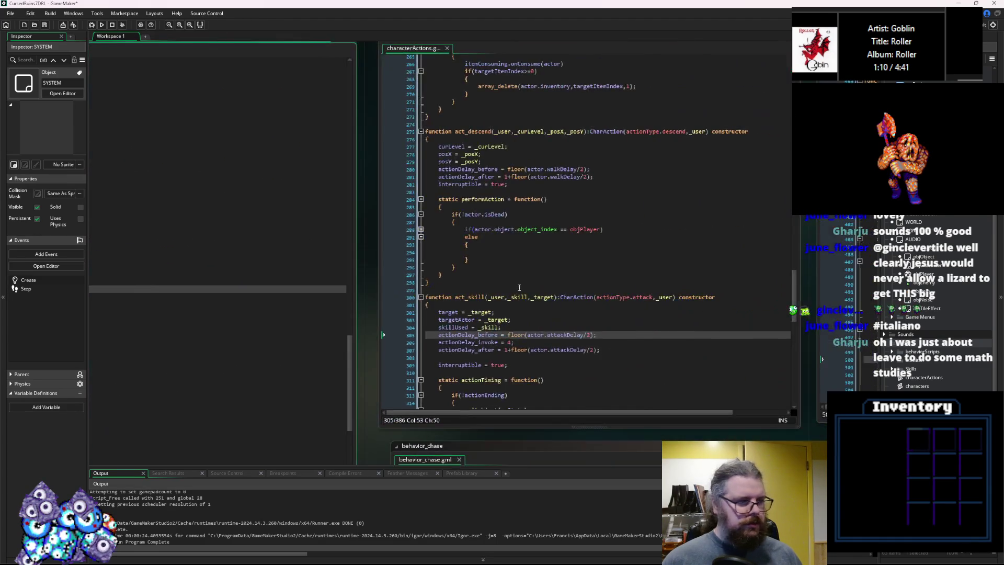
{"action": "key", "text": "ctrl+Tab"}
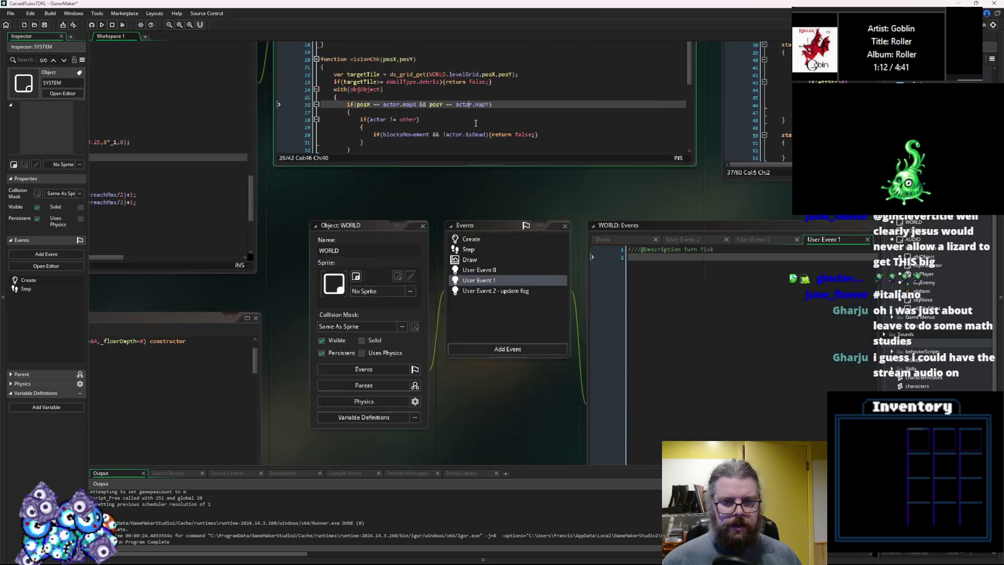
Paste the tile-effects loop, dedent it, and replace location with currentLevel
{"action": "key", "text": "ctrl+v"}
{"action": "key", "text": "shift+Up"}
{"action": "key", "text": "shift+Up"}
{"action": "key", "text": "shift+Up"}
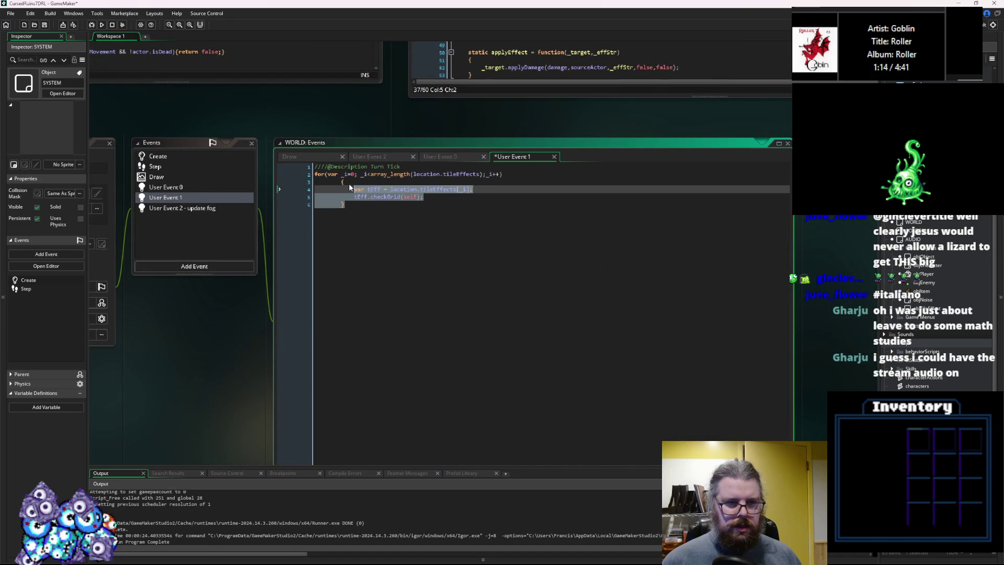
{"action": "key", "text": "shift+Tab"}
{"action": "double_click", "coordinate": [377, 188]}
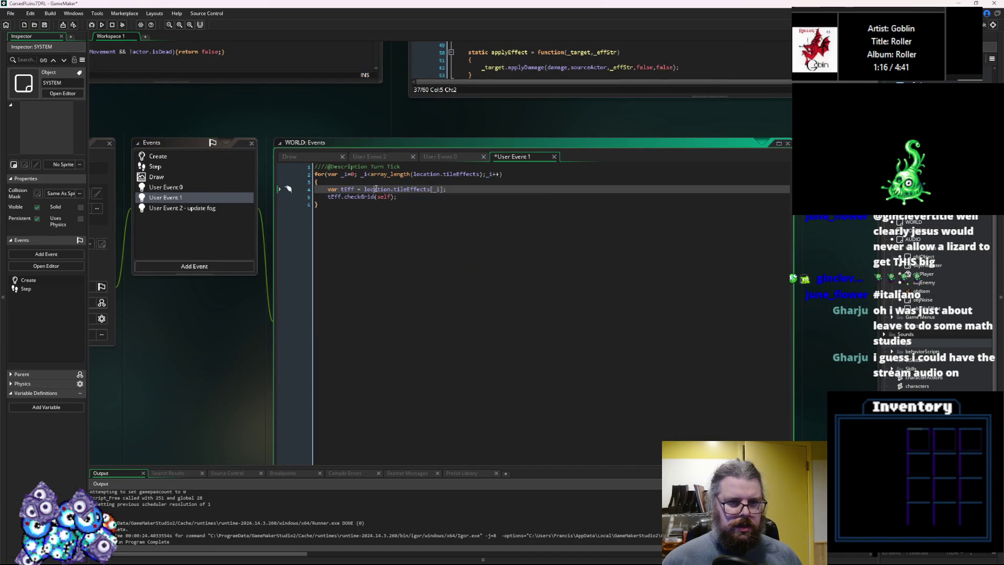
{"action": "type", "text": "currentLeve"}
{"action": "key", "text": "Return"}
Change the loop's checkGrid call to turnPass and save the project
{"action": "left_click", "coordinate": [417, 197]}
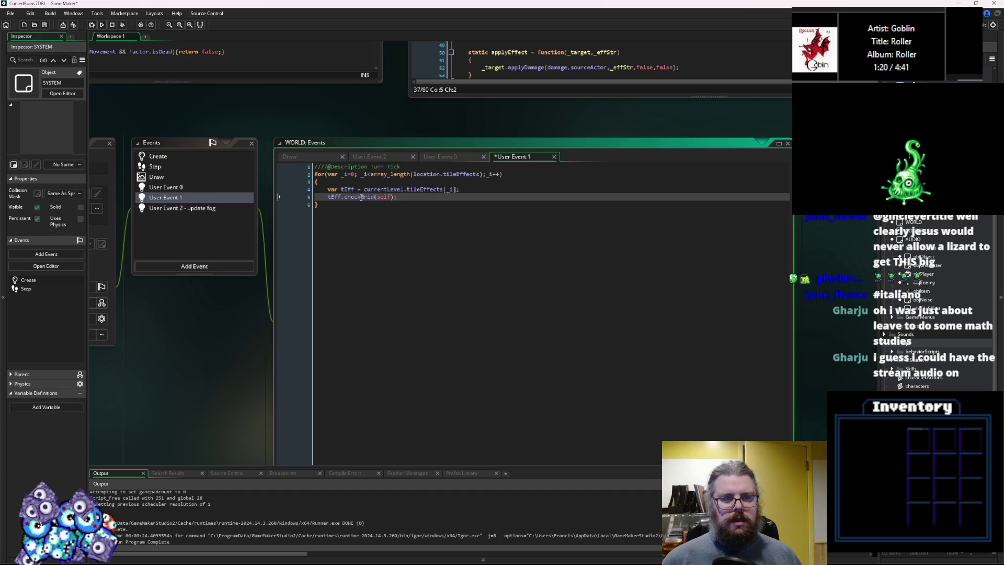
{"action": "left_click_drag", "start_coordinate": [530, 73], "coordinate": [481, 343]}
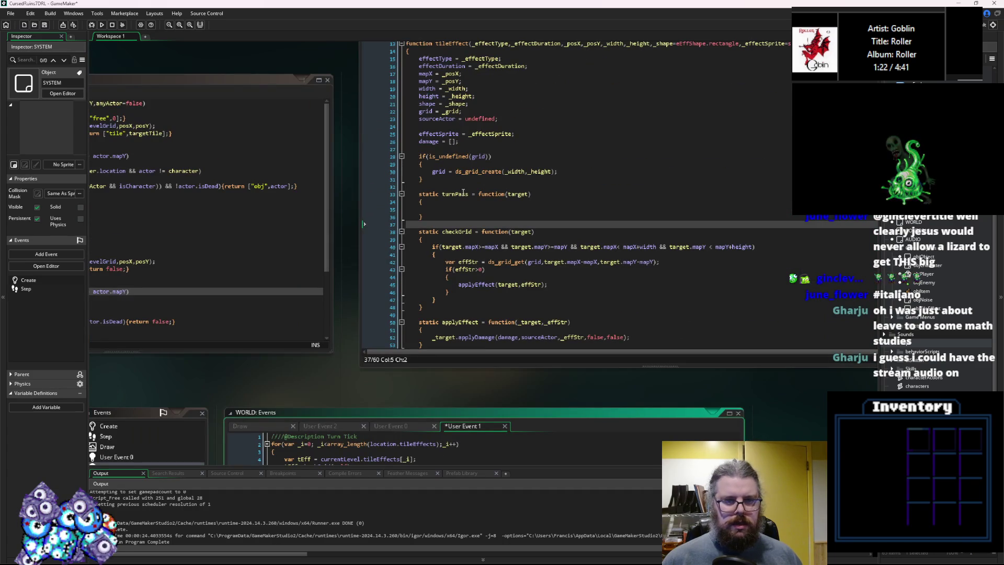
{"action": "left_click", "coordinate": [484, 254]}
{"action": "left_click_drag", "start_coordinate": [449, 307], "coordinate": [484, 182]}
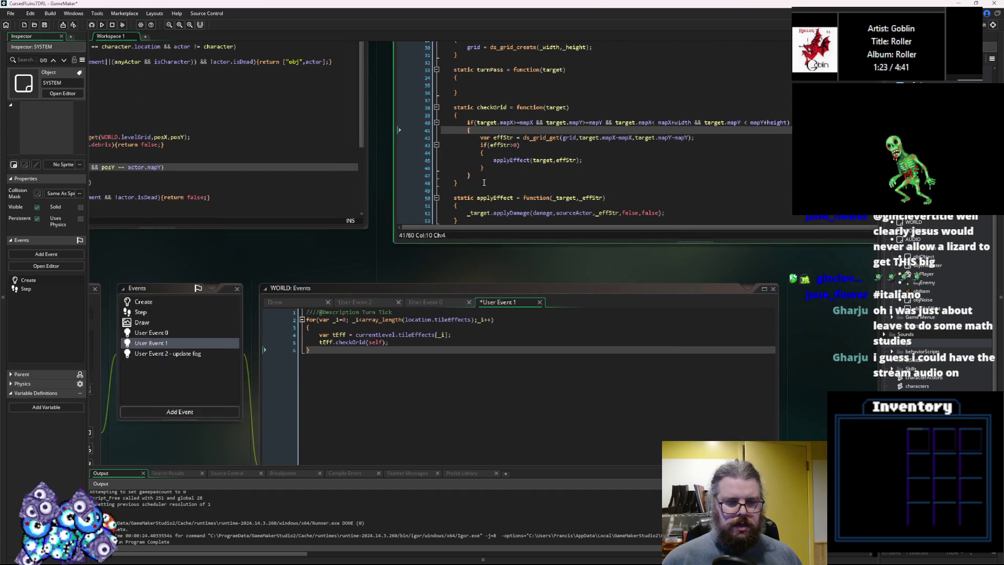
{"action": "double_click", "coordinate": [354, 340]}
{"action": "type", "text": "turnPass"}
{"action": "key", "text": "Down"}
{"action": "left_click", "coordinate": [407, 339]}
{"action": "left_click", "coordinate": [45, 25]}
Place the caret inside the empty turnPass body in tileEffectScripts
{"action": "left_click_drag", "start_coordinate": [562, 88], "coordinate": [413, 300]}
{"action": "left_click", "coordinate": [414, 301]}
{"action": "left_click", "coordinate": [414, 299]}
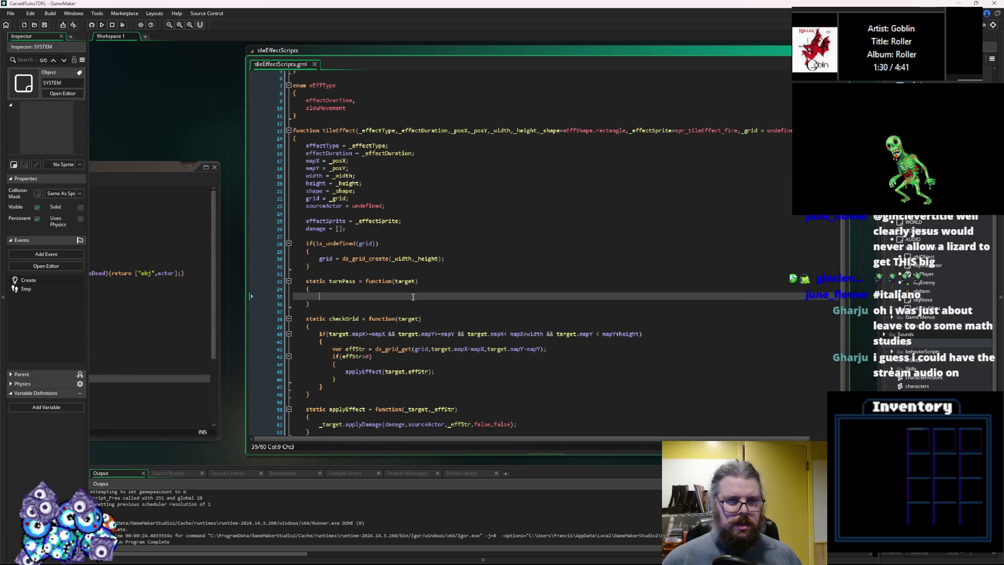
Write if(effectDuration>0){effectDuration-=1;} in the turnPass body
{"action": "double_click", "coordinate": [340, 153]}
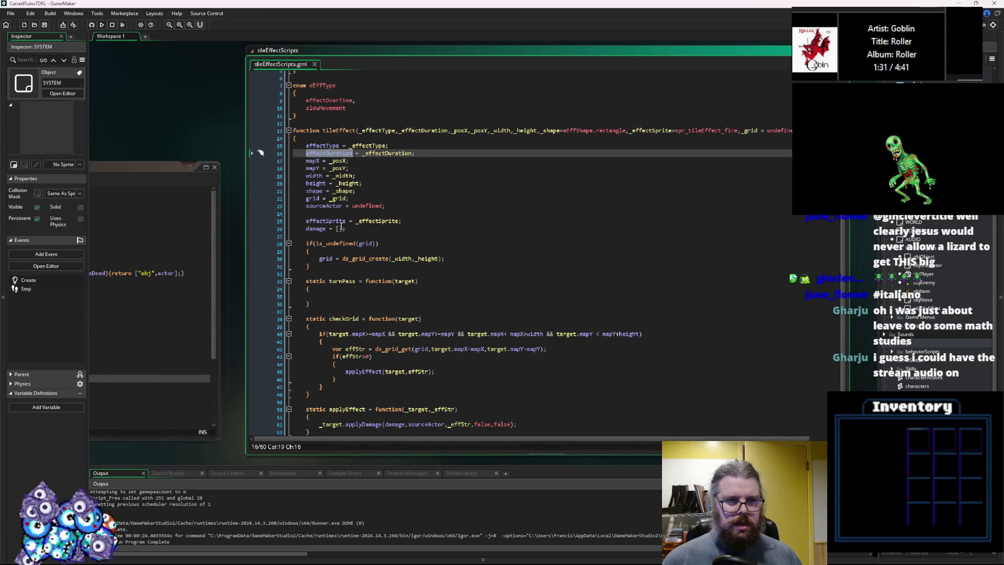
{"action": "key", "text": "ctrl+c"}
{"action": "left_click", "coordinate": [345, 296]}
{"action": "key", "text": "ctrl+v"}
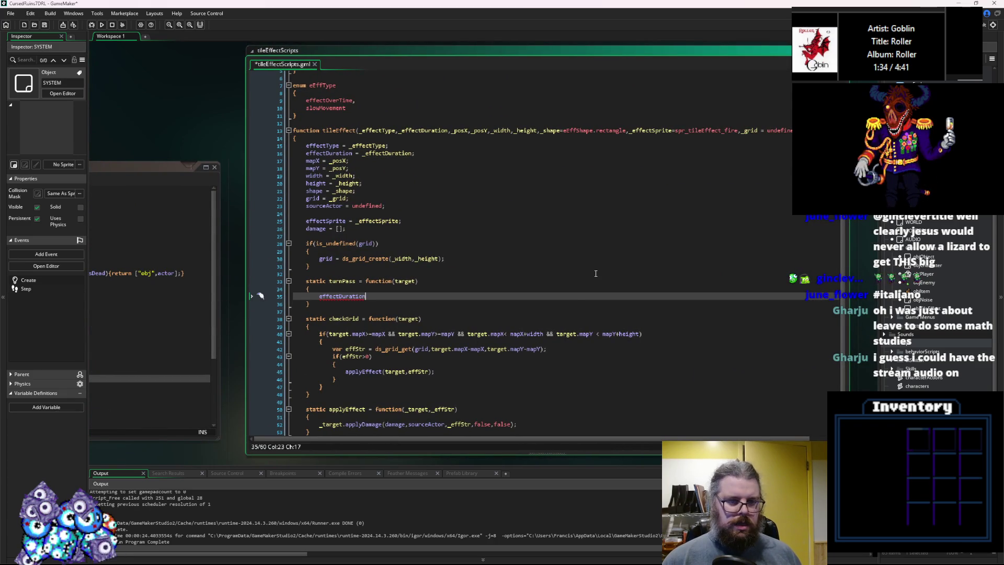
{"action": "key", "text": "Home"}
{"action": "type", "text": "if("}
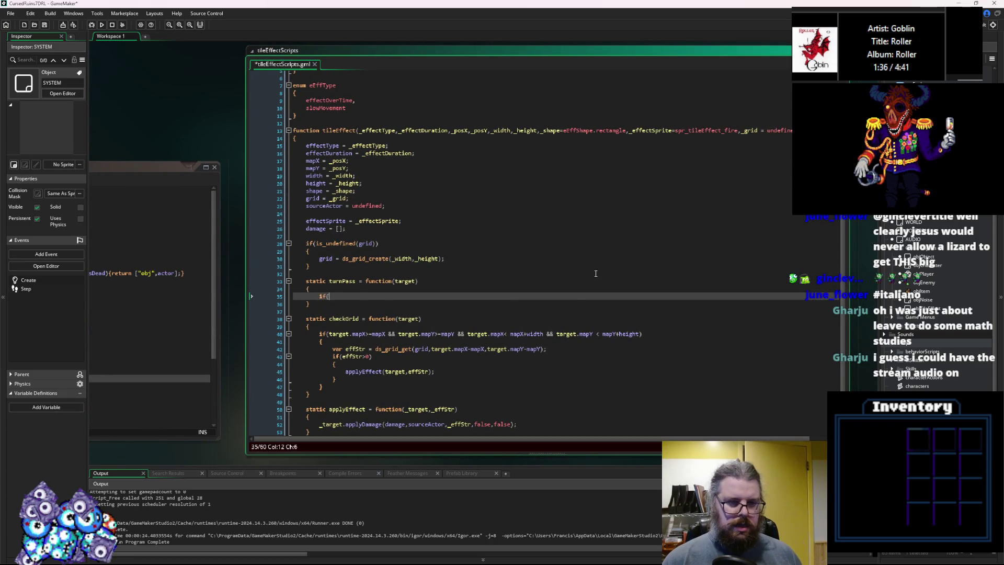
{"action": "key", "text": "End"}
{"action": "type", "text": ")0){}"}
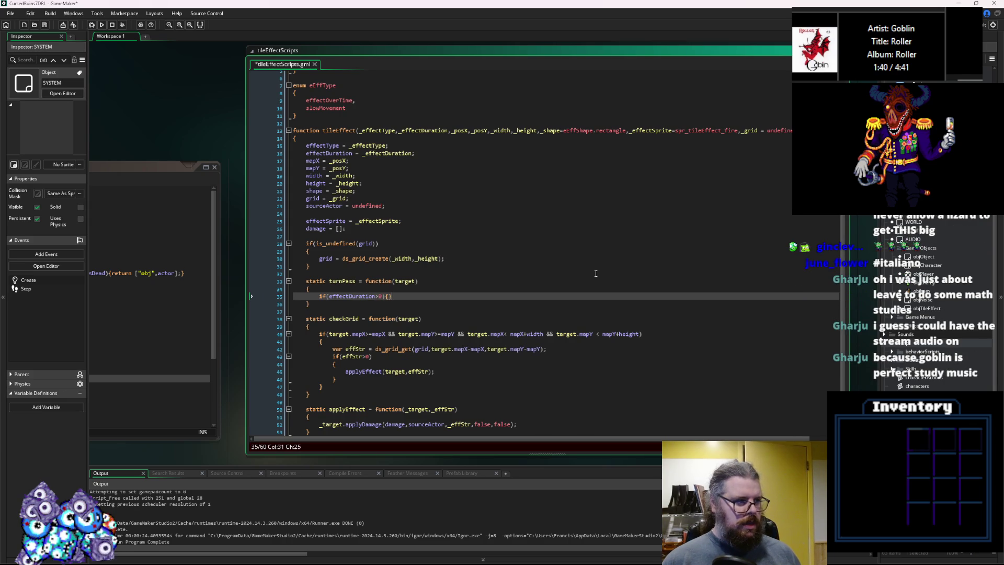
{"action": "key", "text": "Left"}
{"action": "type", "text": "effectDuration-=1;"}
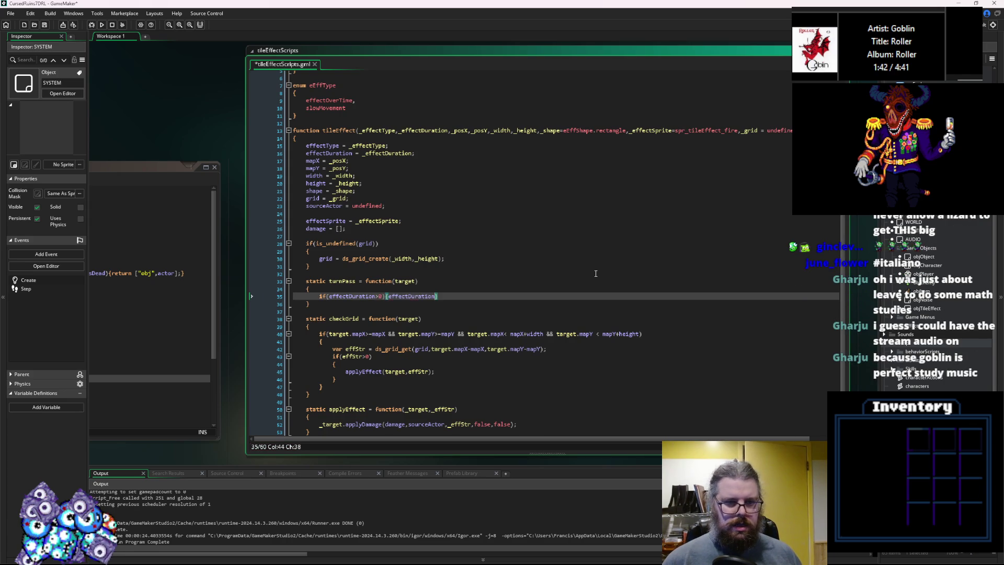
Add an empty else block with braces below the if statement
{"action": "key", "text": "End"}
{"action": "key", "text": "Return"}
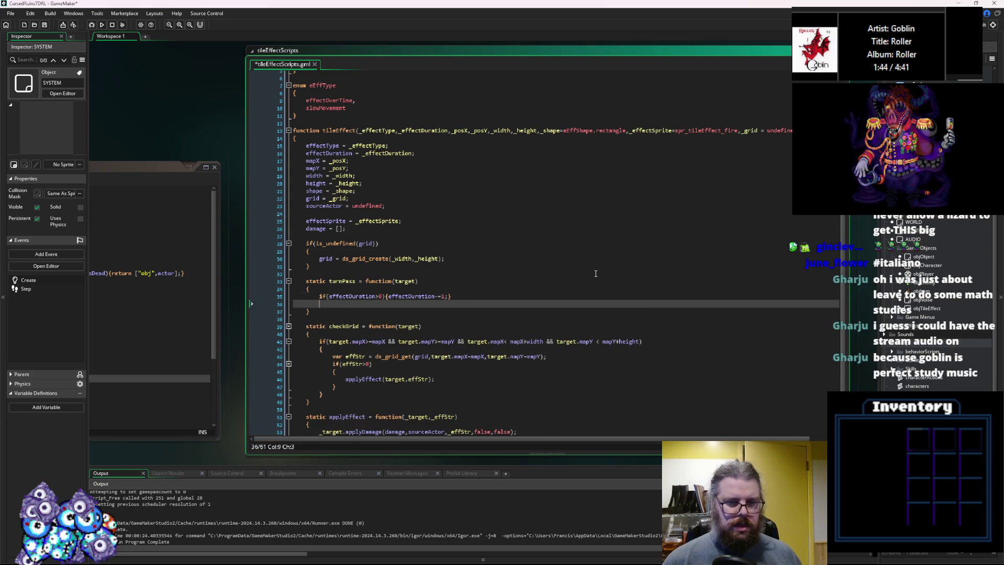
{"action": "type", "text": "else"}
{"action": "key", "text": "Return"}
{"action": "type", "text": "{"}
{"action": "key", "text": "Return"}
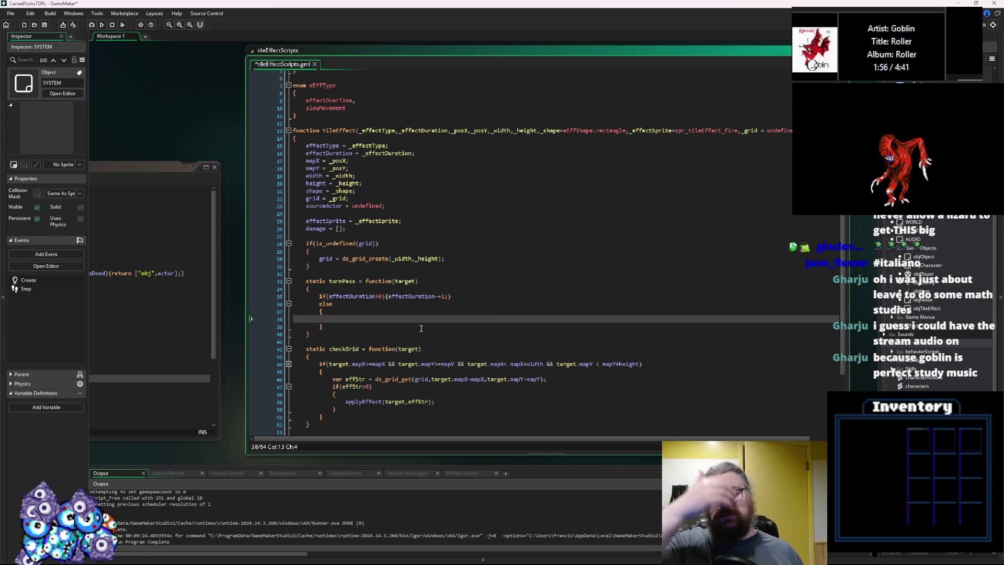
{"action": "scroll", "coordinate": [421, 328], "scroll_direction": "down", "scroll_amount": 2}
{"action": "scroll", "coordinate": [405, 313], "scroll_direction": "down", "scroll_amount": 1}
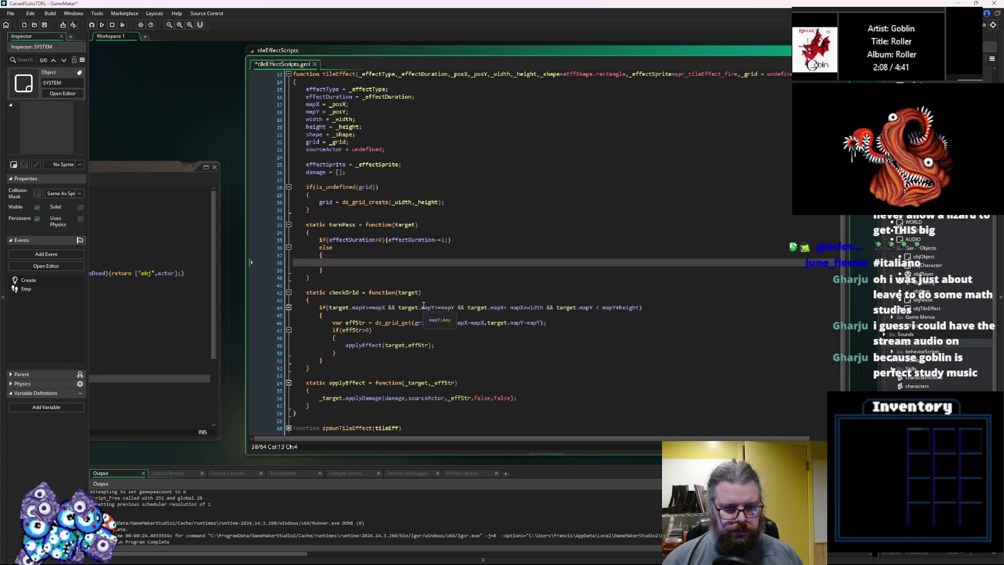
Write an outer for loop in the else branch running _i from 0 while _i<width
{"action": "type", "text": "ds_gi"}
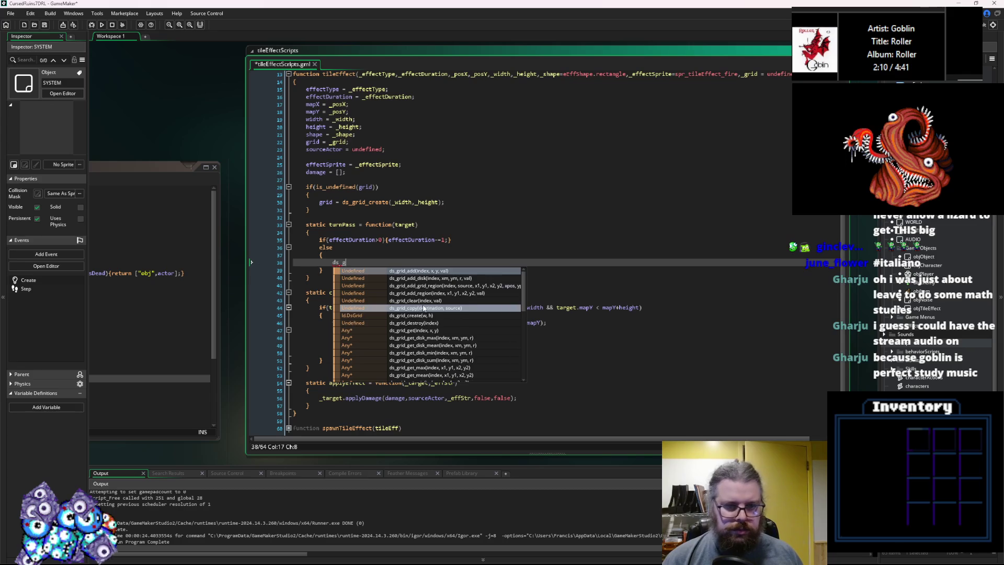
{"action": "key", "text": "BackSpace"}
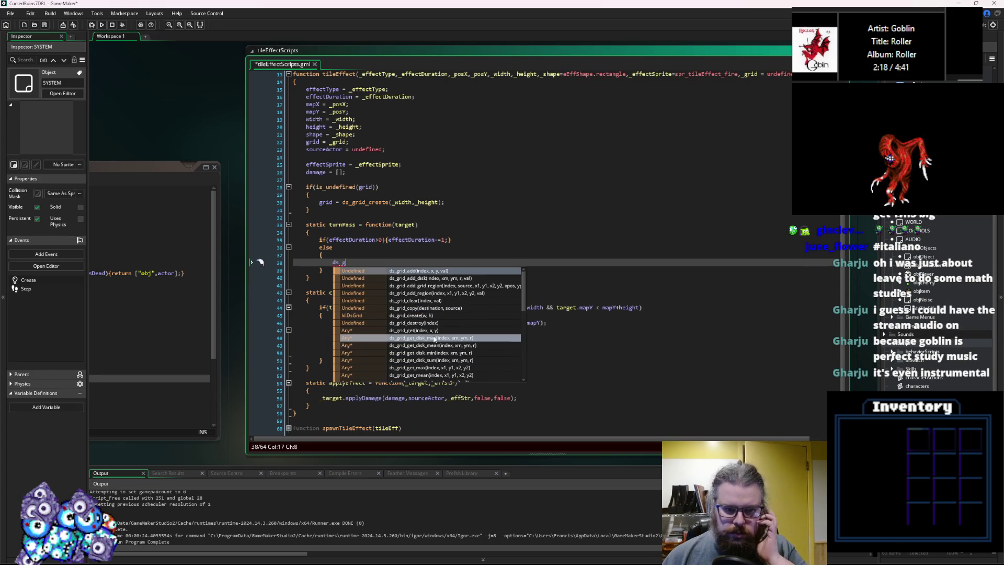
{"action": "scroll", "coordinate": [432, 337], "scroll_direction": "down", "scroll_amount": 1}
{"action": "scroll", "coordinate": [430, 336], "scroll_direction": "down", "scroll_amount": 1}
{"action": "scroll", "coordinate": [430, 336], "scroll_direction": "down", "scroll_amount": 1}
{"action": "scroll", "coordinate": [430, 336], "scroll_direction": "down", "scroll_amount": 1}
{"action": "scroll", "coordinate": [429, 338], "scroll_direction": "down", "scroll_amount": 1}
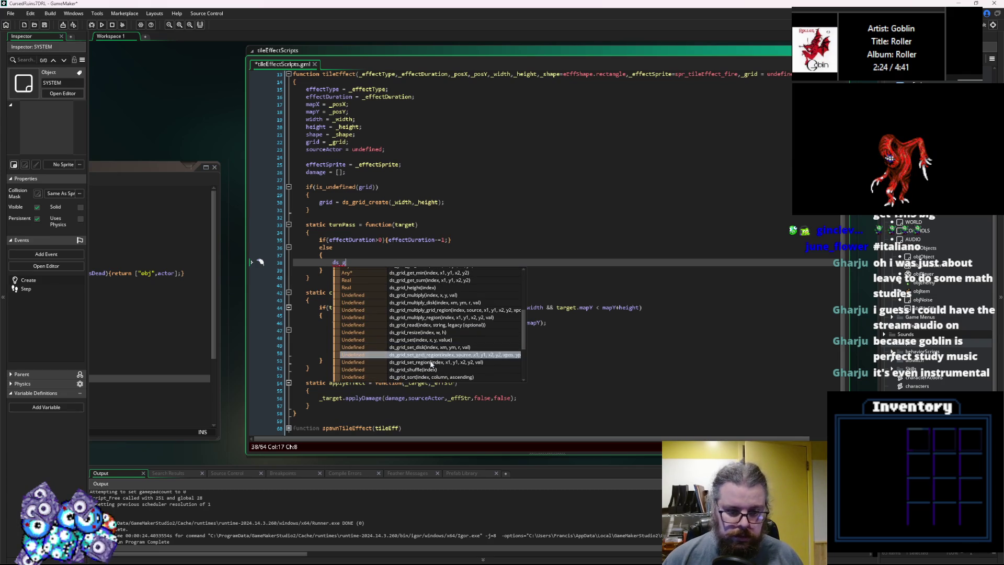
{"action": "scroll", "coordinate": [431, 361], "scroll_direction": "down", "scroll_amount": 3}
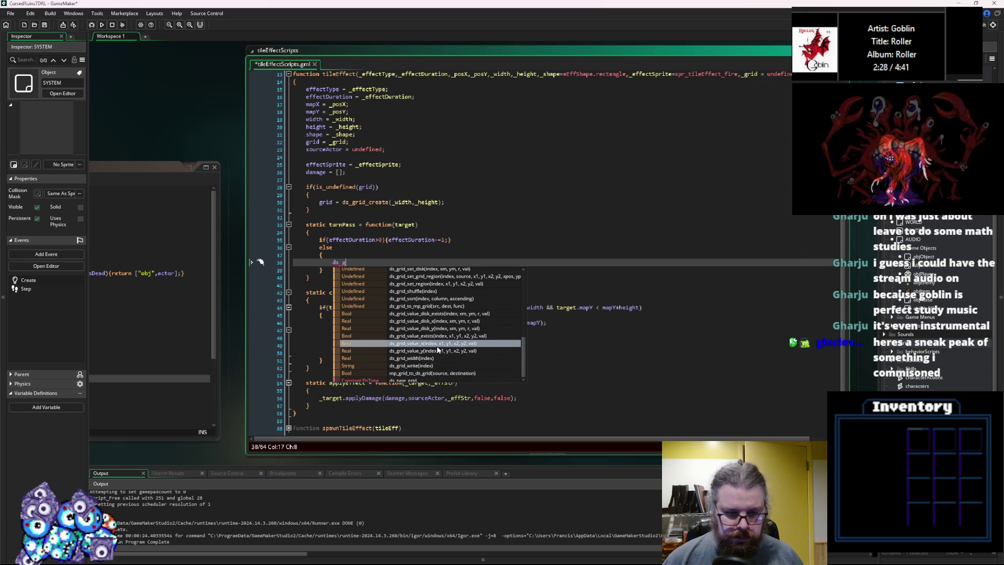
{"action": "scroll", "coordinate": [441, 356], "scroll_direction": "up", "scroll_amount": 2}
{"action": "scroll", "coordinate": [440, 357], "scroll_direction": "up", "scroll_amount": 1}
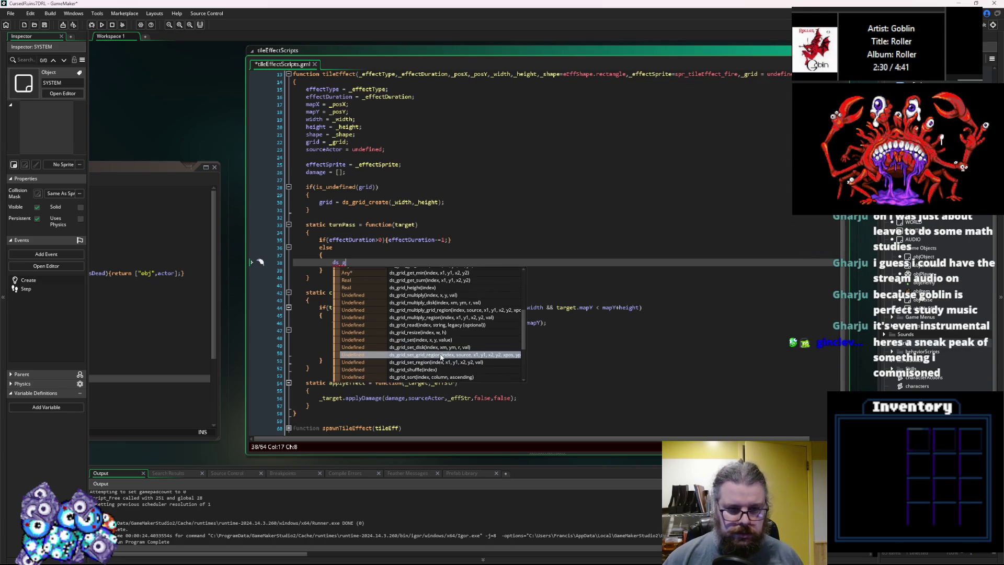
{"action": "scroll", "coordinate": [441, 356], "scroll_direction": "up", "scroll_amount": 3}
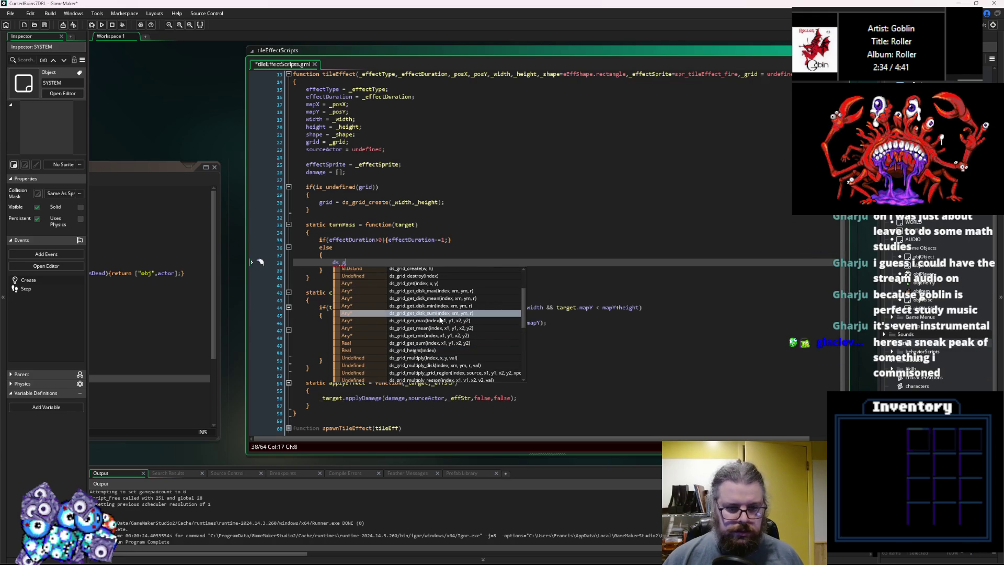
{"action": "scroll", "coordinate": [441, 320], "scroll_direction": "up", "scroll_amount": 2}
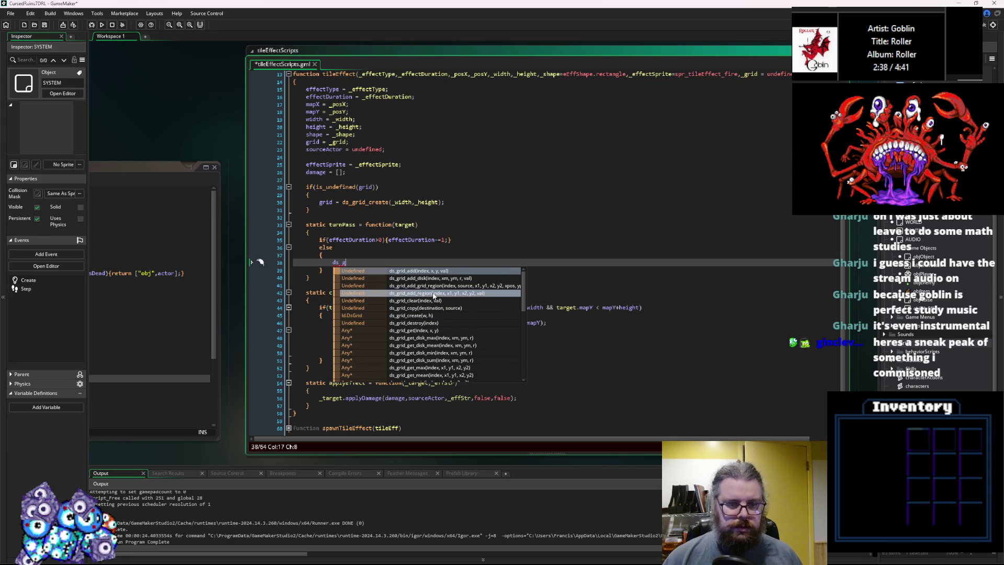
{"action": "scroll", "coordinate": [432, 297], "scroll_direction": "down", "scroll_amount": 1}
{"action": "scroll", "coordinate": [432, 299], "scroll_direction": "down", "scroll_amount": 5}
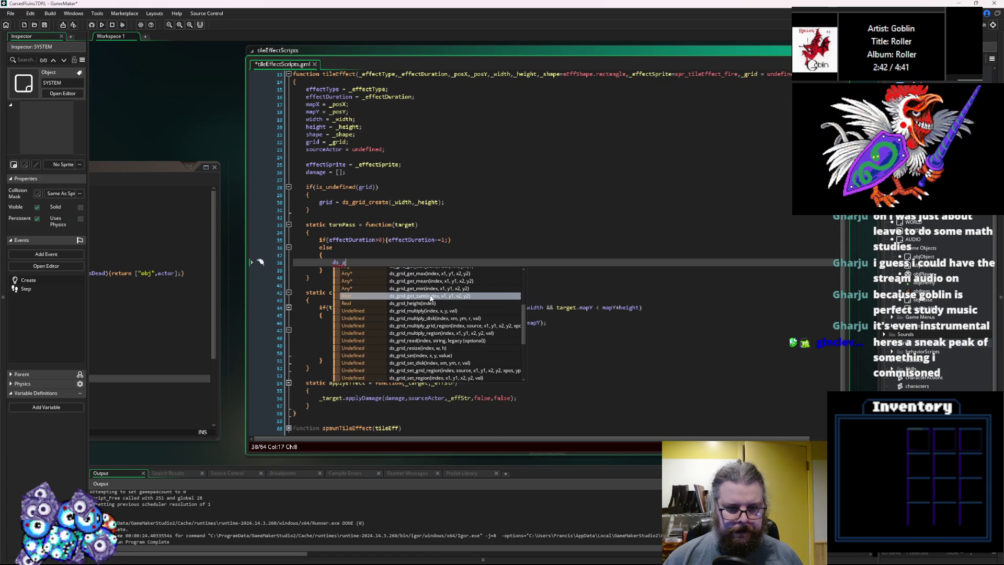
{"action": "scroll", "coordinate": [432, 299], "scroll_direction": "down", "scroll_amount": 3}
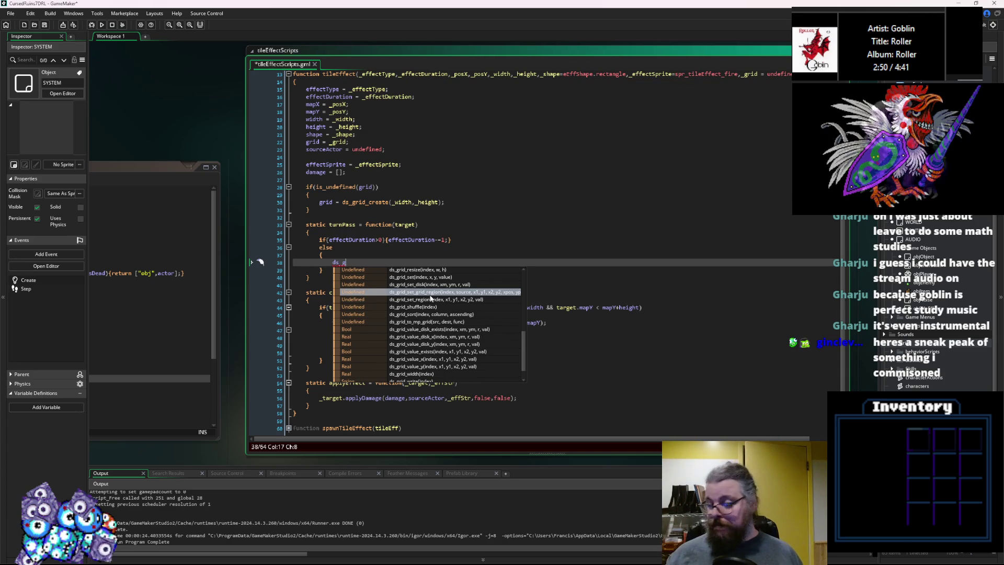
{"action": "type", "text": "r"}
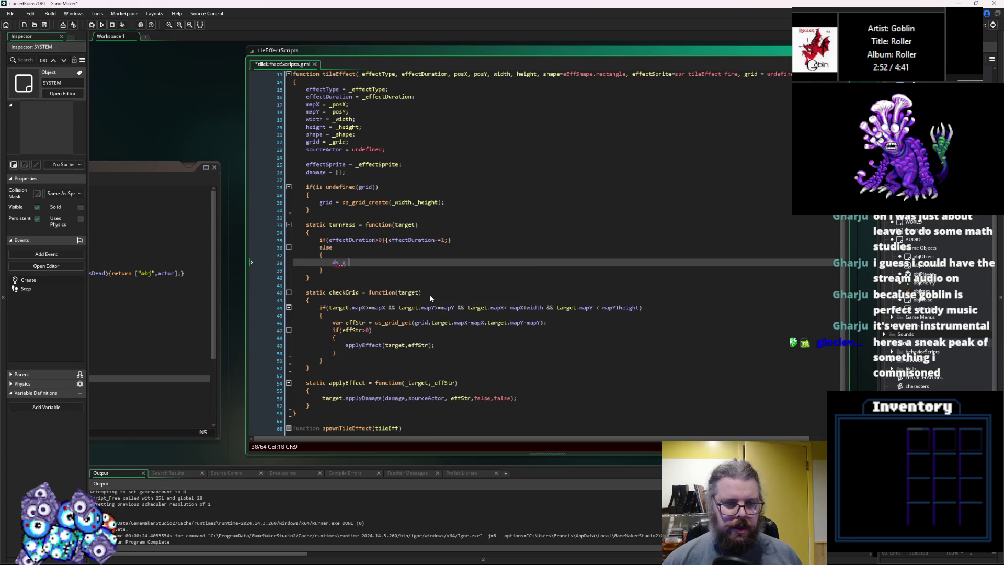
{"action": "key", "text": "BackSpace"}
{"action": "key", "text": "BackSpace"}
{"action": "key", "text": "BackSpace"}
{"action": "type", "text": "for(var _i= 0"}
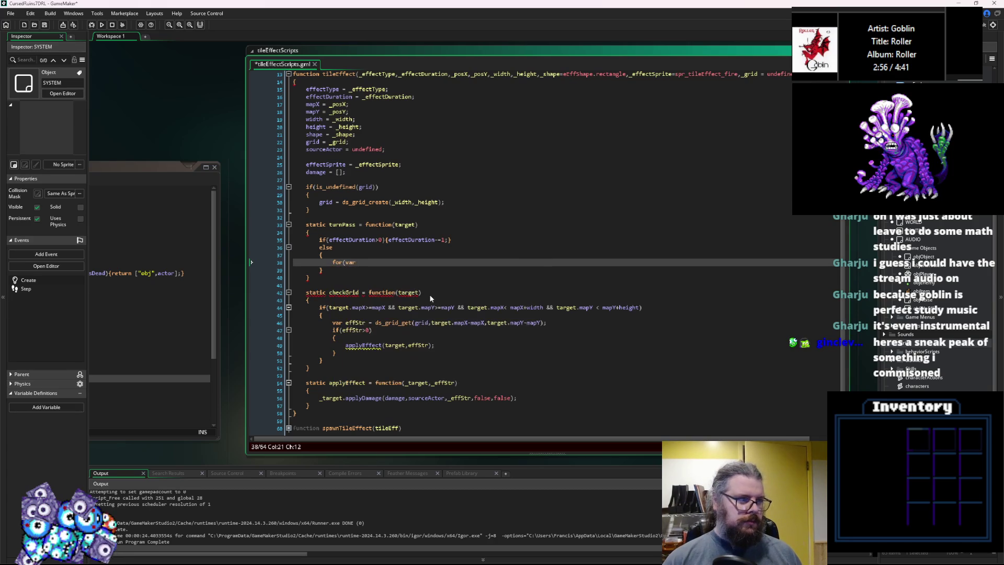
{"action": "type", "text": "; "}
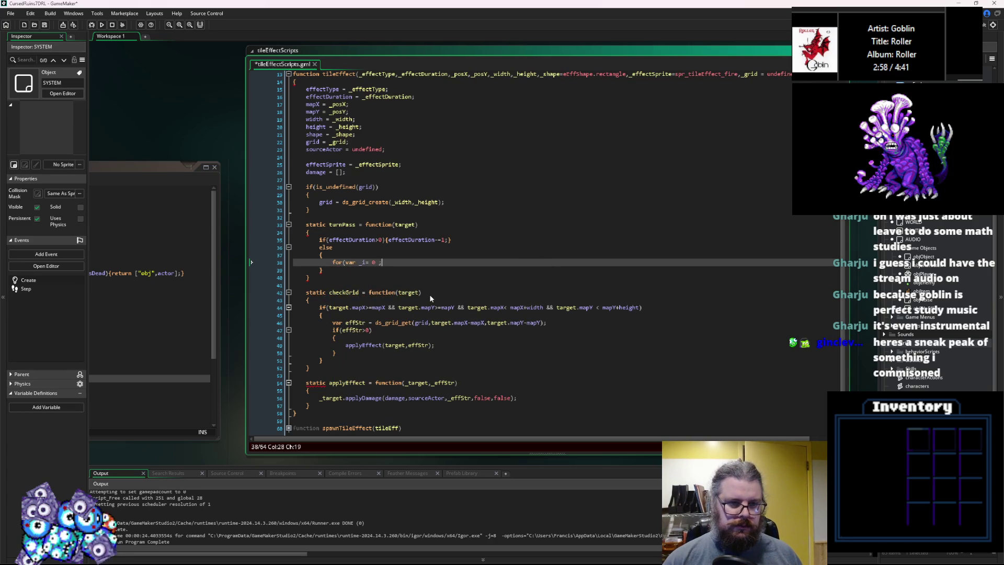
{"action": "type", "text": "_i<"}
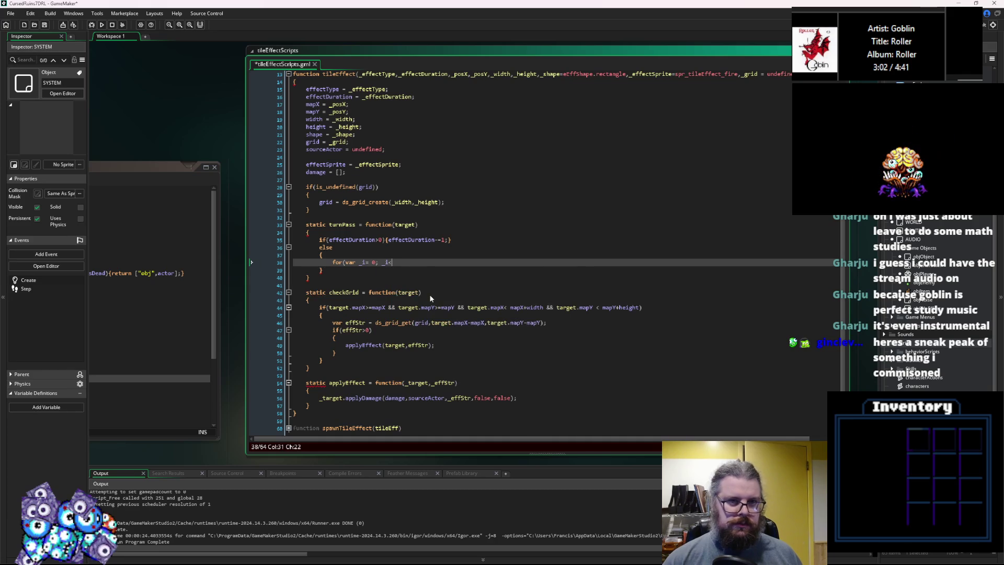
{"action": "type", "text": "width; _i++)"}
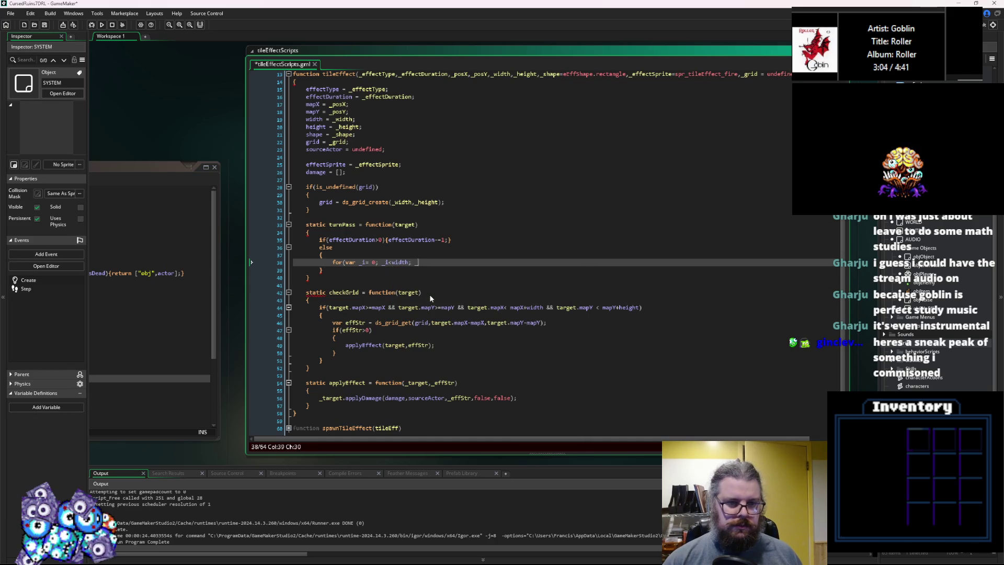
{"action": "key", "text": "Return"}
{"action": "type", "text": "{"}
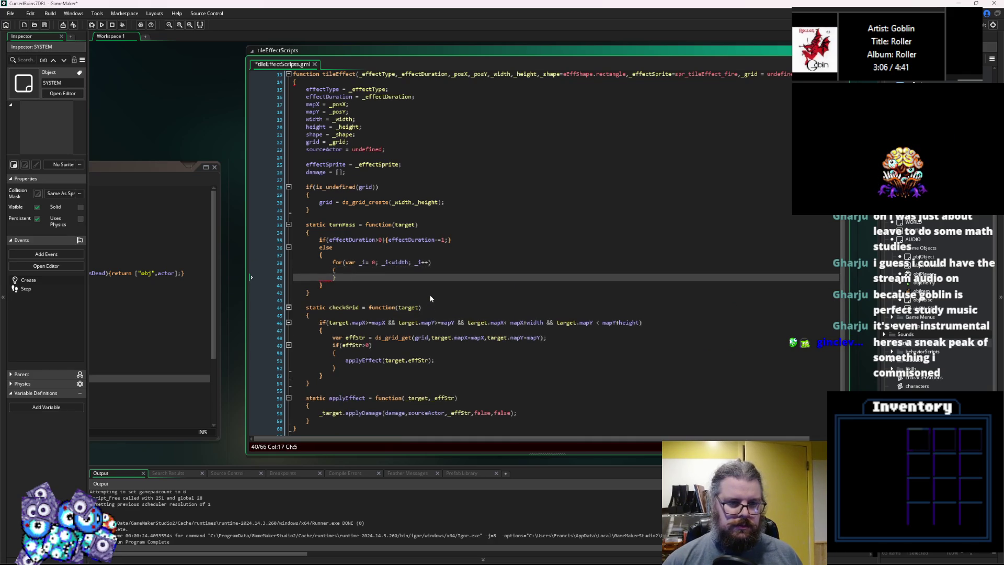
{"action": "key", "text": "Return"}
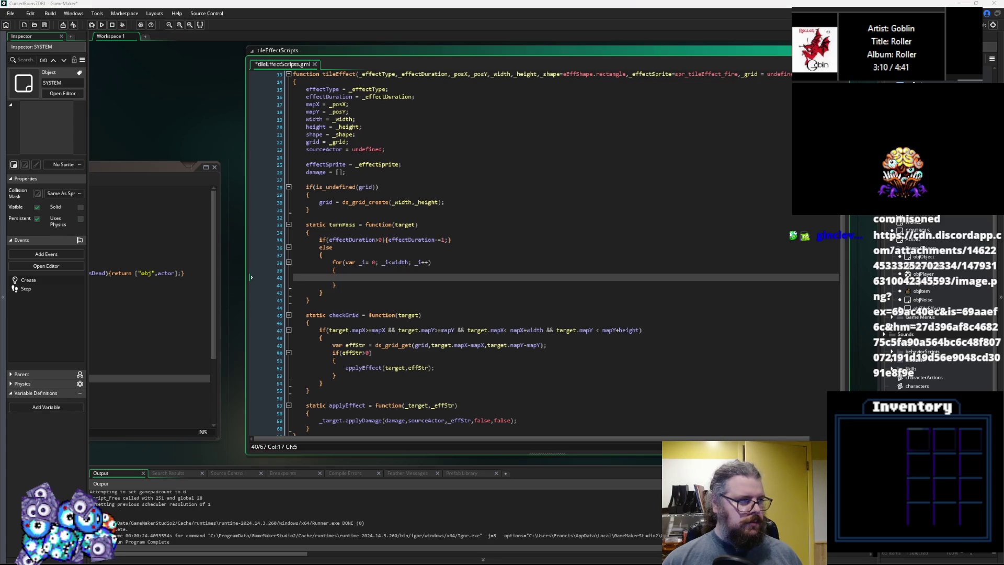
Nest a copy of the loop inside it, using _j as the counter and height as the bound
{"action": "left_click_drag", "start_coordinate": [341, 285], "coordinate": [333, 263]}
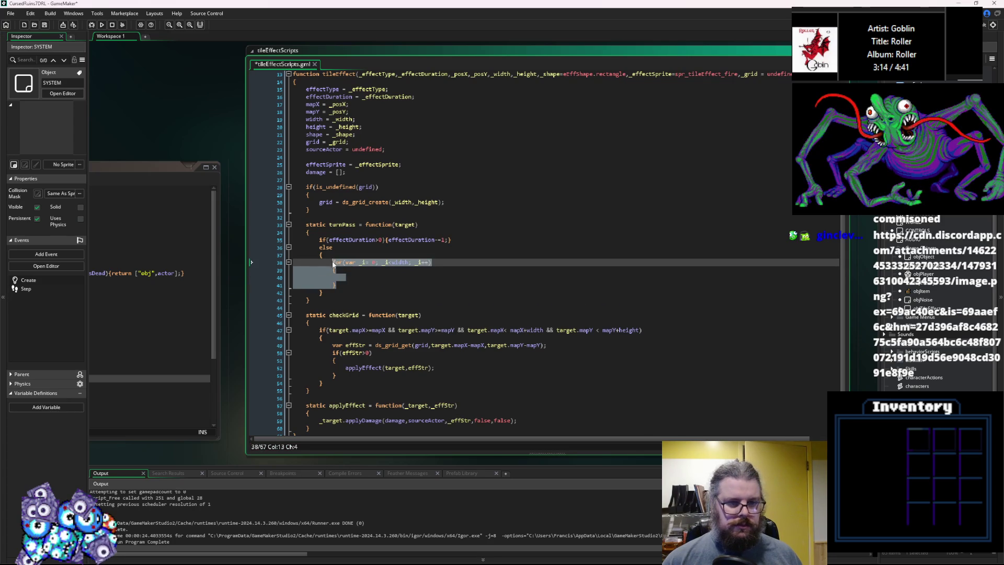
{"action": "key", "text": "ctrl+c"}
{"action": "left_click", "coordinate": [355, 279]}
{"action": "key", "text": "ctrl+v"}
{"action": "key", "text": "shift+Up"}
{"action": "key", "text": "shift+Up"}
{"action": "key", "text": "shift+Home"}
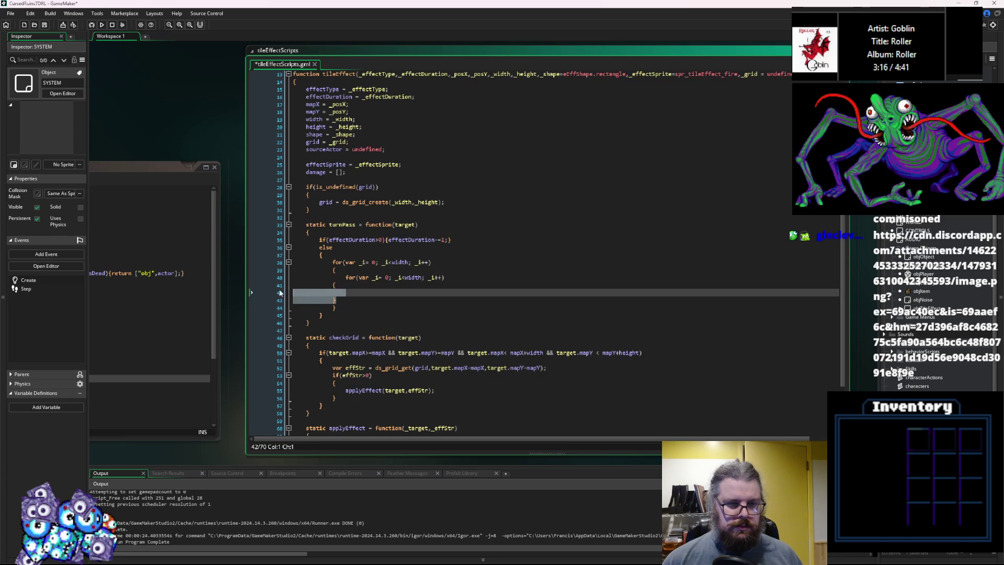
{"action": "key", "text": "Tab"}
{"action": "left_click", "coordinate": [379, 278]}
{"action": "key", "text": "BackSpace"}
{"action": "type", "text": "j"}
{"action": "left_click", "coordinate": [402, 278]}
{"action": "key", "text": "BackSpace"}
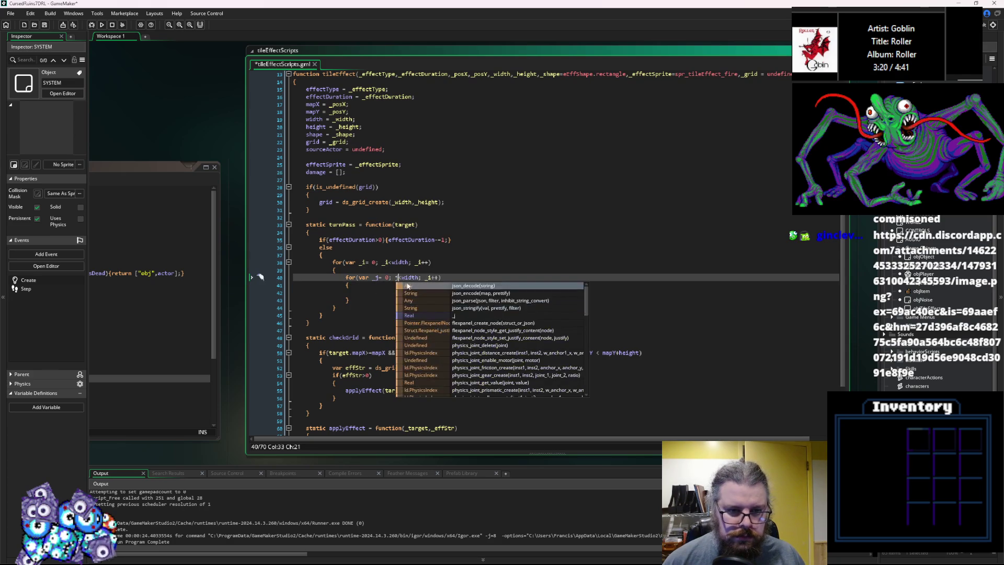
{"action": "left_click", "coordinate": [431, 278]}
{"action": "key", "text": "BackSpace"}
{"action": "type", "text": "j"}
{"action": "left_click", "coordinate": [395, 278]}
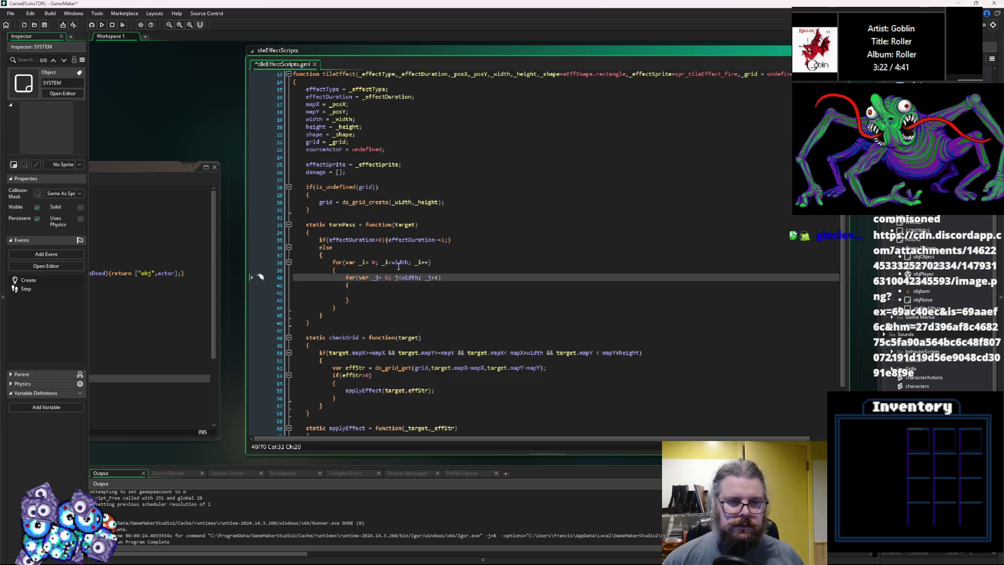
{"action": "type", "text": "_j"}
{"action": "left_click", "coordinate": [414, 278]}
{"action": "type", "text": "height"}
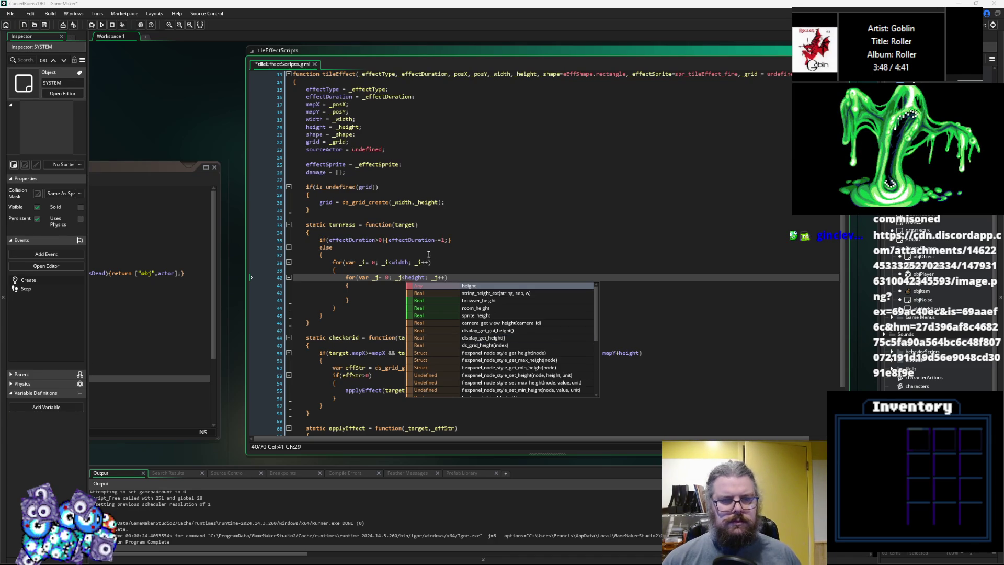
{"action": "key", "text": "Escape"}
{"action": "left_click", "coordinate": [407, 295]}
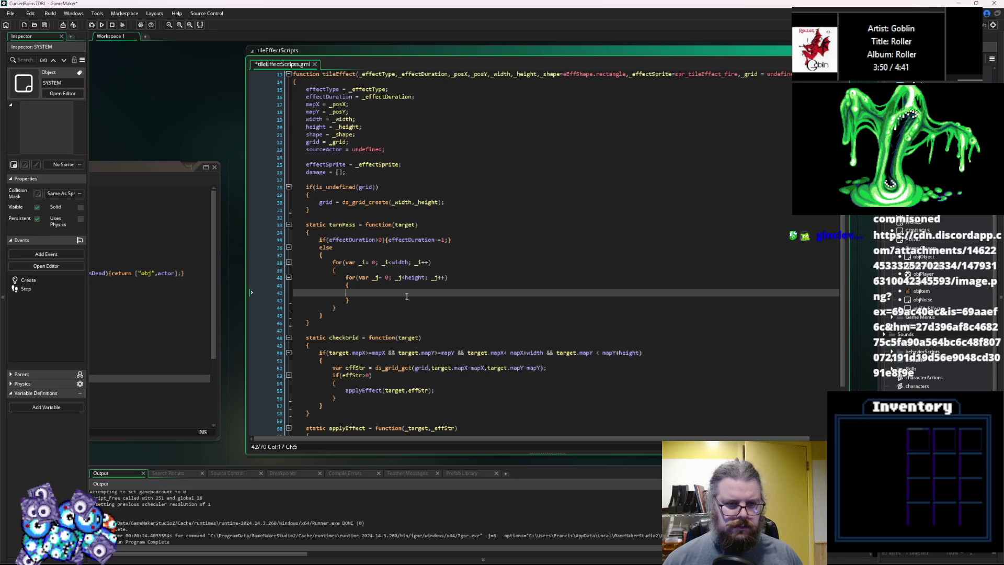
Read each cell into grdspt with var grdspt = ds_grid_get(grid,_i,_j)
{"action": "key", "text": "Tab"}
{"action": "type", "text": "var "}
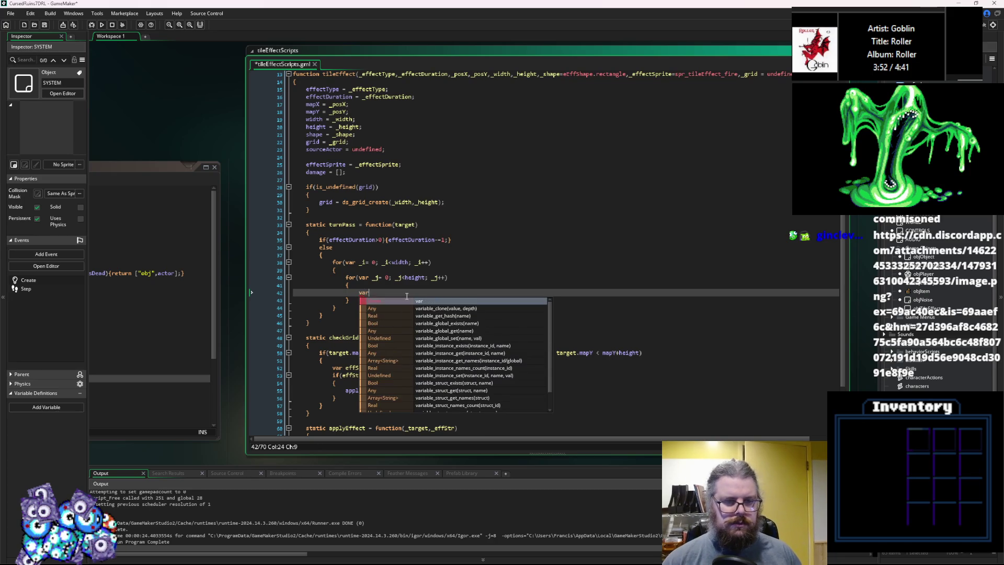
{"action": "type", "text": "grdspt ("}
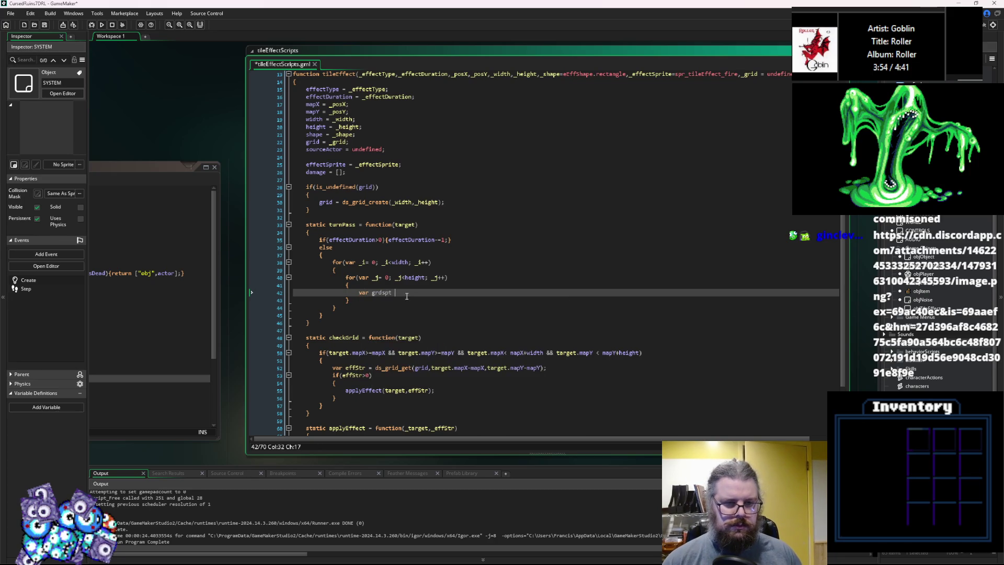
{"action": "key", "text": "BackSpace"}
{"action": "type", "text": "= ds_grid_get"}
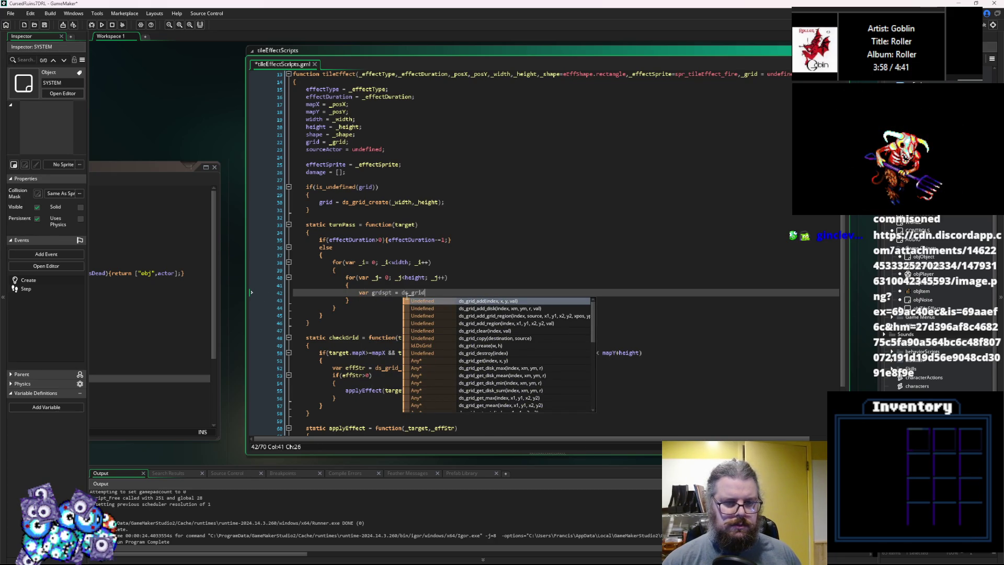
{"action": "key", "text": "Return"}
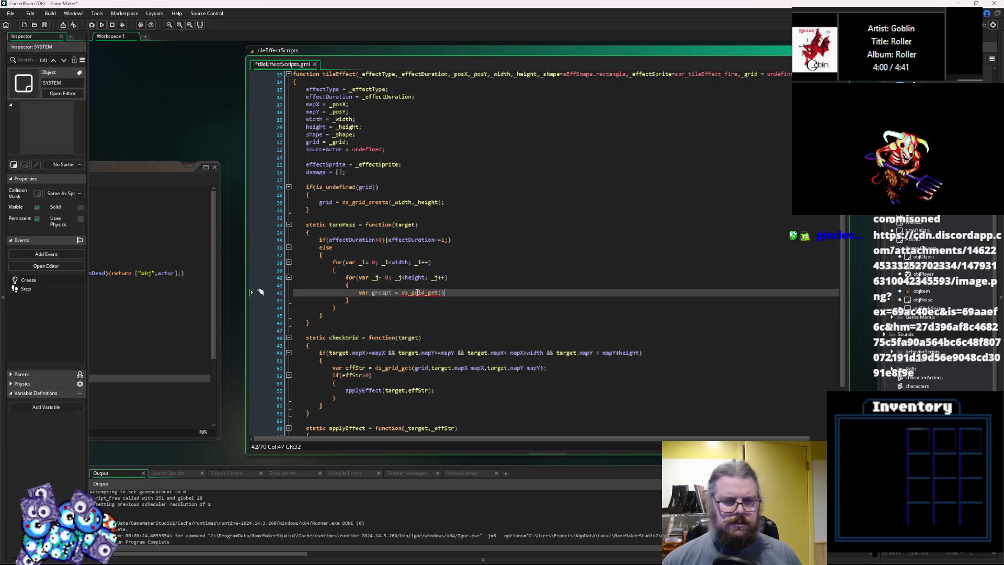
{"action": "double_click", "coordinate": [312, 142]}
{"action": "left_click", "coordinate": [445, 292]}
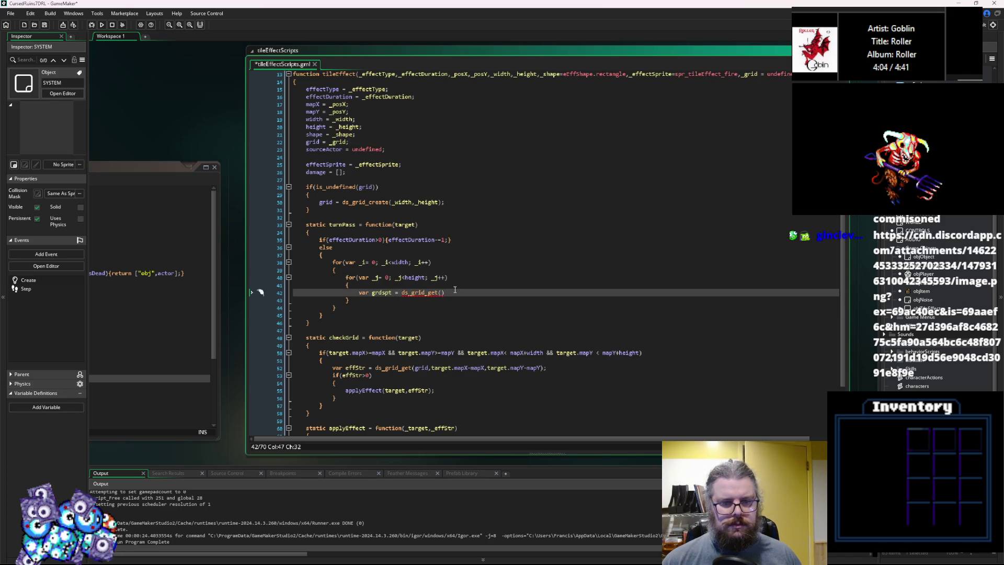
{"action": "key", "text": "BackSpace"}
{"action": "type", "text": "grid,"}
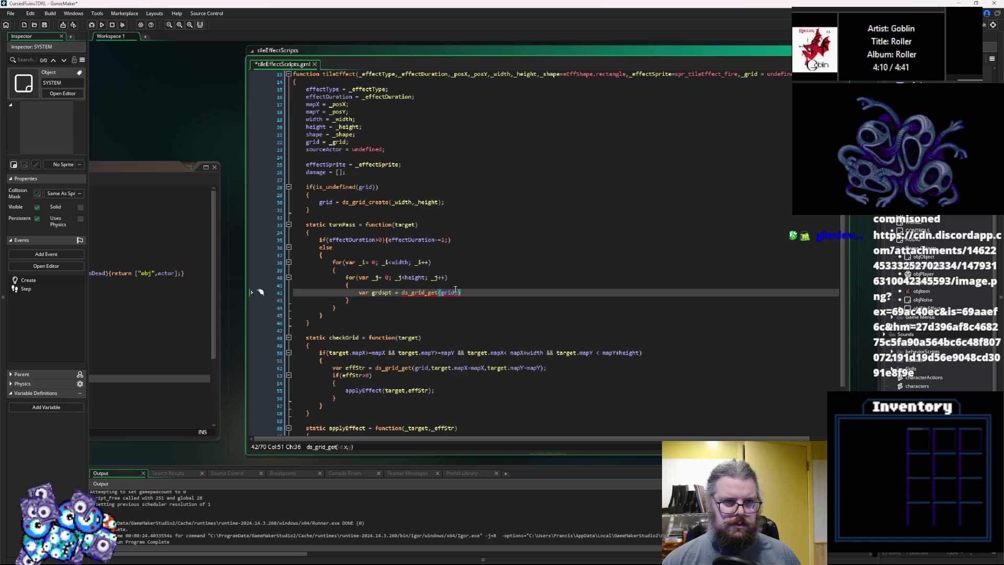
{"action": "type", "text": "i,_"}
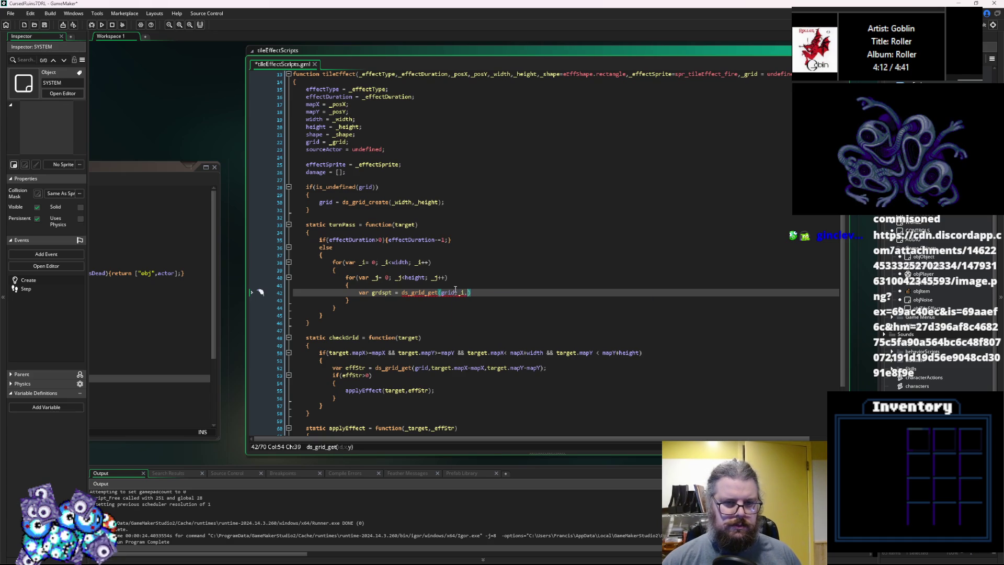
{"action": "type", "text": "j)"}
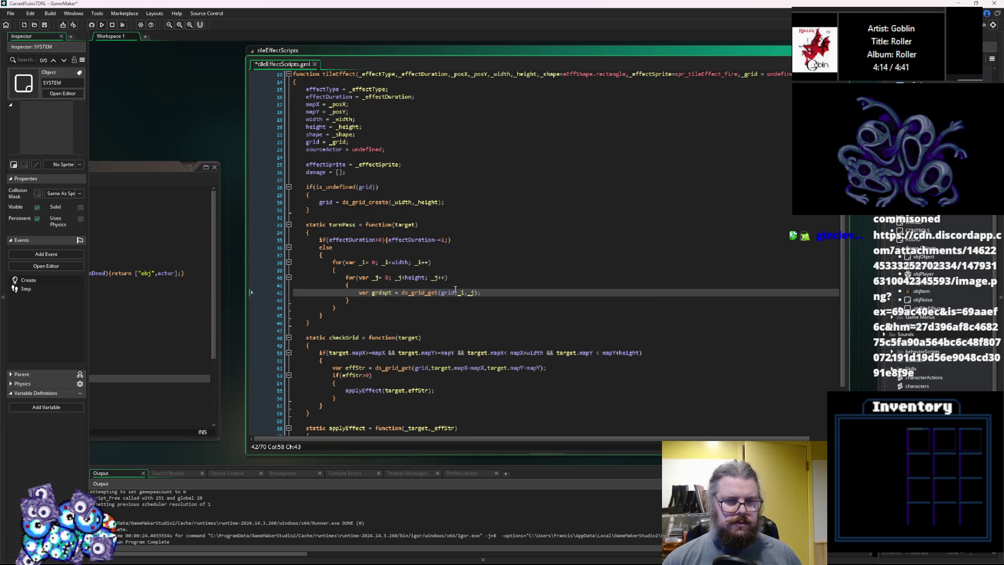
{"action": "key", "text": "Return"}
Add if(grdspt>0){ds_grid_set(grid,_i,_j,grdspt-1);} to decrement positive cells
{"action": "type", "text": "if(grd"}
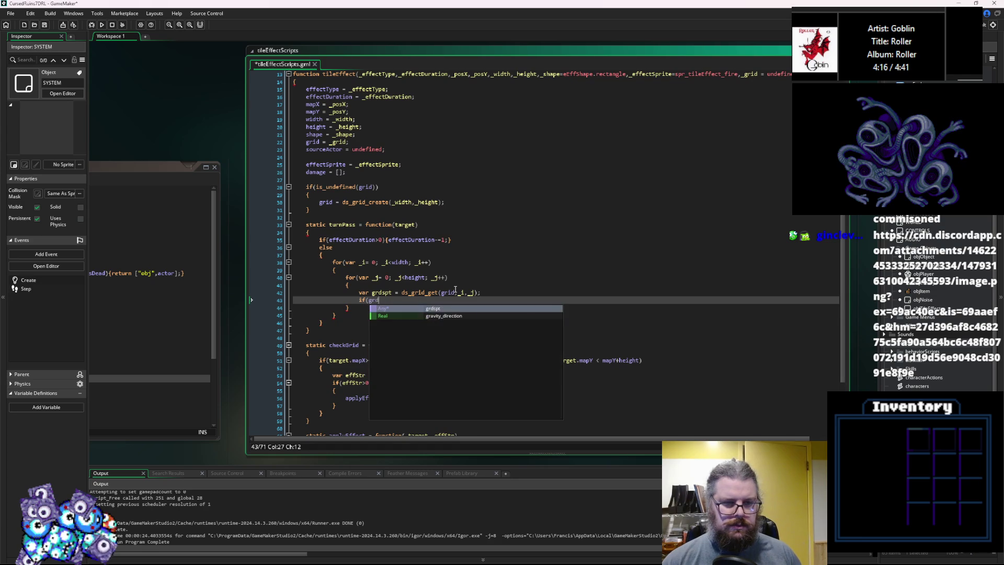
{"action": "type", "text": "spt>0"}
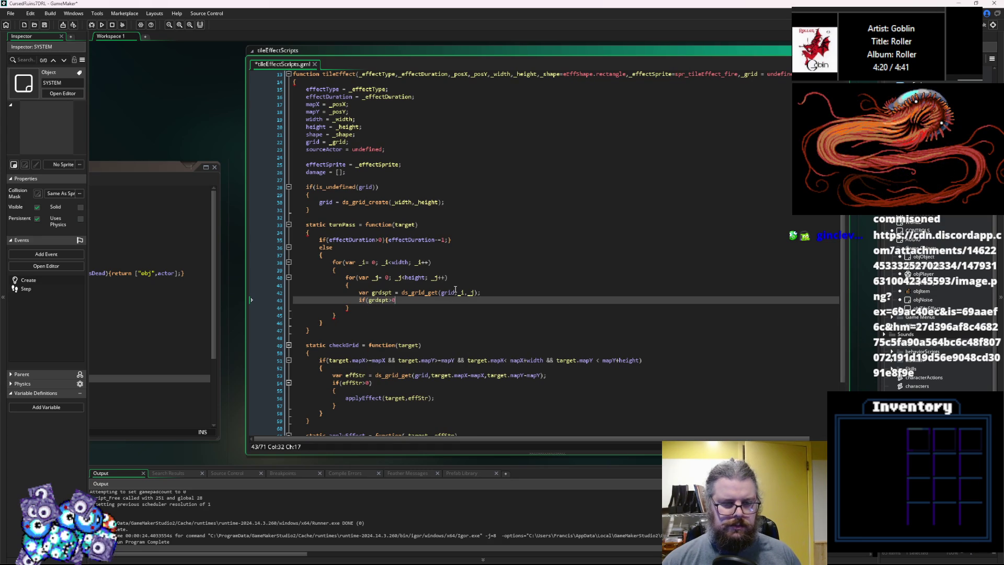
{"action": "type", "text": "){}"}
{"action": "key", "text": "Left"}
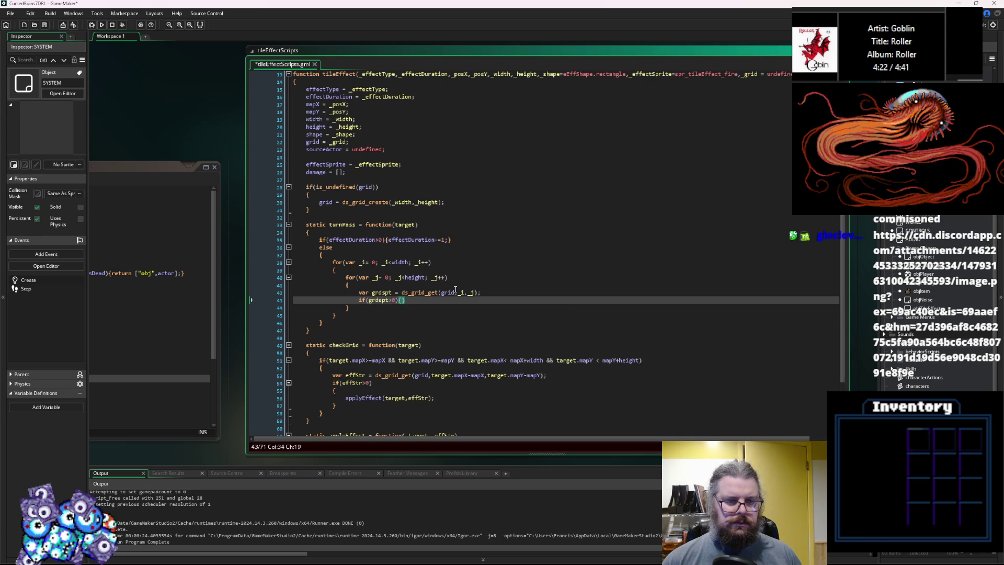
{"action": "type", "text": "ds_grid_"}
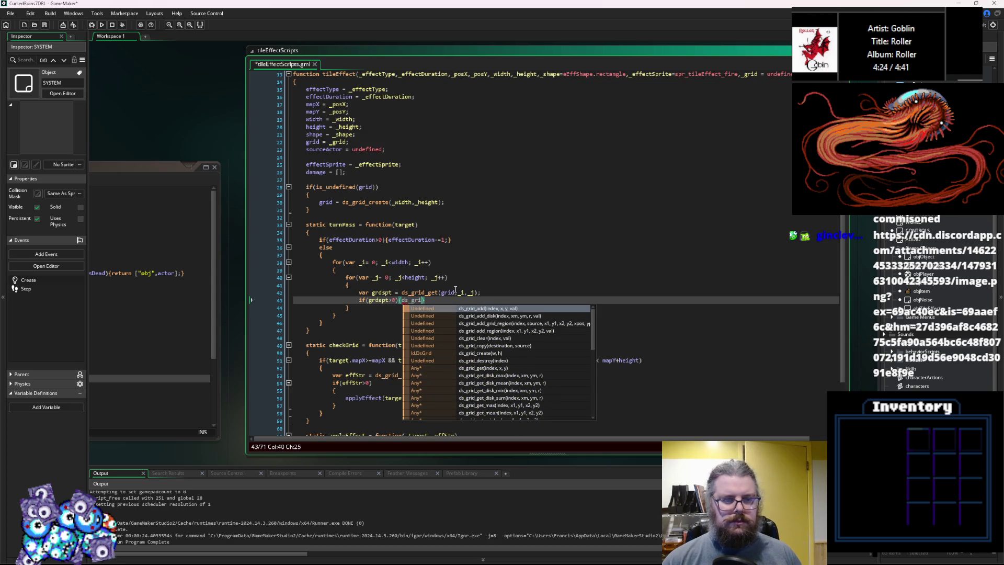
{"action": "type", "text": "set(grid"}
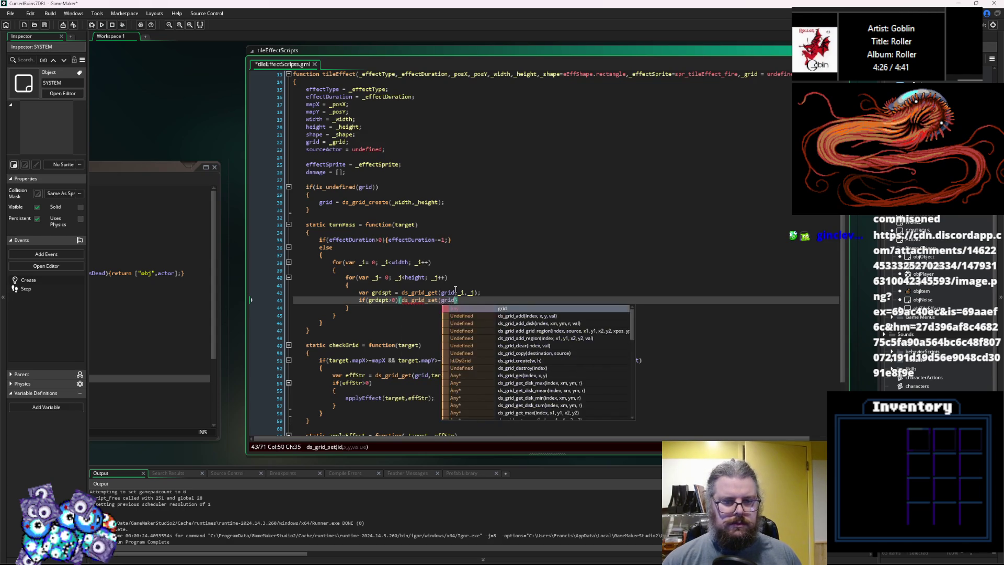
{"action": "type", "text": ",_i,_k"}
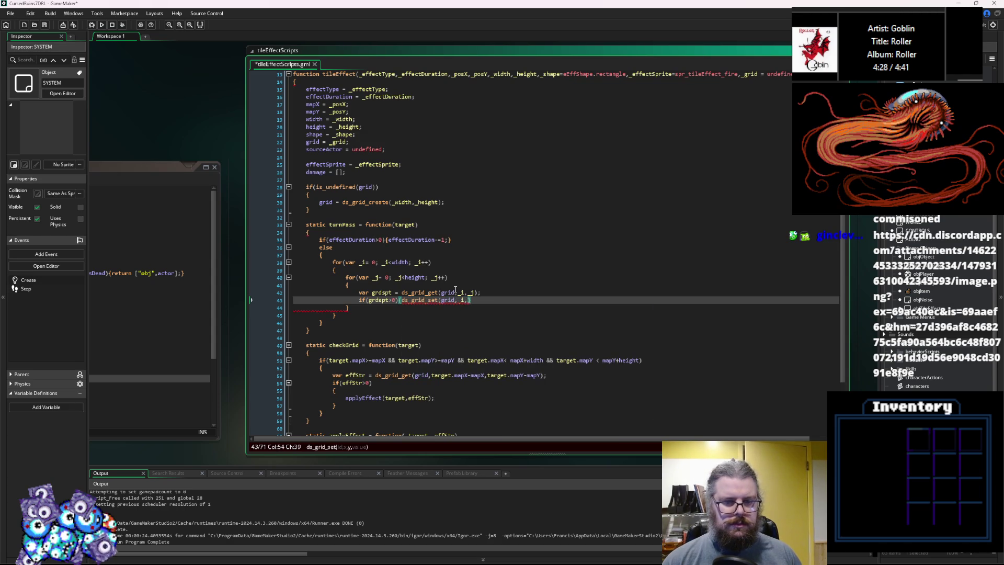
{"action": "key", "text": "BackSpace"}
{"action": "type", "text": "j"}
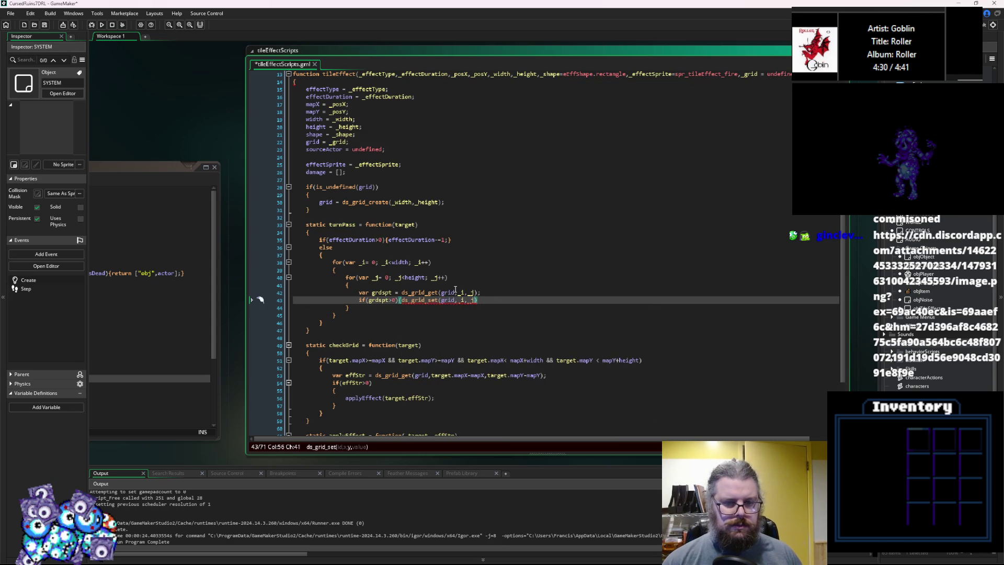
{"action": "type", "text": ")}"}
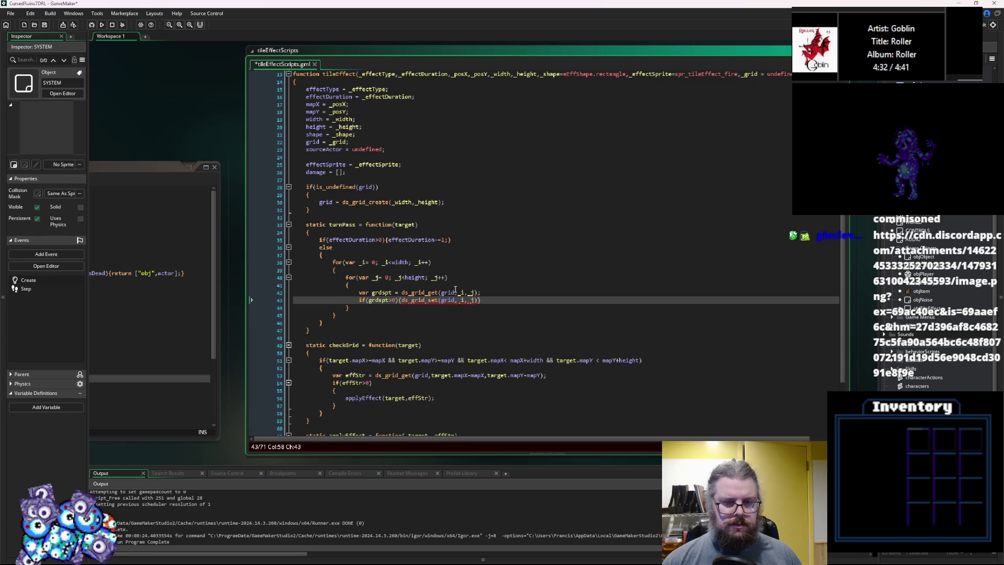
{"action": "key", "text": "Left"}
{"action": "type", "text": ";"}
{"action": "key", "text": "Left"}
{"action": "key", "text": "Left"}
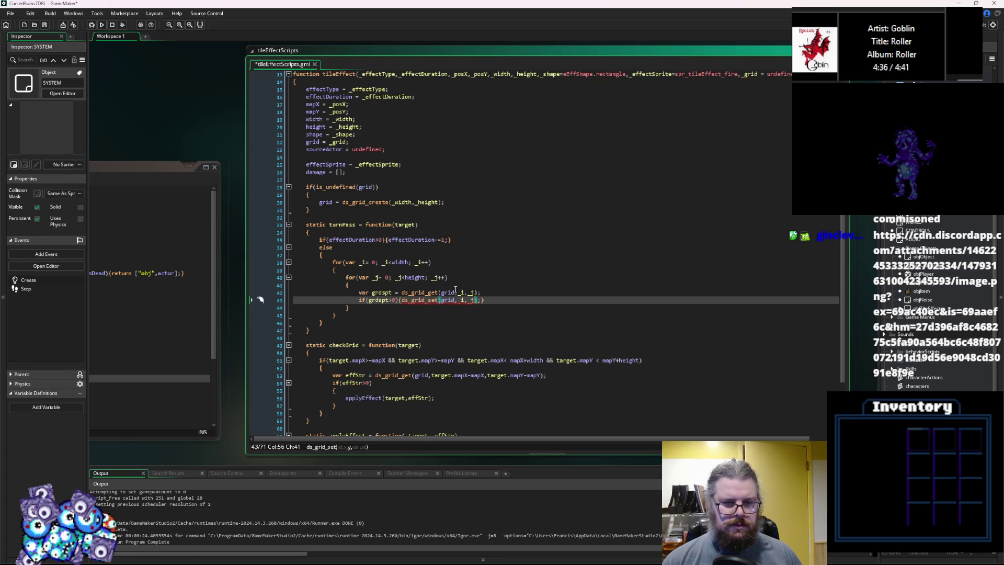
{"action": "type", "text": ",grdspt"}
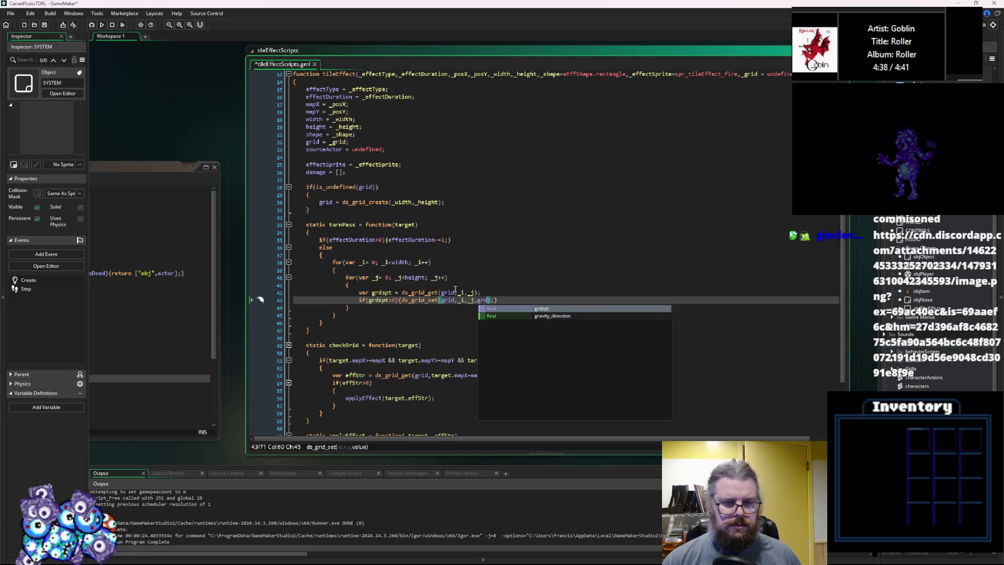
{"action": "type", "text": "-1"}
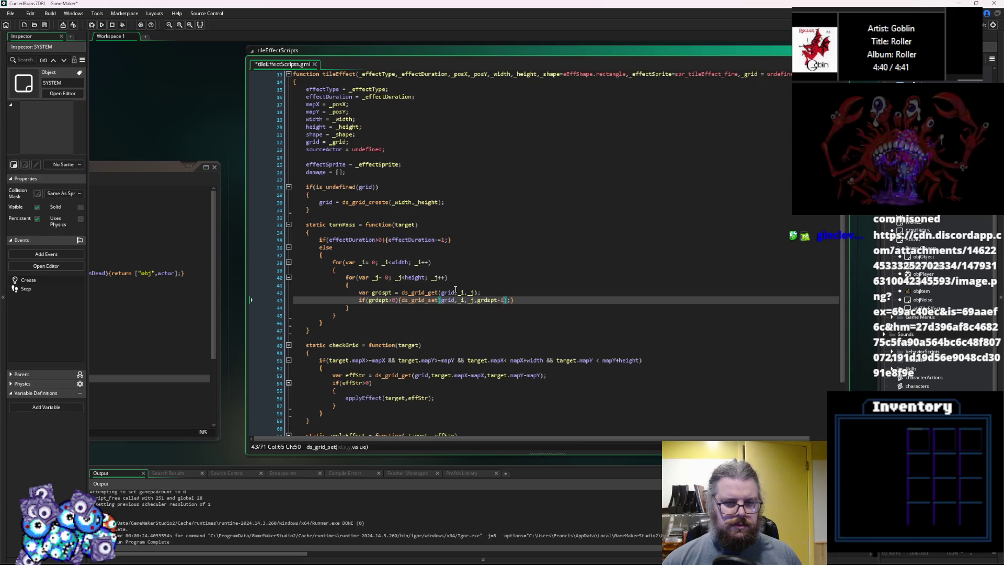
{"action": "key", "text": "Up"}
{"action": "key", "text": "Up"}
{"action": "key", "text": "Up"}
{"action": "key", "text": "Up"}
{"action": "key", "text": "Up"}
{"action": "key", "text": "Return"}
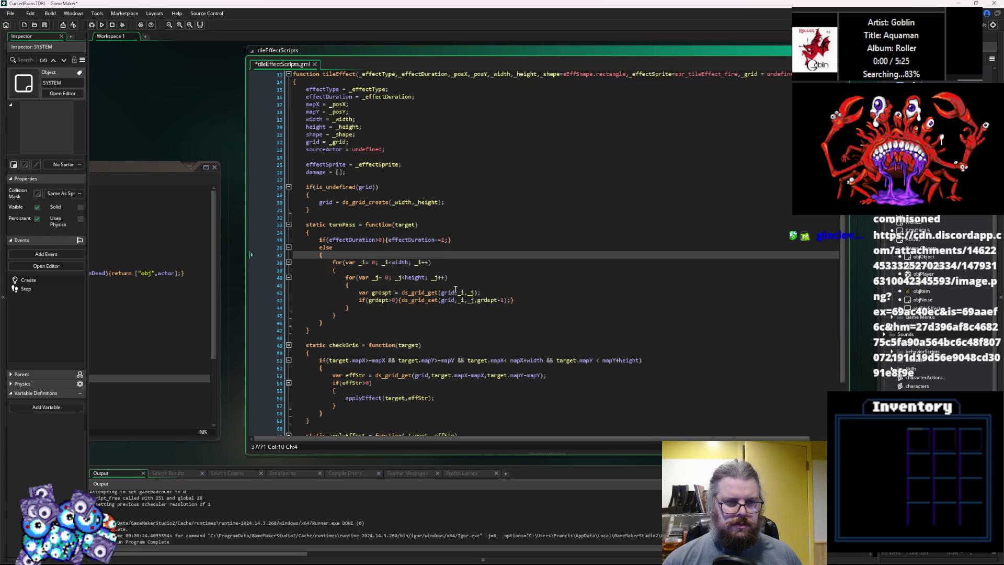
Track active cells with a foundSpot flag, and call removeEffect() when none were found
{"action": "type", "text": "var found"}
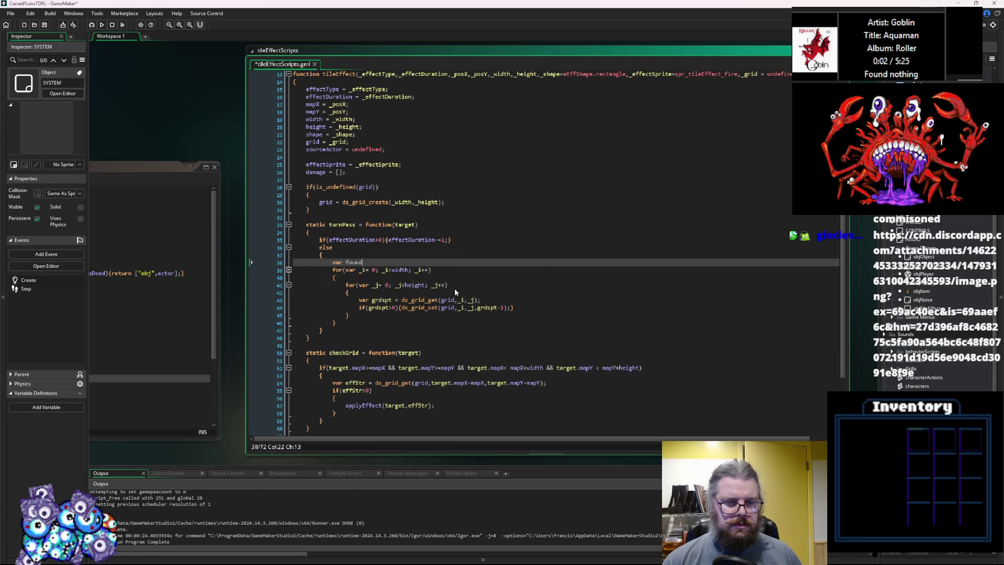
{"action": "type", "text": "Spot = "}
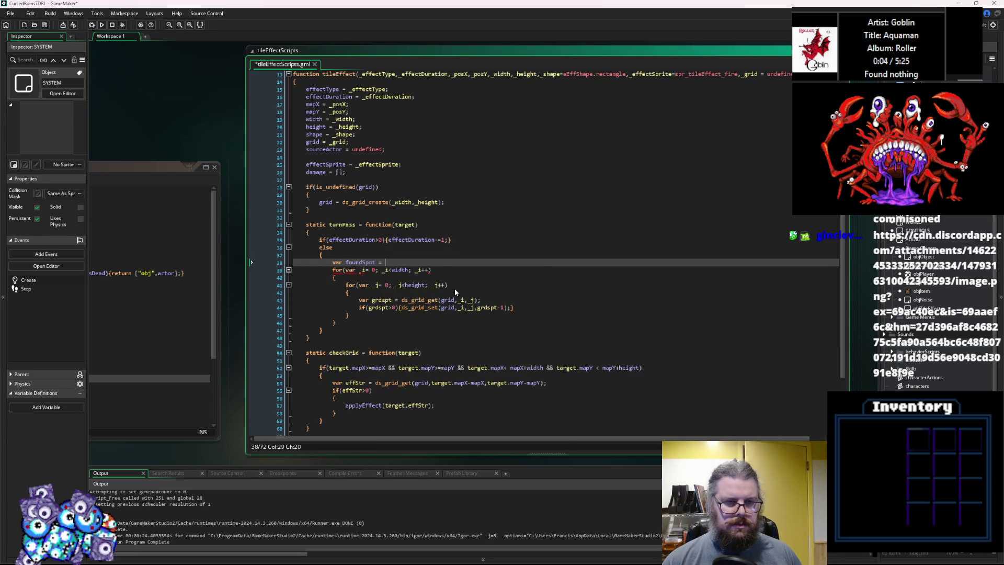
{"action": "type", "text": "false;"}
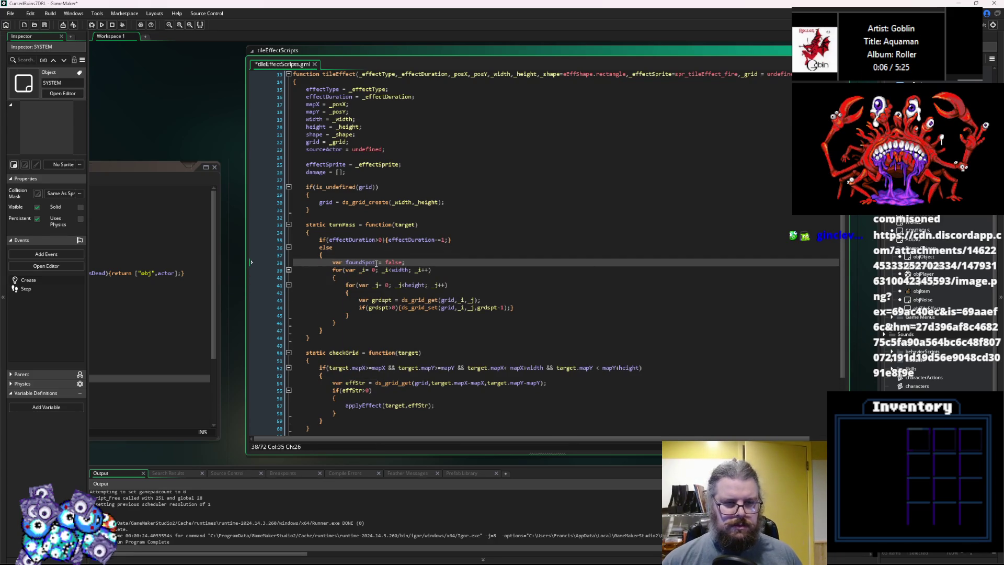
{"action": "left_click", "coordinate": [545, 304]}
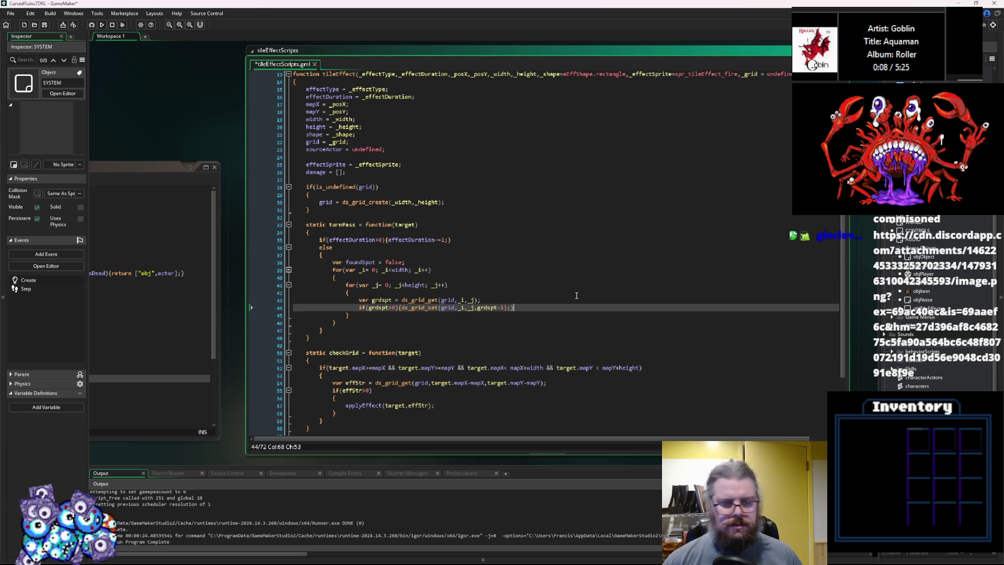
{"action": "key", "text": "Left"}
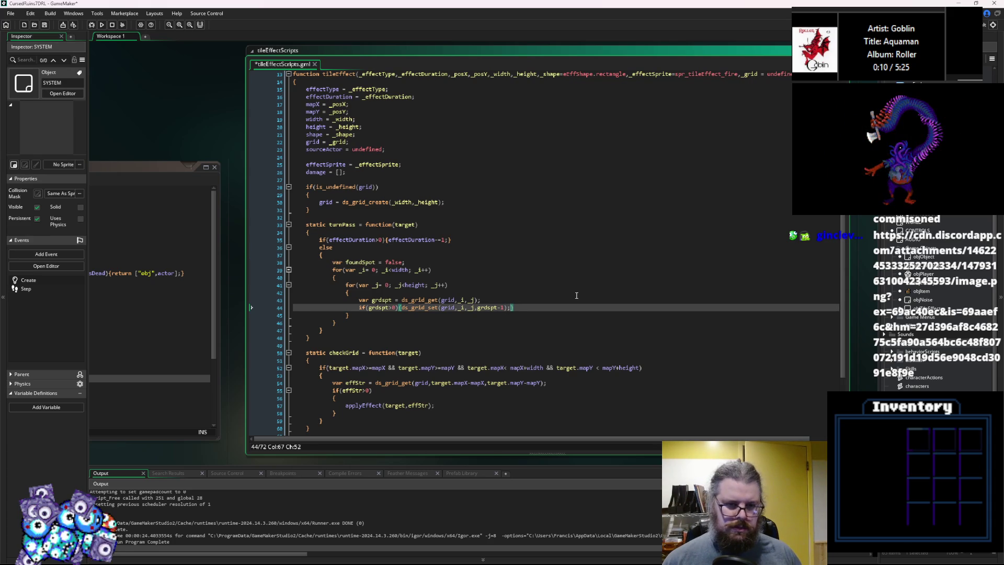
{"action": "type", "text": "foundSpot = true"}
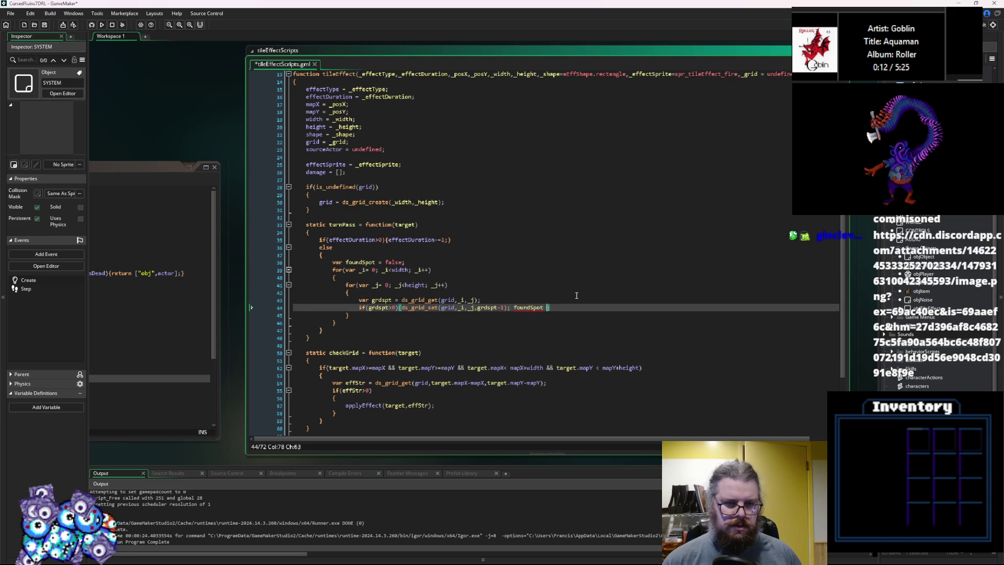
{"action": "key", "text": "Down"}
{"action": "key", "text": "Down"}
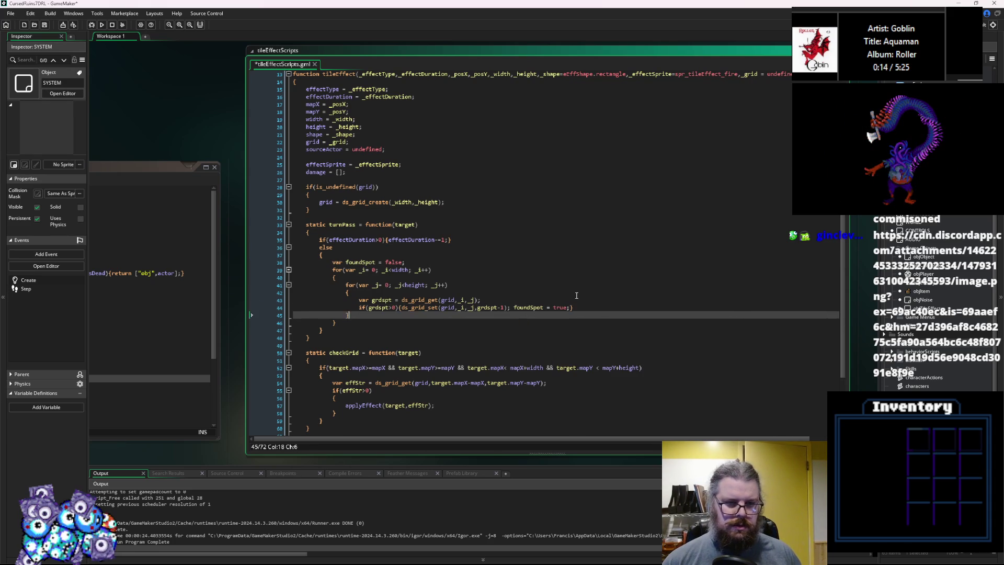
{"action": "key", "text": "Return"}
{"action": "type", "text": "if(!"}
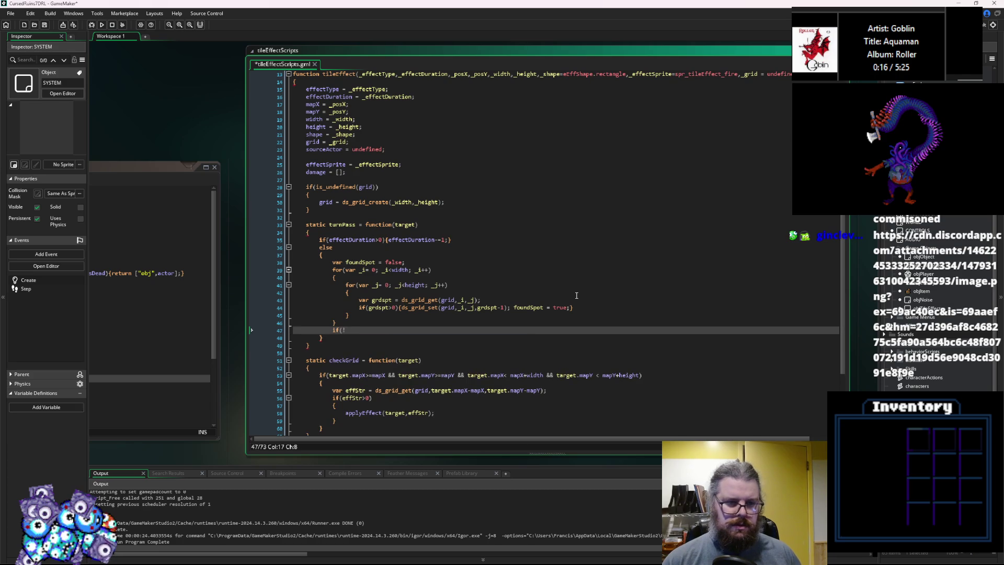
{"action": "type", "text": "foundSpot){"}
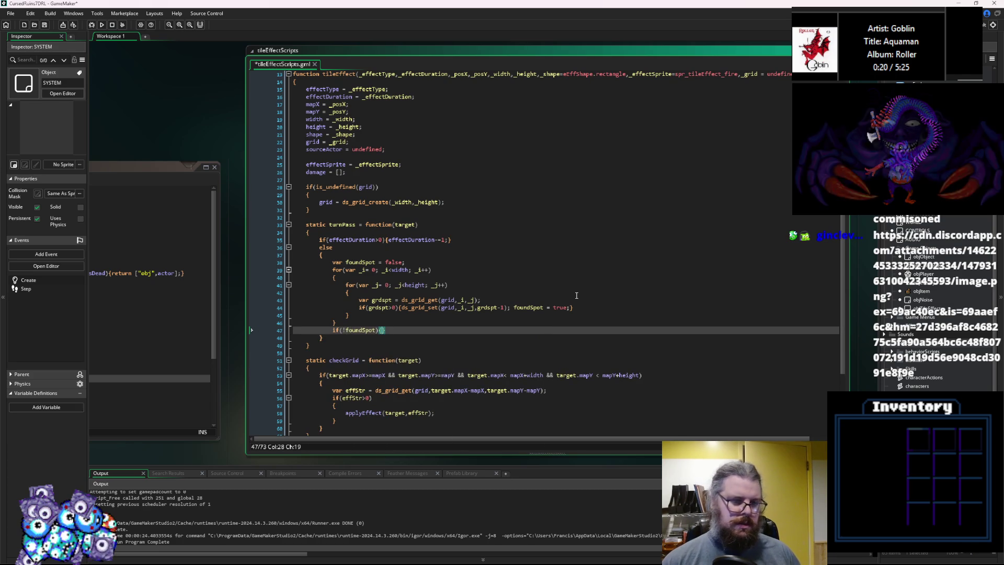
{"action": "type", "text": "r"}
{"action": "type", "text": "emoveEffec"}
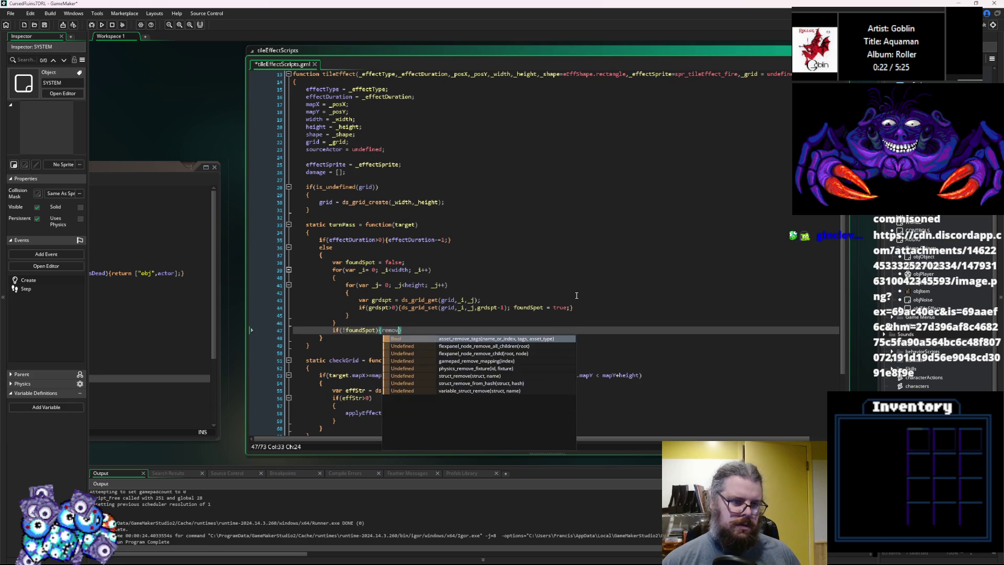
{"action": "type", "text": "t();"}
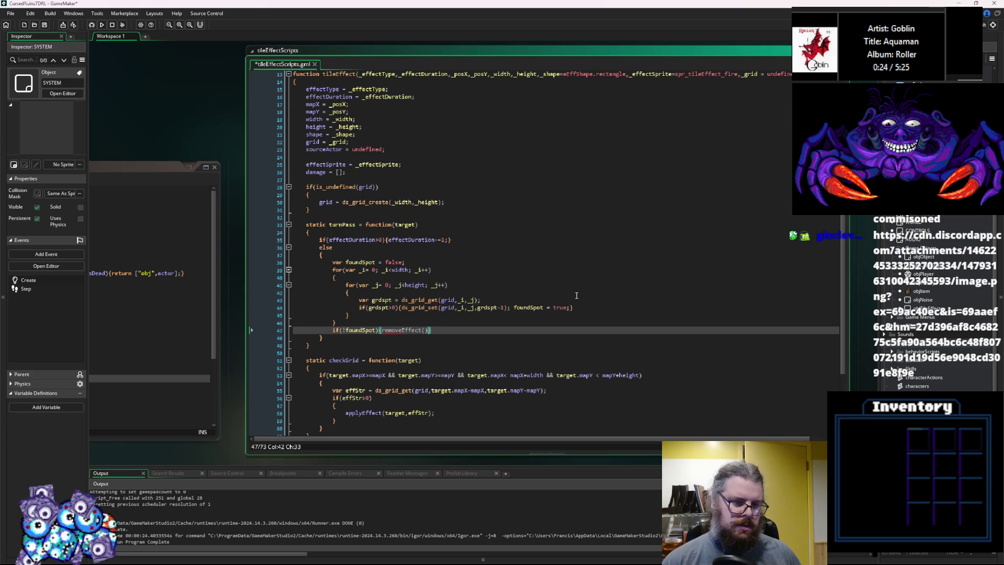
Add a parameterless static removeEffect function below applyEffect, with var ind as its first line
{"action": "scroll", "coordinate": [352, 373], "scroll_direction": "down", "scroll_amount": 4}
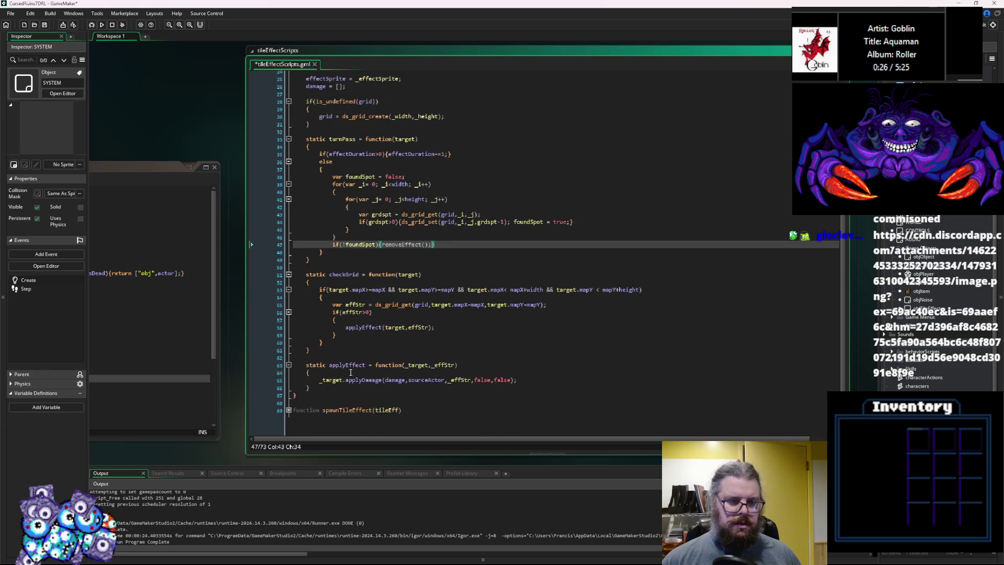
{"action": "left_click", "coordinate": [314, 389]}
{"action": "key", "text": "Return"}
{"action": "key", "text": "Return"}
{"action": "type", "text": "st"}
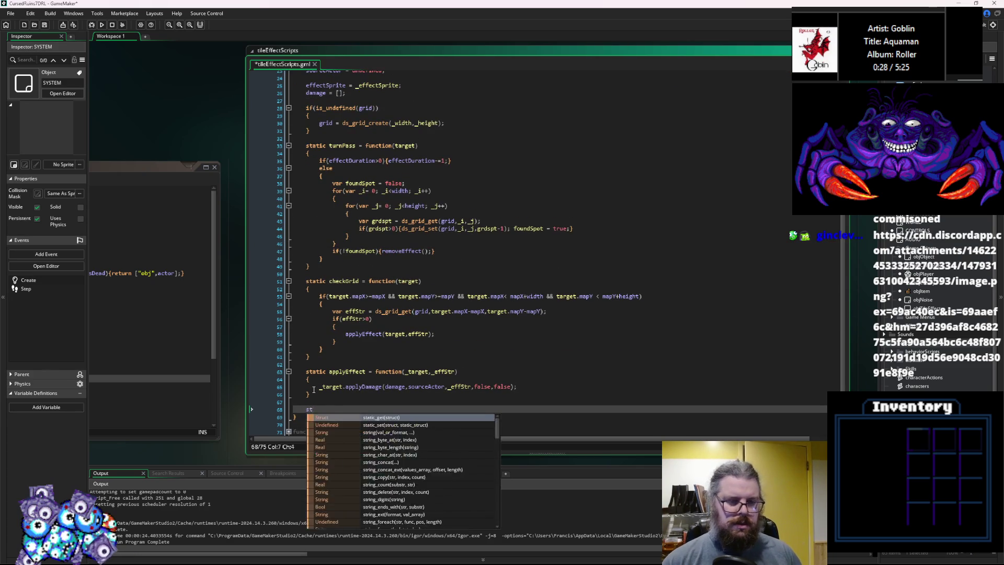
{"action": "type", "text": "atic removeEf"}
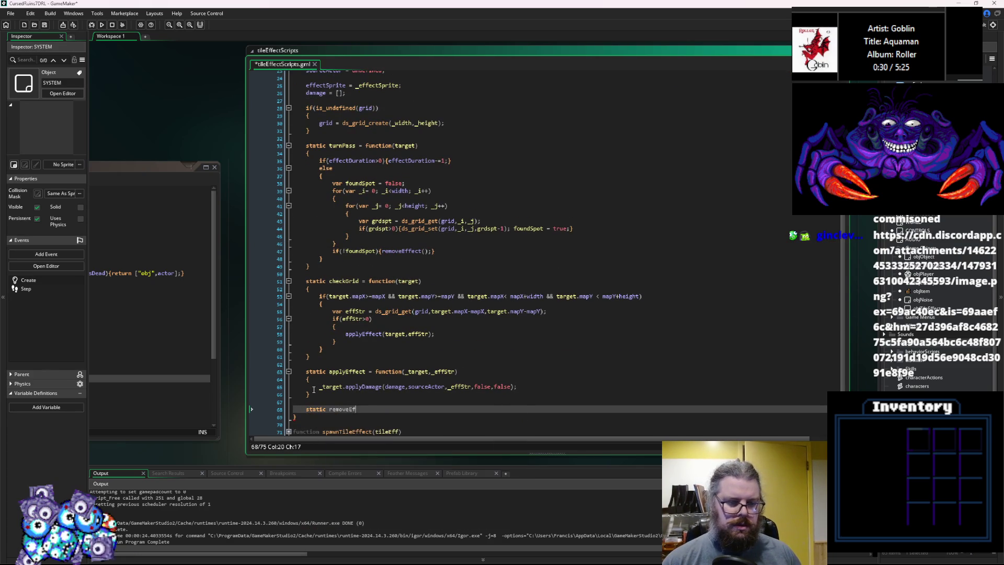
{"action": "type", "text": "fect = "}
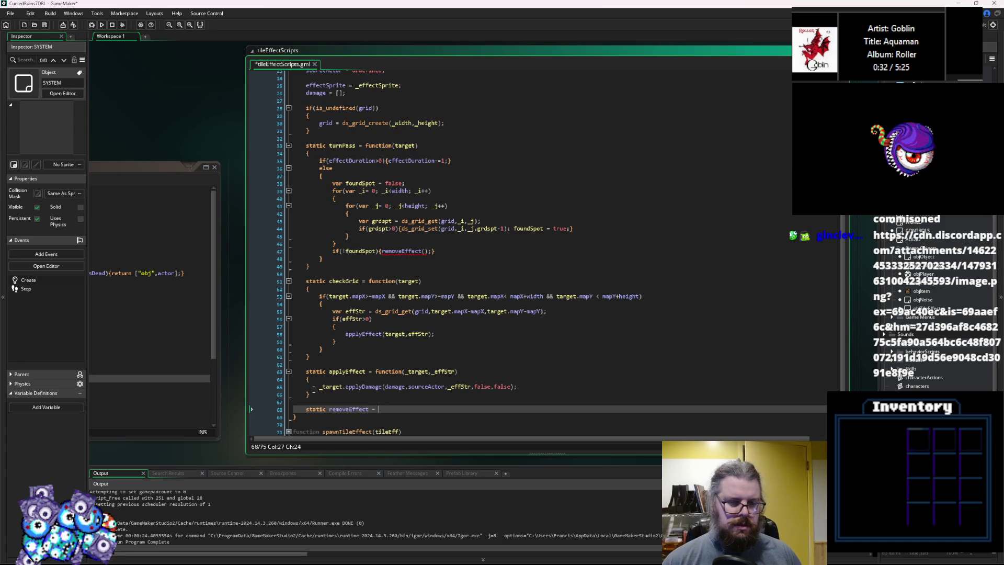
{"action": "type", "text": "function("}
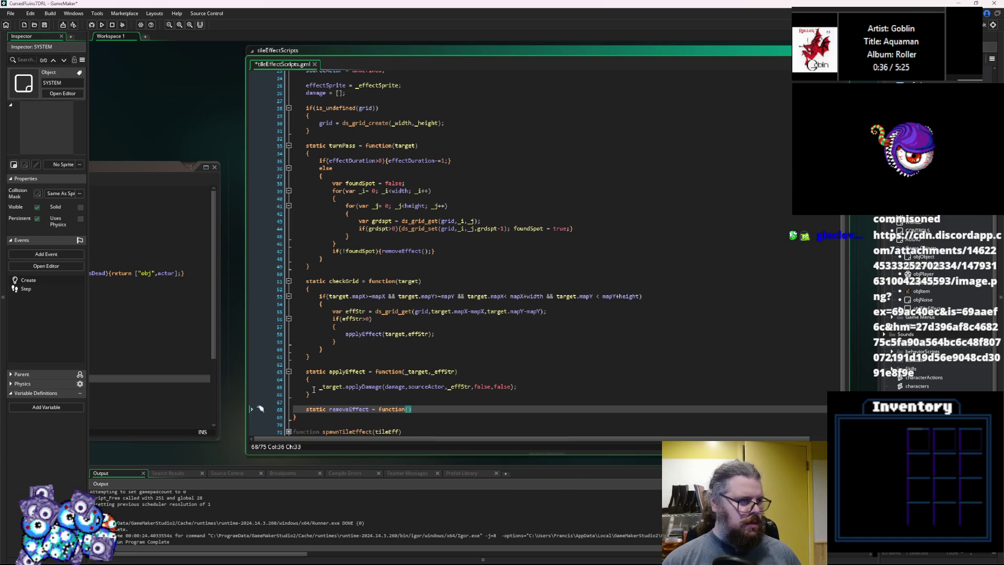
{"action": "type", "text": "_t"}
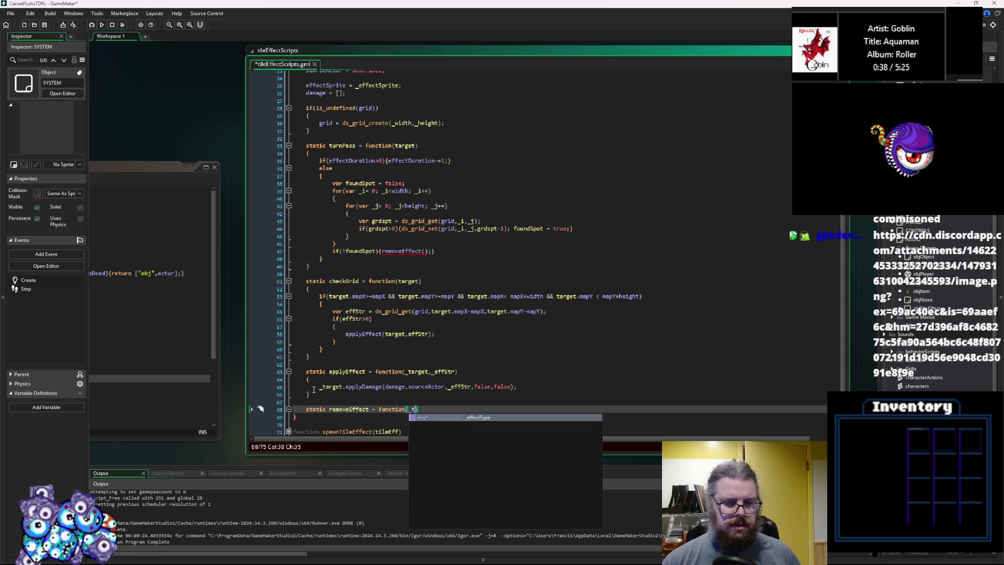
{"action": "type", "text": "arget,e"}
{"action": "key", "text": "BackSpace"}
{"action": "type", "text": "_effS"}
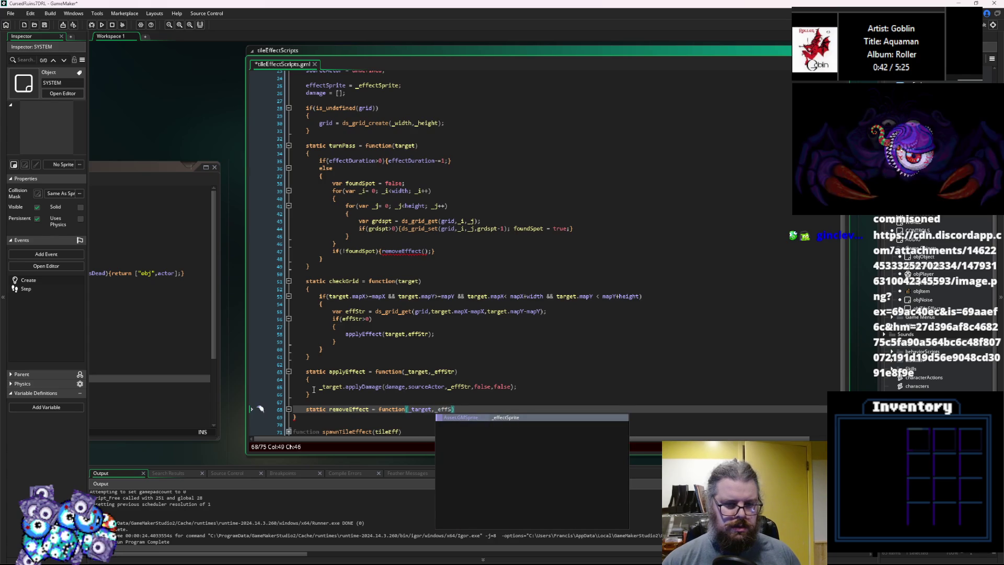
{"action": "key", "text": "BackSpace"}
{"action": "key", "text": "BackSpace"}
{"action": "key", "text": "BackSpace"}
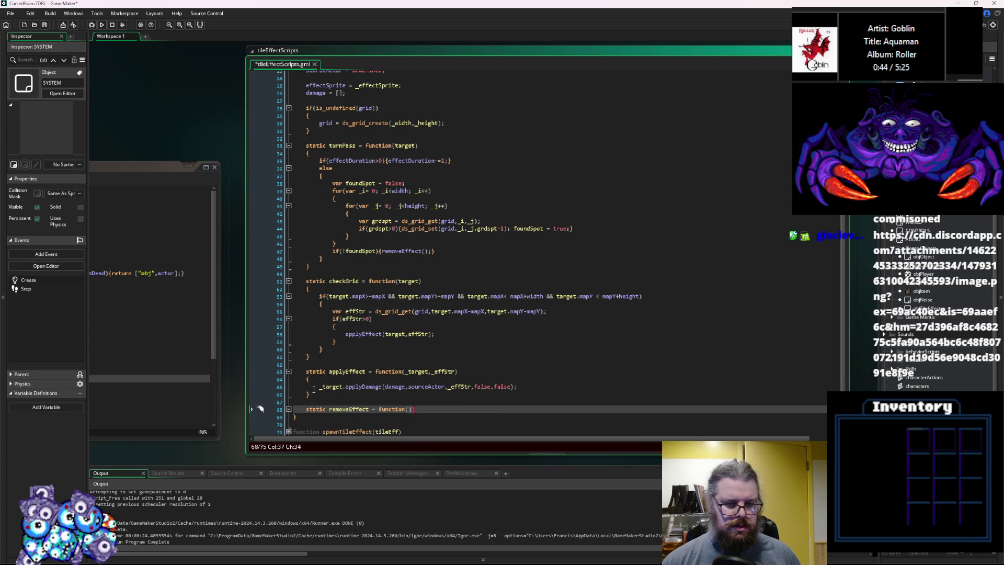
{"action": "key", "text": "Return"}
{"action": "type", "text": "{"}
{"action": "key", "text": "Return"}
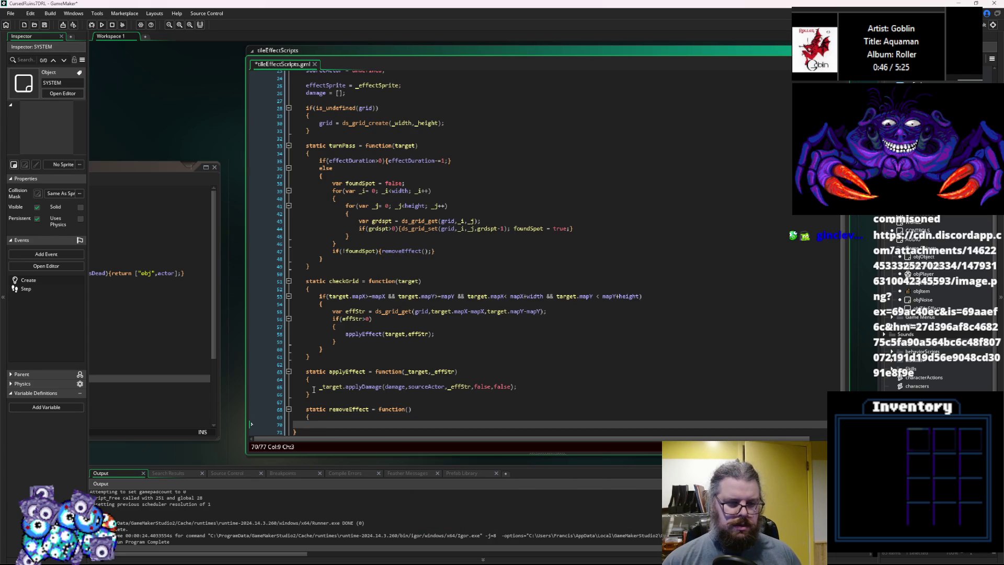
{"action": "key", "text": "Return"}
{"action": "type", "text": "var "}
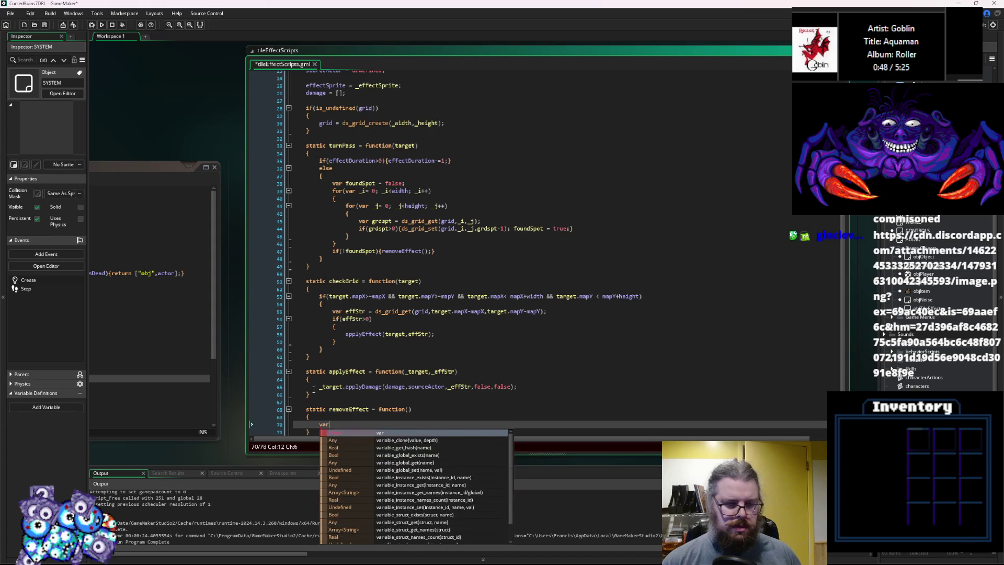
{"action": "type", "text": "ind ="}
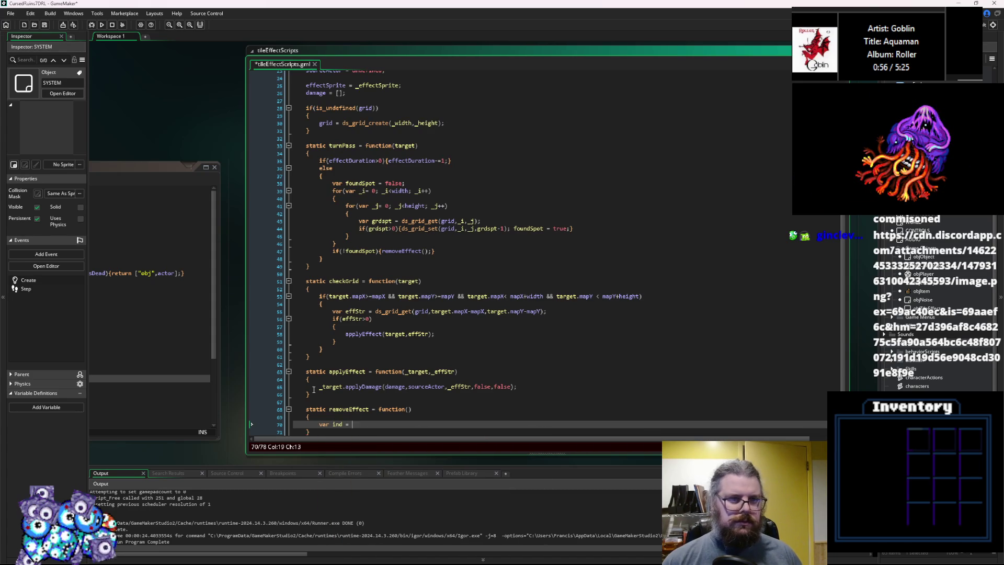
{"action": "scroll", "coordinate": [343, 320], "scroll_direction": "up", "scroll_amount": 4}
{"action": "scroll", "coordinate": [343, 320], "scroll_direction": "up", "scroll_amount": 4}
Add location = undefined; after the sourceActor line in the tileEffect constructor
{"action": "left_click", "coordinate": [406, 241]}
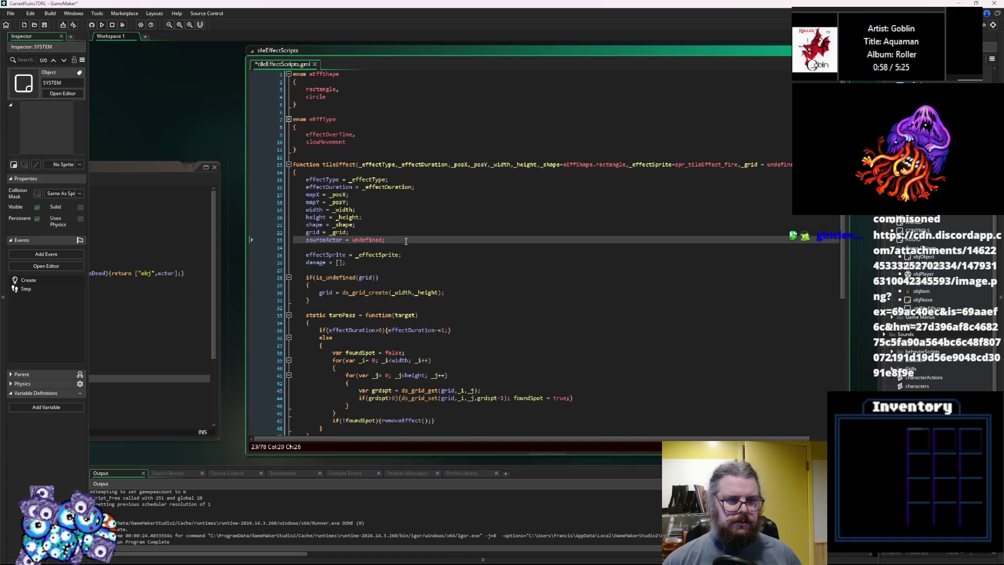
{"action": "key", "text": "Return"}
{"action": "type", "text": "location = n"}
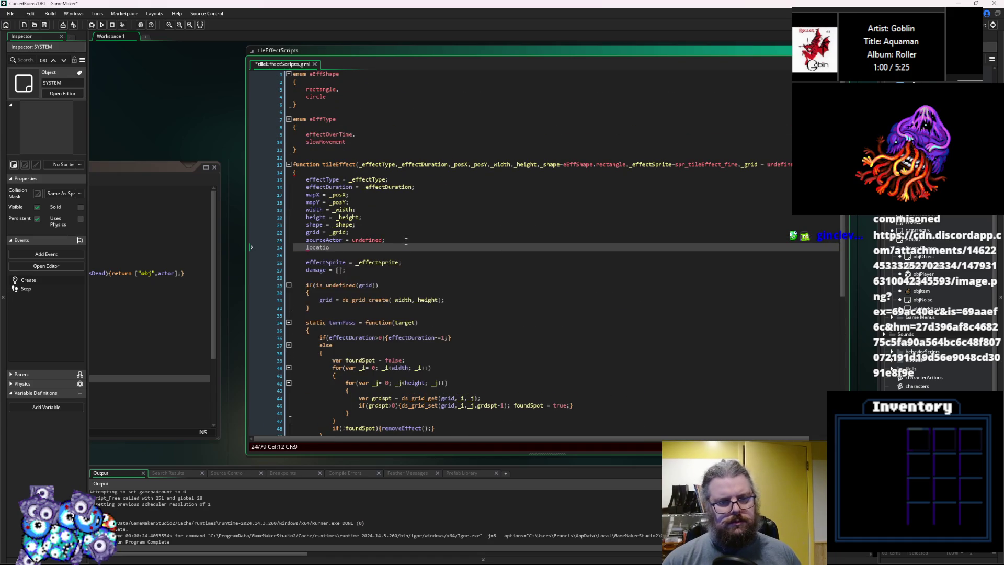
{"action": "key", "text": "BackSpace"}
{"action": "type", "text": "u"}
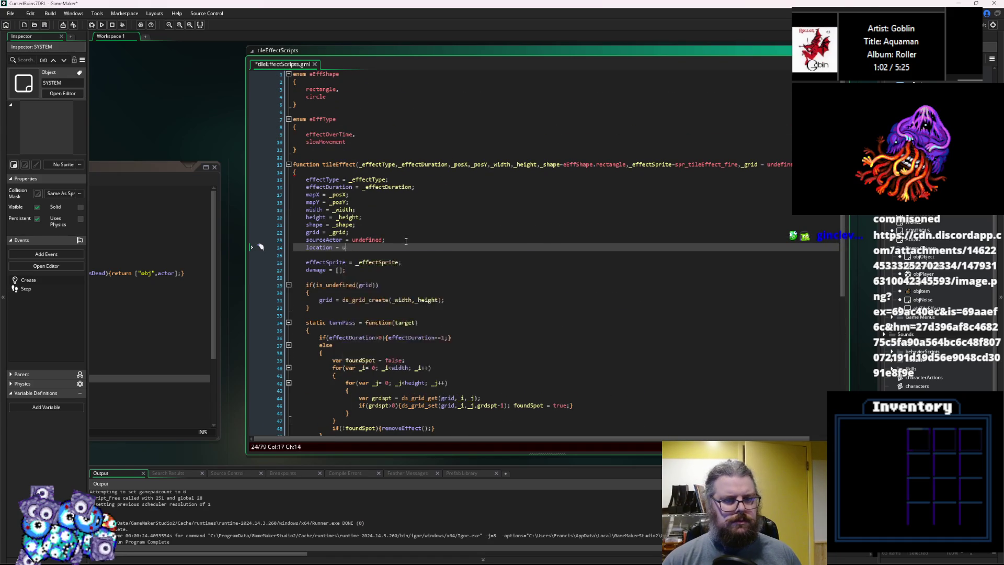
{"action": "type", "text": "ndefined;"}
{"action": "left_click", "coordinate": [322, 248]}
In spawnTileEffect, add tileEff.location = WORLD.currentLevel before the array_push
{"action": "scroll", "coordinate": [367, 376], "scroll_direction": "down", "scroll_amount": 10}
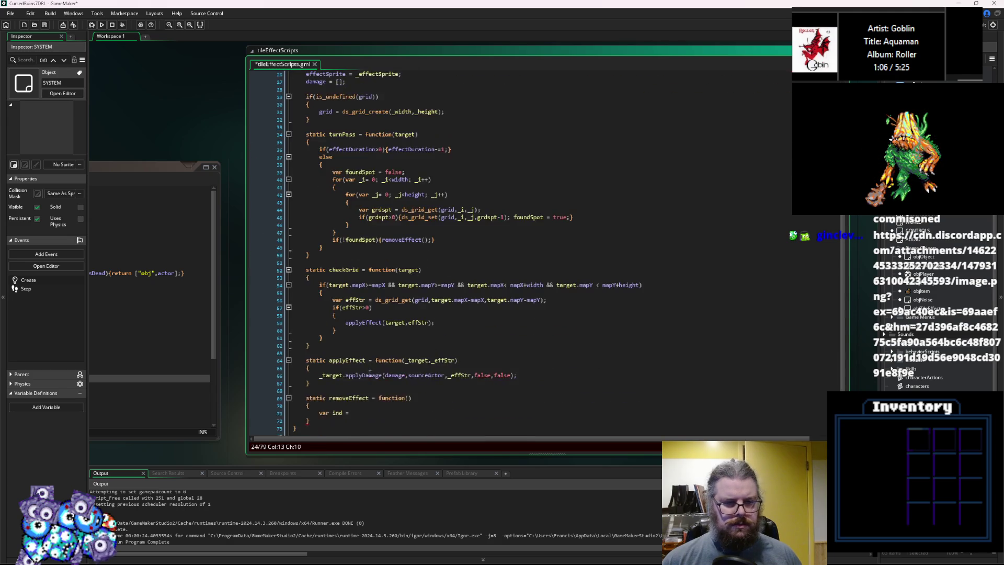
{"action": "left_click", "coordinate": [401, 412]}
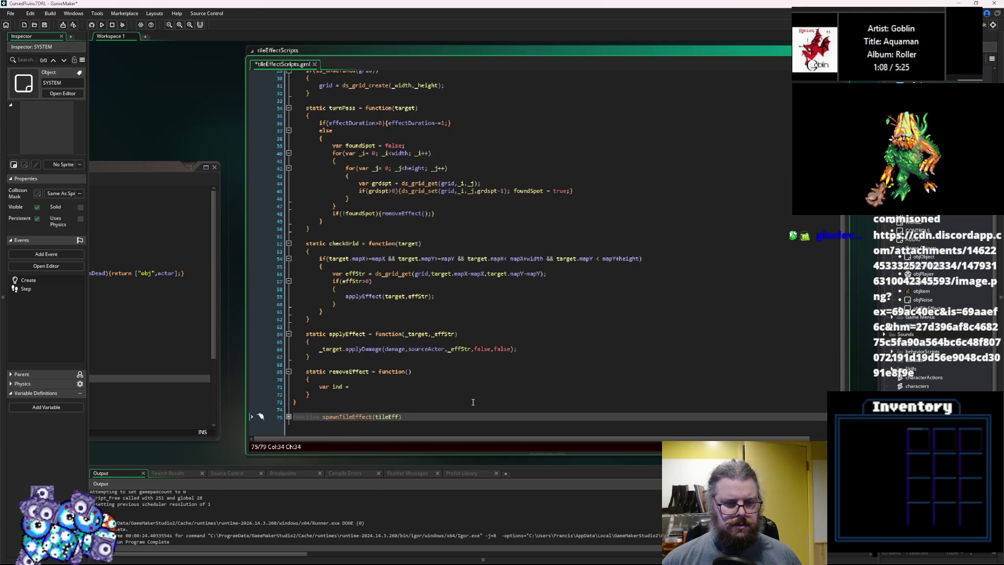
{"action": "left_click", "coordinate": [289, 416]}
{"action": "scroll", "coordinate": [366, 407], "scroll_direction": "down", "scroll_amount": 2}
{"action": "left_click", "coordinate": [466, 401]}
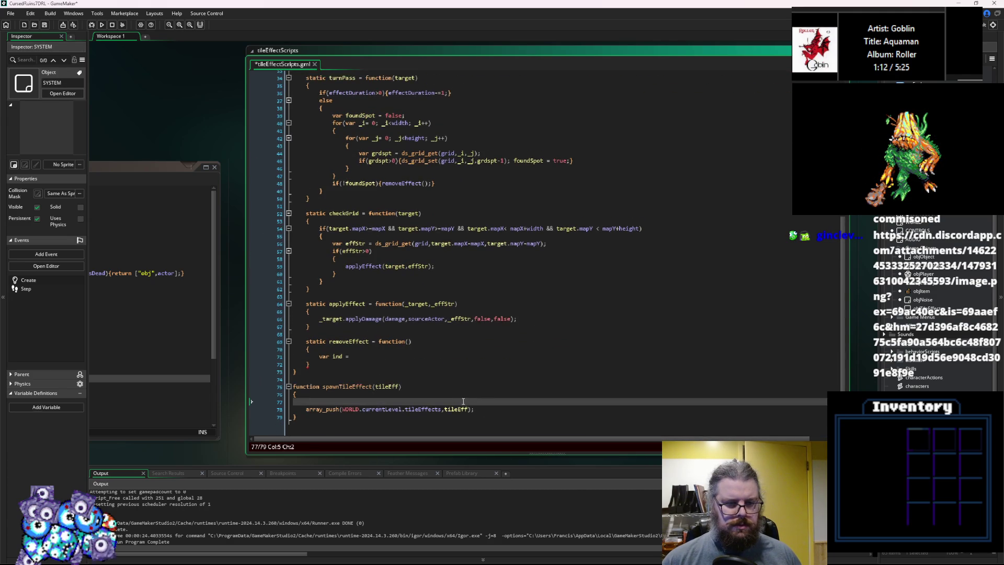
{"action": "type", "text": "location"}
{"action": "key", "text": "BackSpace"}
{"action": "key", "text": "BackSpace"}
{"action": "key", "text": "BackSpace"}
{"action": "type", "text": "tile"}
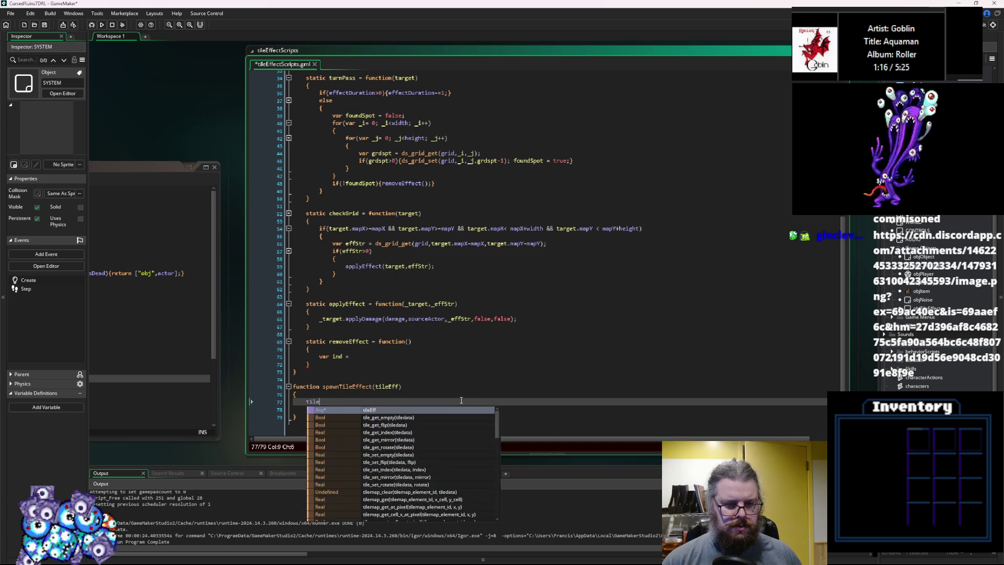
{"action": "type", "text": "Eff.location = WORL"}
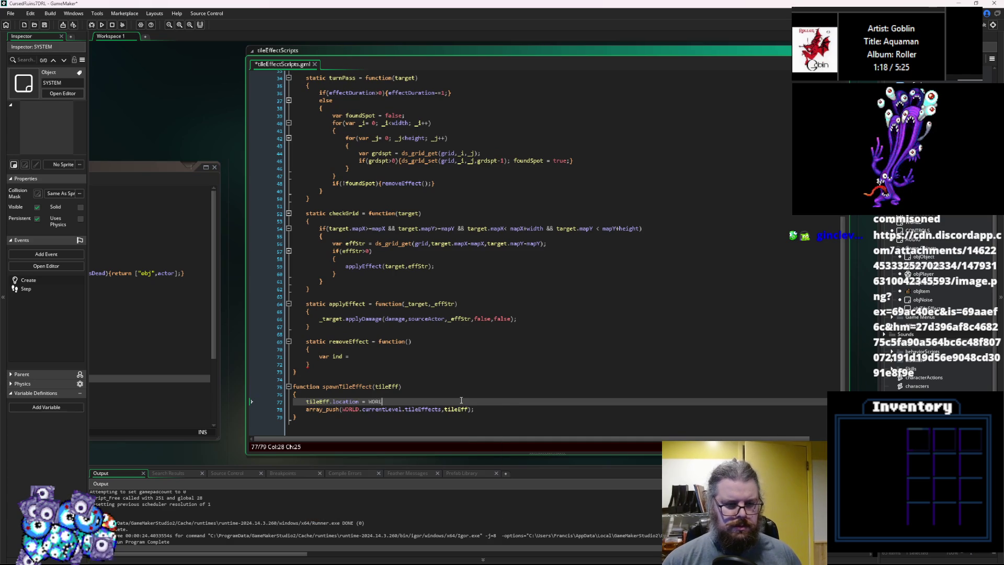
{"action": "type", "text": "D.currentLeve"}
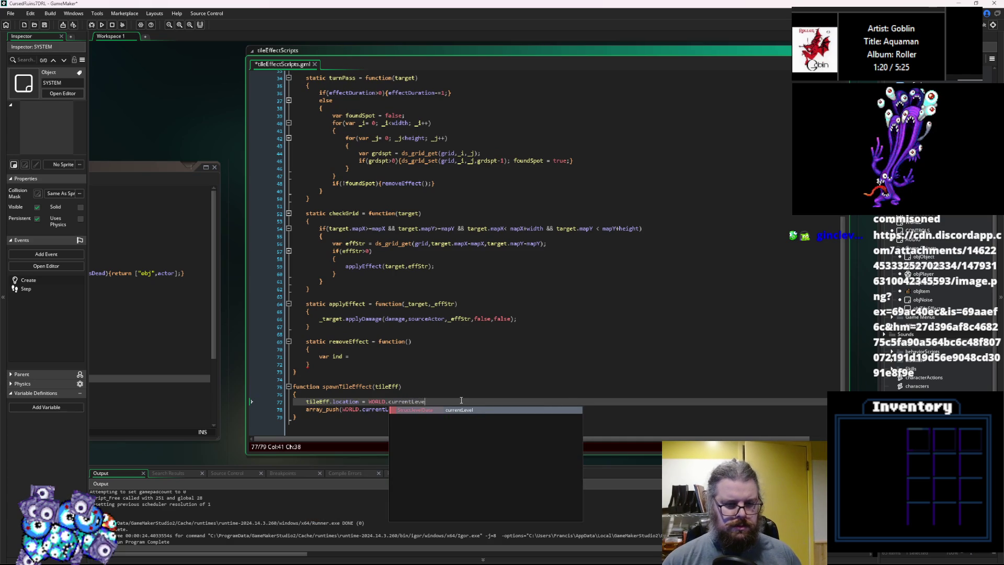
{"action": "type", "text": "l;"}
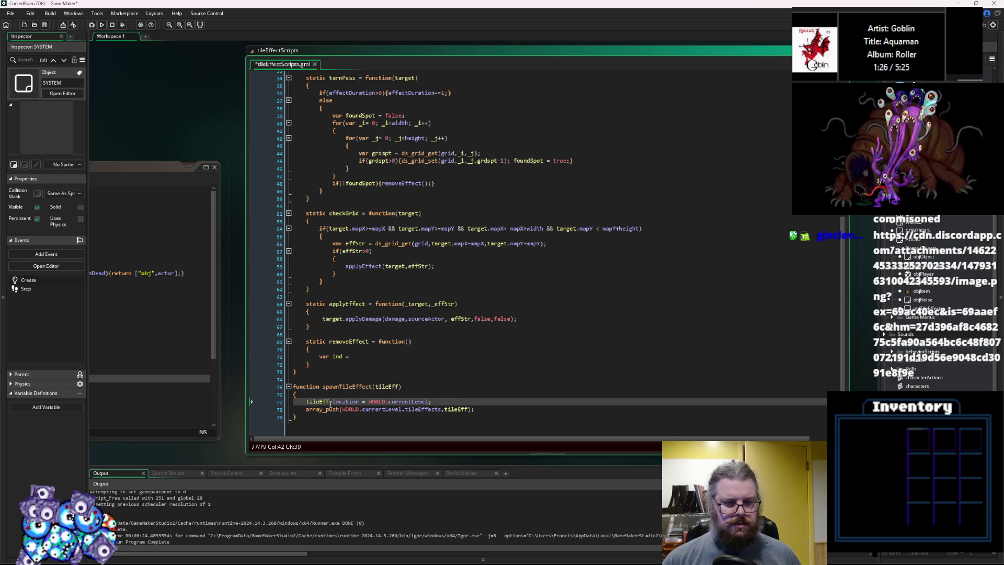
Give spawnTileEffect a loc parameter defaulting to WORLD.currentLevel
{"action": "left_click", "coordinate": [401, 388]}
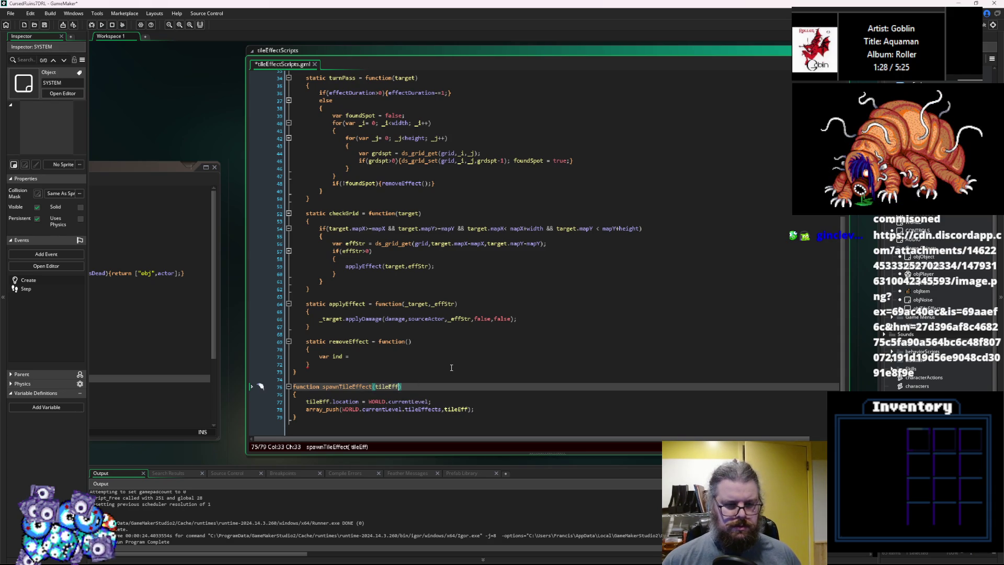
{"action": "type", "text": ","}
{"action": "type", "text": "loc"}
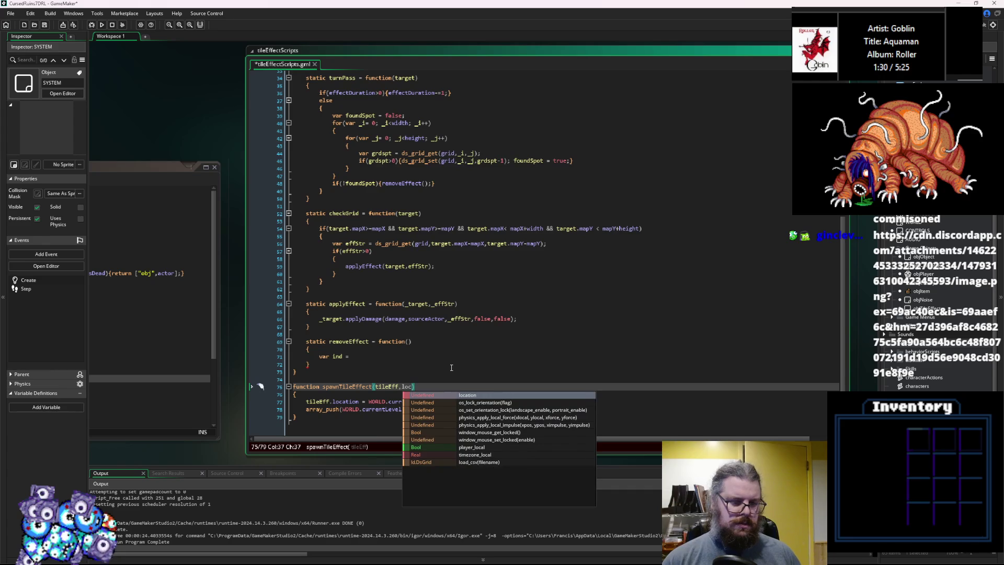
{"action": "type", "text": "at"}
{"action": "key", "text": "BackSpace"}
{"action": "key", "text": "BackSpace"}
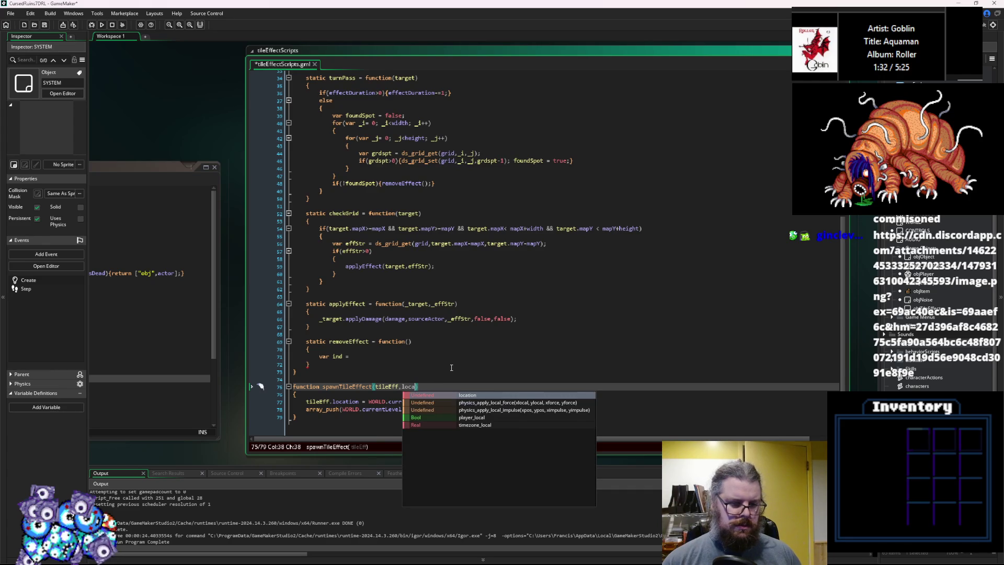
{"action": "type", "text": "="}
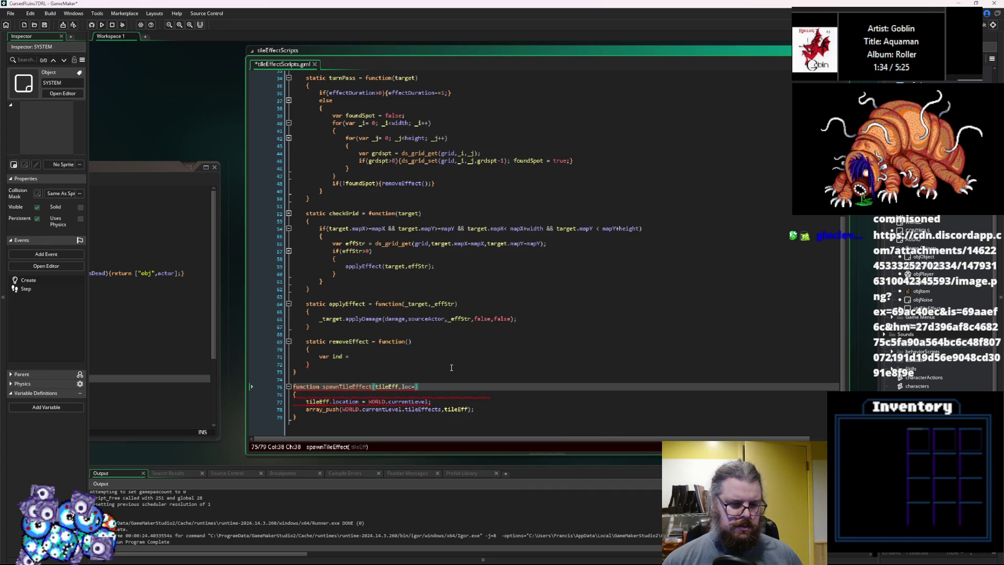
{"action": "left_click_drag", "start_coordinate": [429, 401], "coordinate": [368, 402]}
{"action": "key", "text": "ctrl+c"}
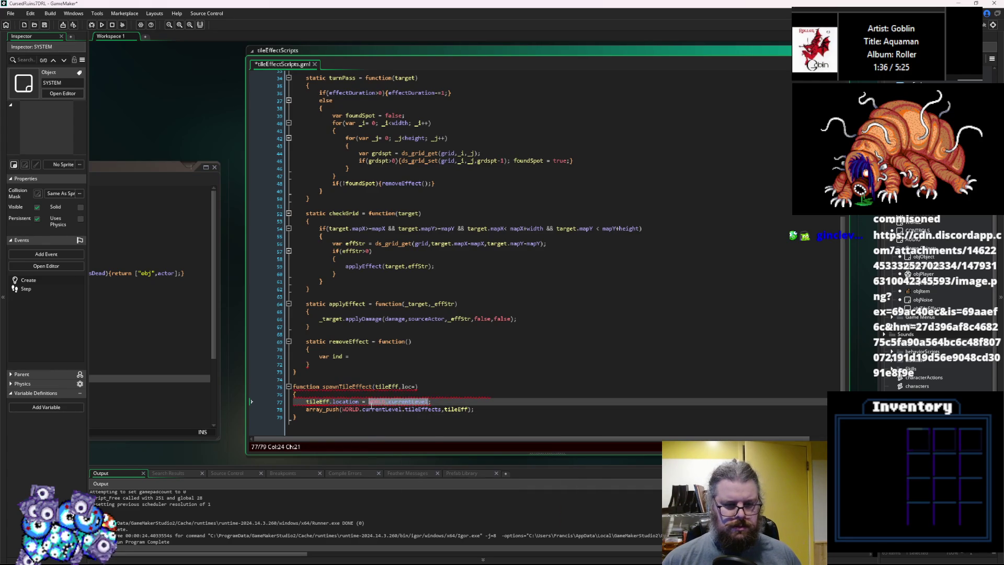
{"action": "left_click", "coordinate": [417, 386]}
{"action": "key", "text": "ctrl+v"}
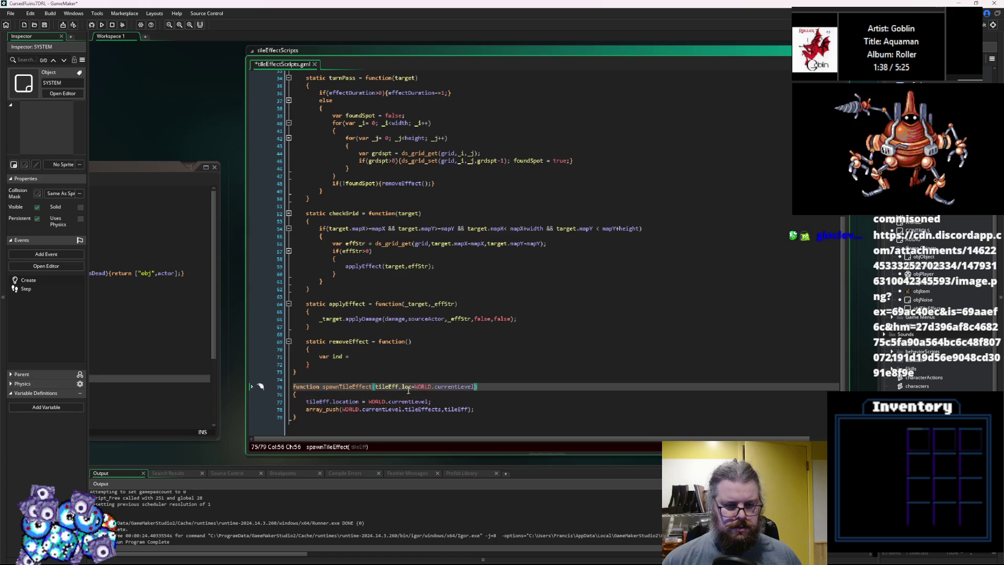
Use loc instead of WORLD.currentLevel in the location assignment and array_push, then save
{"action": "left_click_drag", "start_coordinate": [429, 401], "coordinate": [376, 407]}
{"action": "type", "text": "loc"}
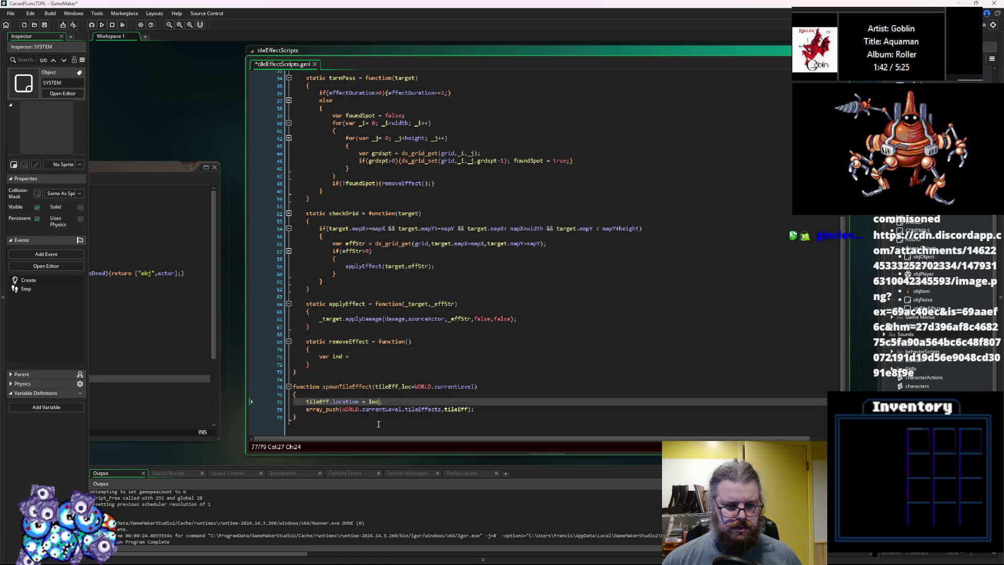
{"action": "left_click_drag", "start_coordinate": [402, 409], "coordinate": [343, 412]}
{"action": "type", "text": "loc"}
{"action": "left_click", "coordinate": [409, 402]}
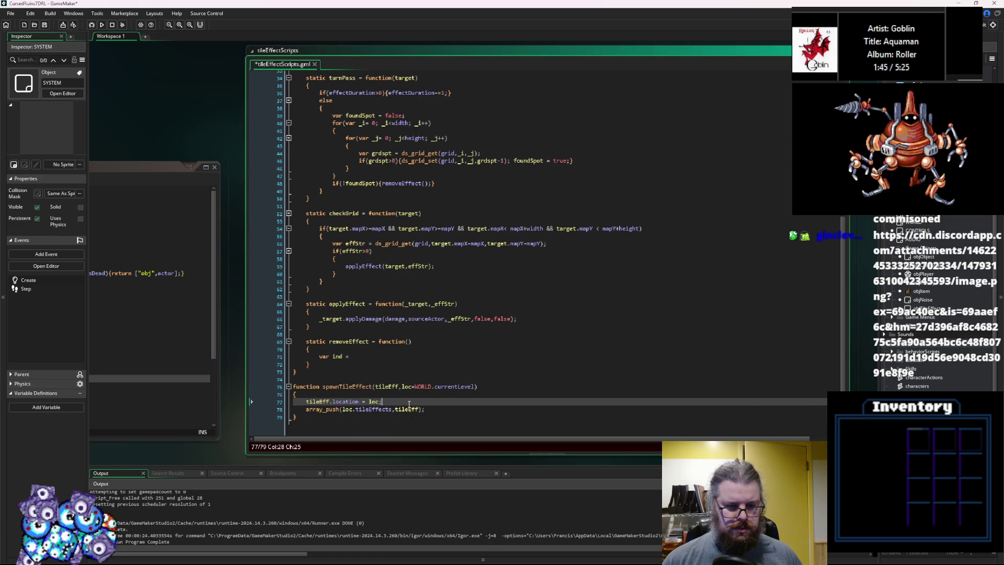
{"action": "left_click", "coordinate": [45, 25]}
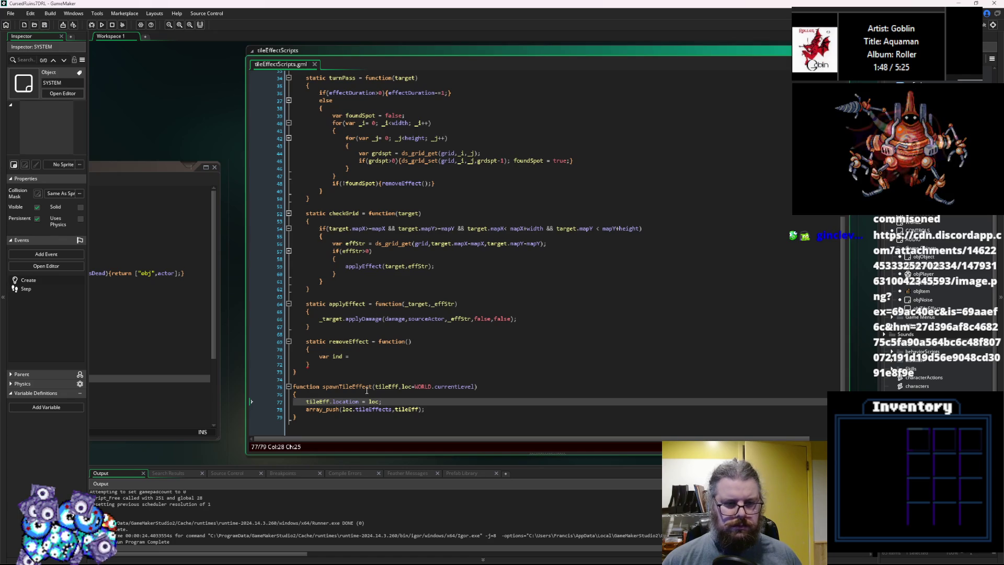
{"action": "left_click", "coordinate": [391, 320]}
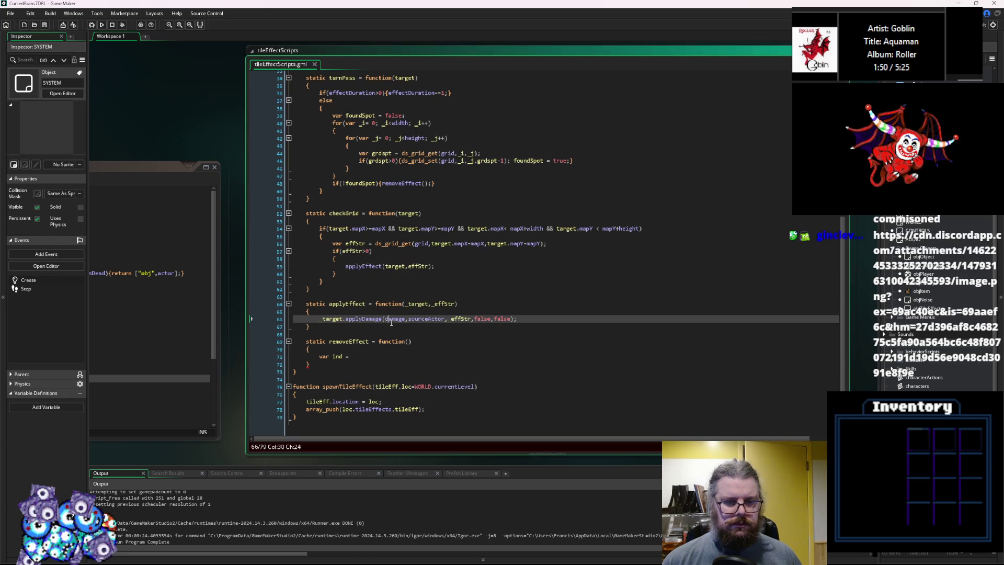
{"action": "left_click", "coordinate": [459, 387]}
Set ind to array_get_index(location.tileEffects,self) in removeEffect
{"action": "left_click", "coordinate": [380, 356]}
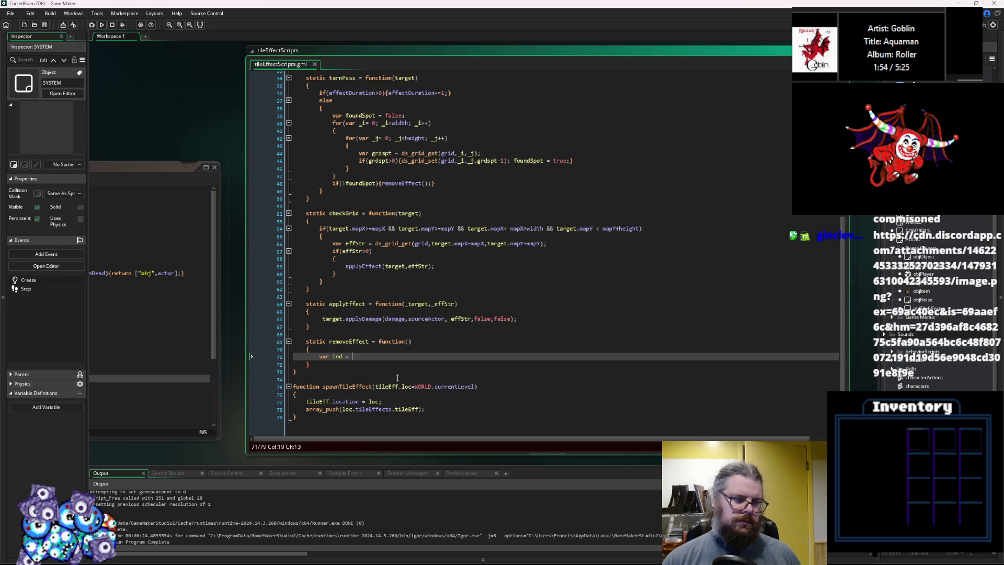
{"action": "type", "text": "array"}
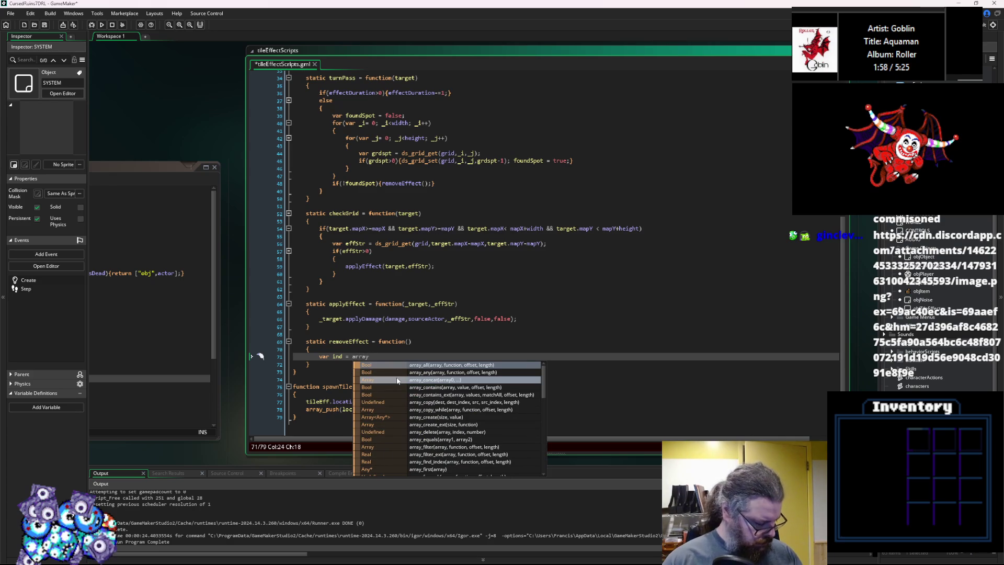
{"action": "type", "text": "_get_inde"}
{"action": "key", "text": "Return"}
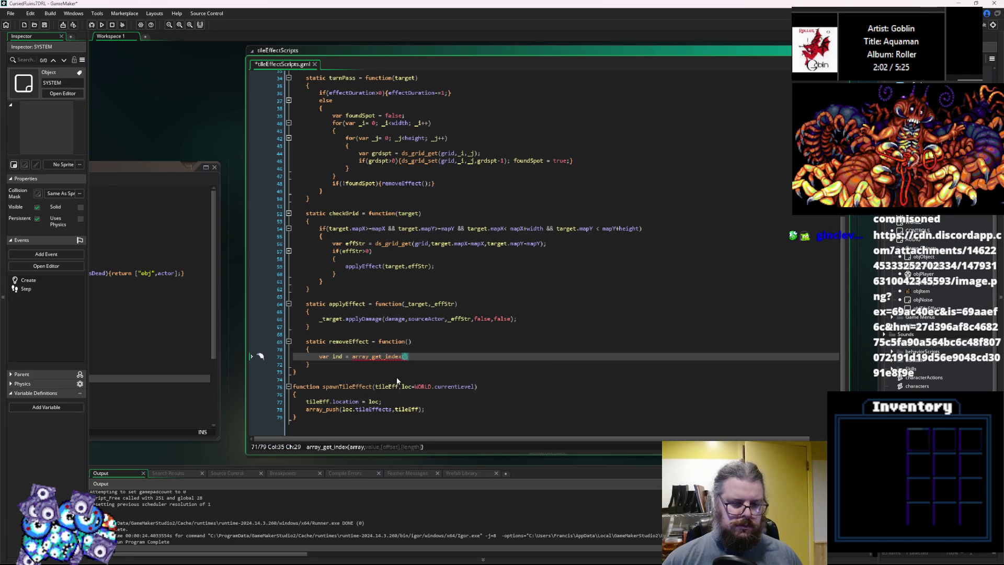
{"action": "type", "text": "arra"}
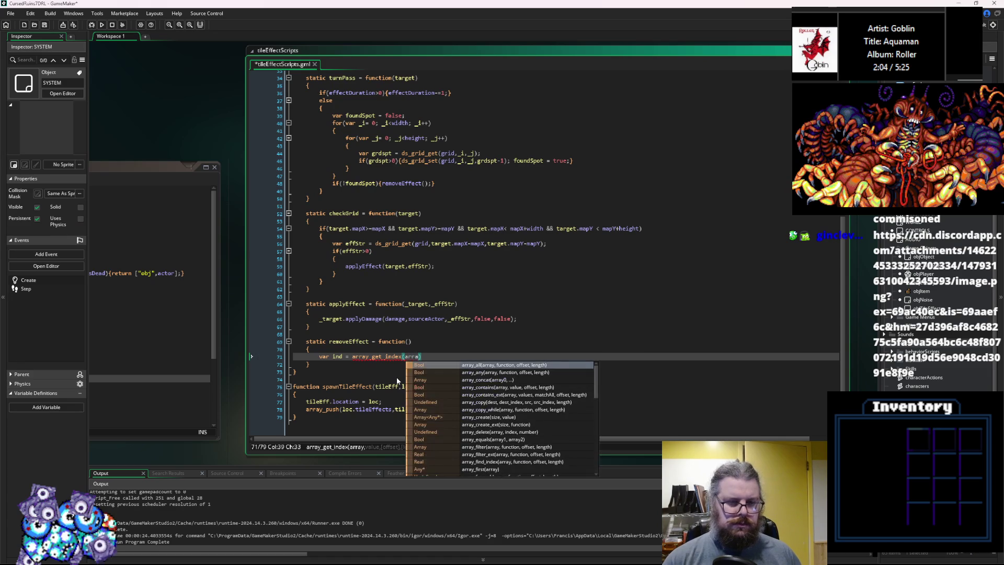
{"action": "key", "text": "BackSpace"}
{"action": "key", "text": "BackSpace"}
{"action": "key", "text": "BackSpace"}
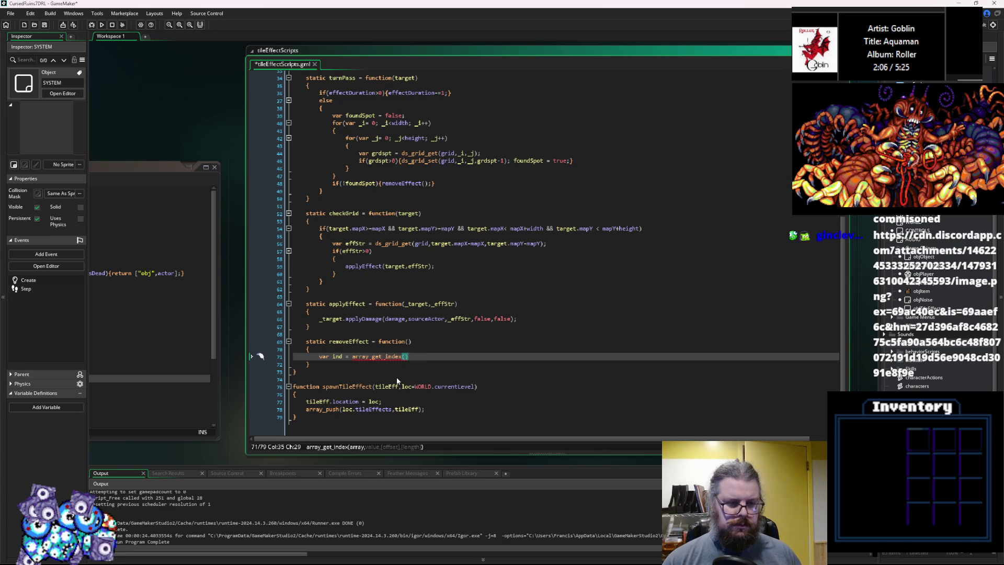
{"action": "type", "text": "location."}
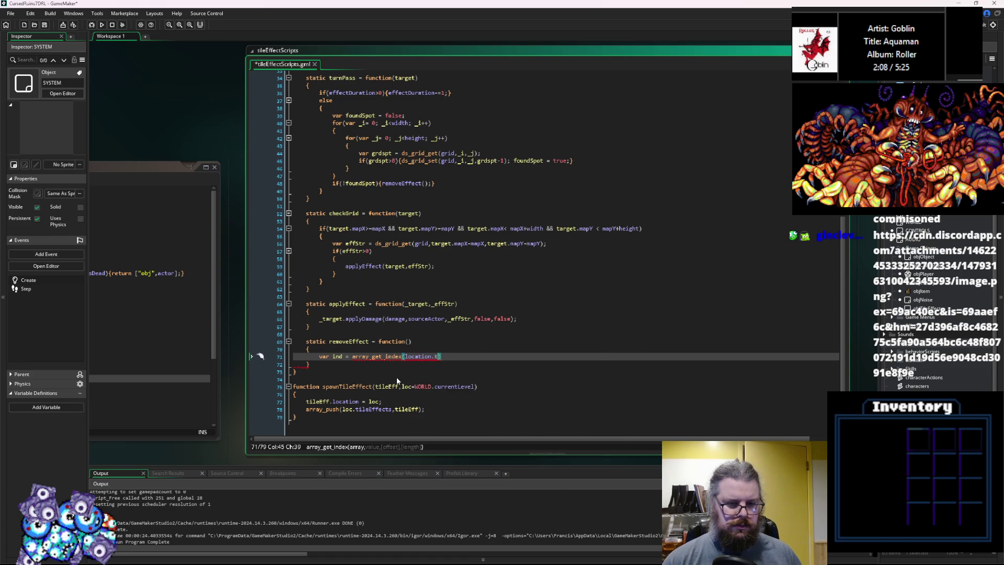
{"action": "type", "text": "tileEffects"}
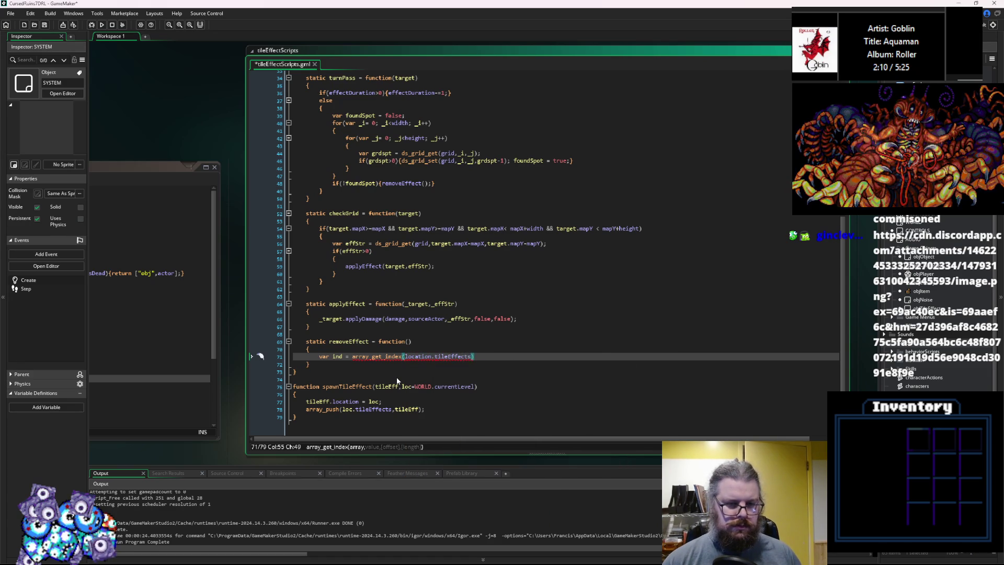
{"action": "type", "text": ","}
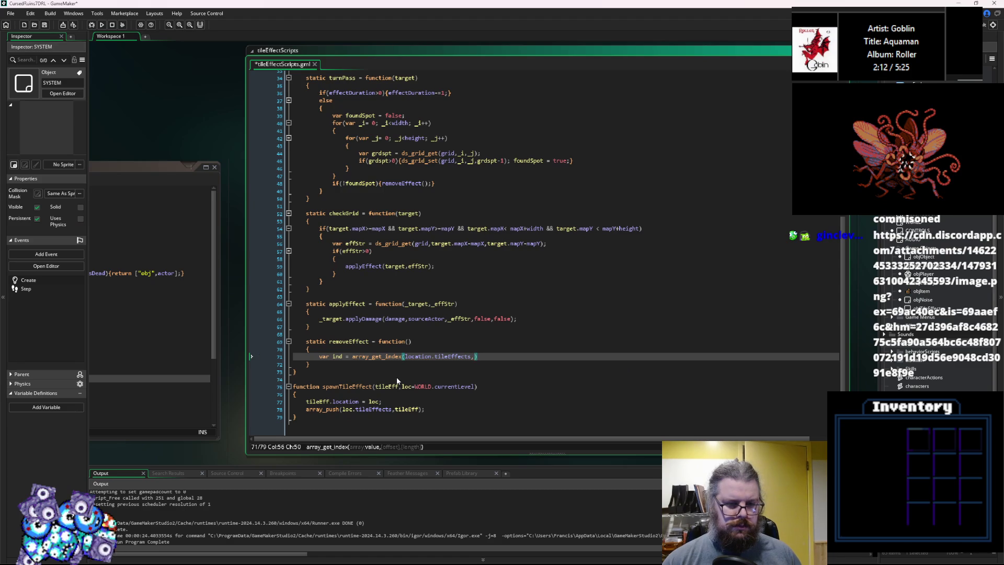
{"action": "type", "text": "self);"}
{"action": "key", "text": "Return"}
When ind>=0, call array_delete(location.tileEffects,ind,1) and then delete self
{"action": "type", "text": "if(ind"}
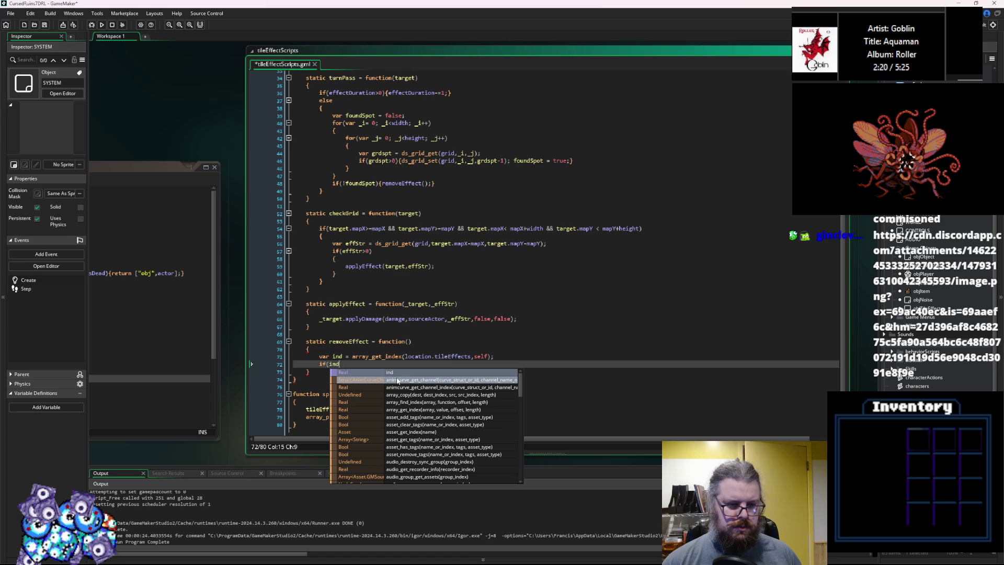
{"action": "type", "text": ">"}
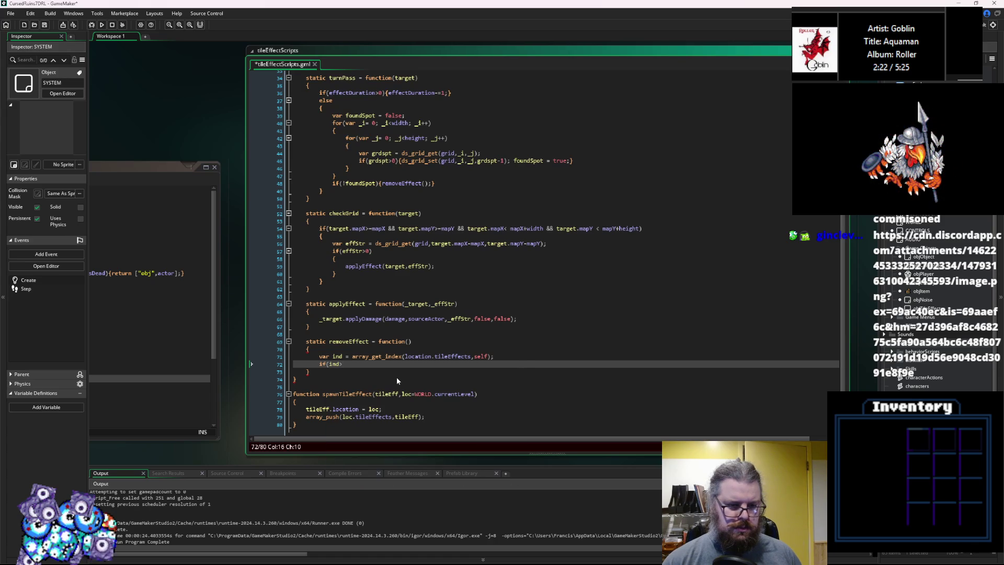
{"action": "type", "text": "=0)"}
{"action": "key", "text": "Return"}
{"action": "type", "text": "{"}
{"action": "key", "text": "Return"}
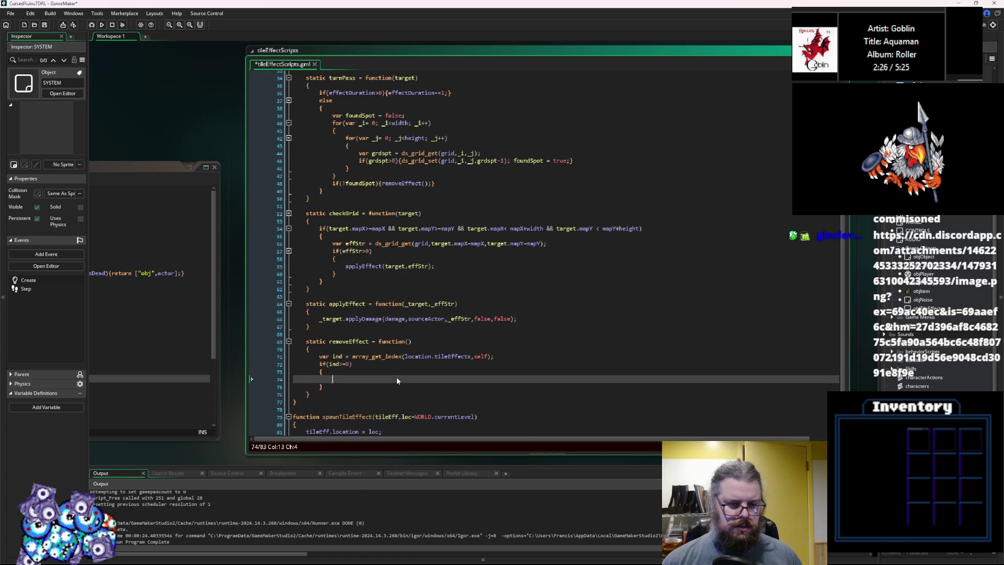
{"action": "type", "text": "array_delet"}
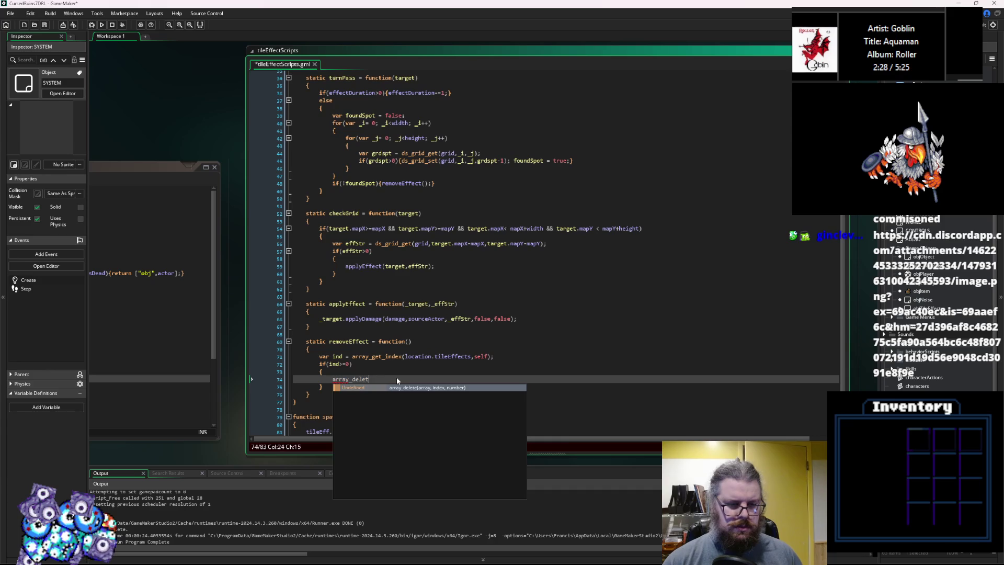
{"action": "type", "text": "e()"}
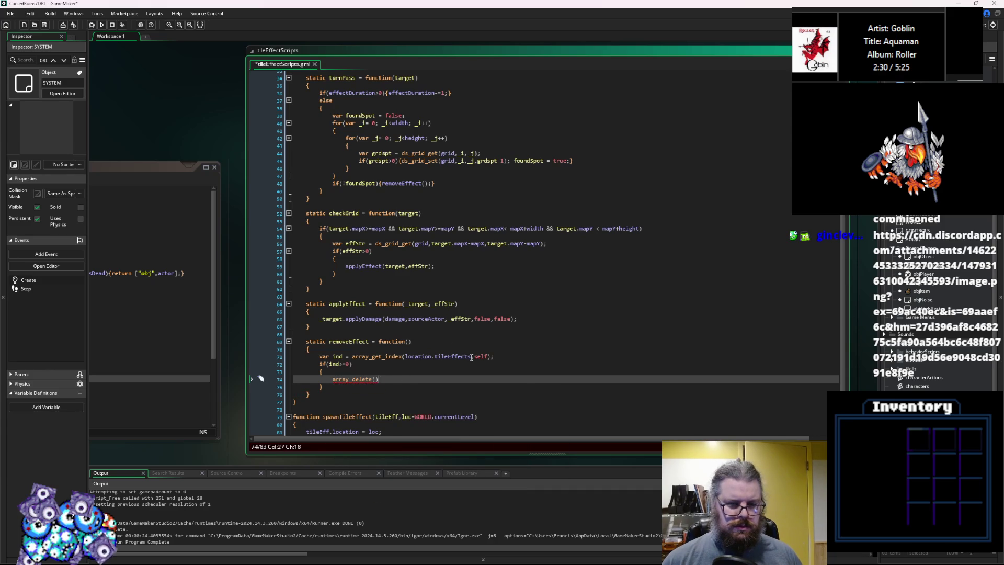
{"action": "left_click", "coordinate": [471, 357]}
{"action": "left_click", "coordinate": [376, 378]}
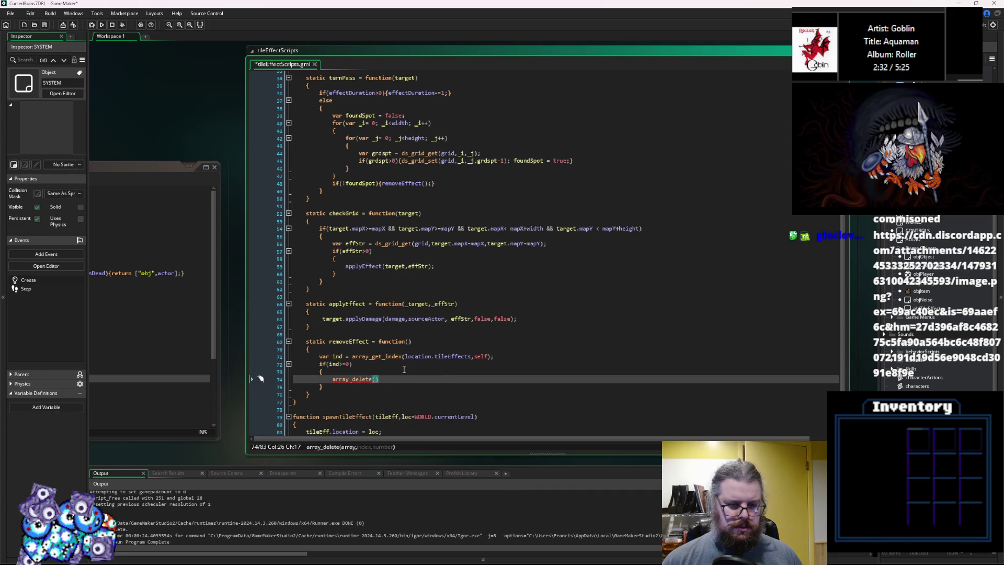
{"action": "type", "text": "location.tileEffects,ind,1"}
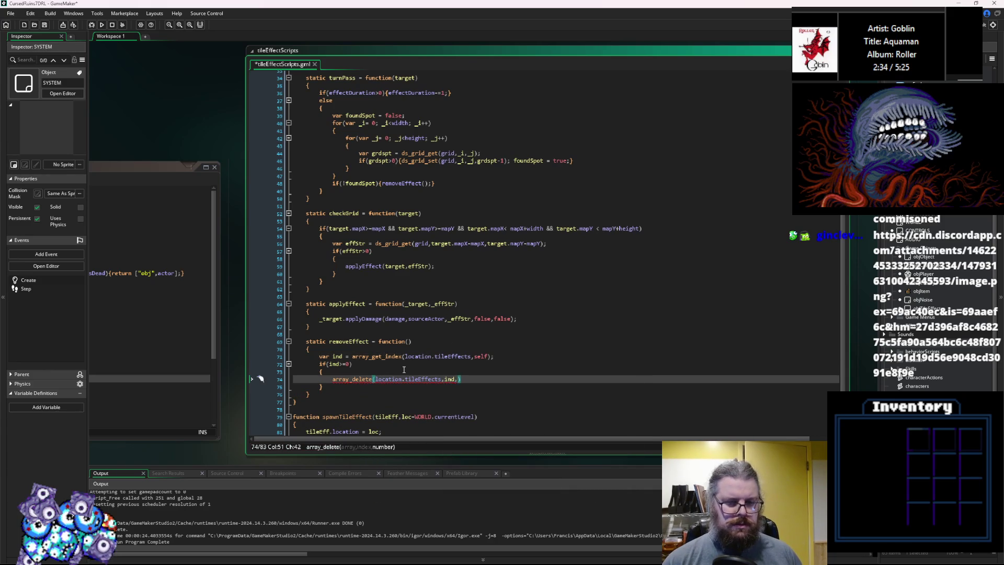
{"action": "type", "text": ")"}
{"action": "key", "text": "Return"}
{"action": "type", "text": "d"}
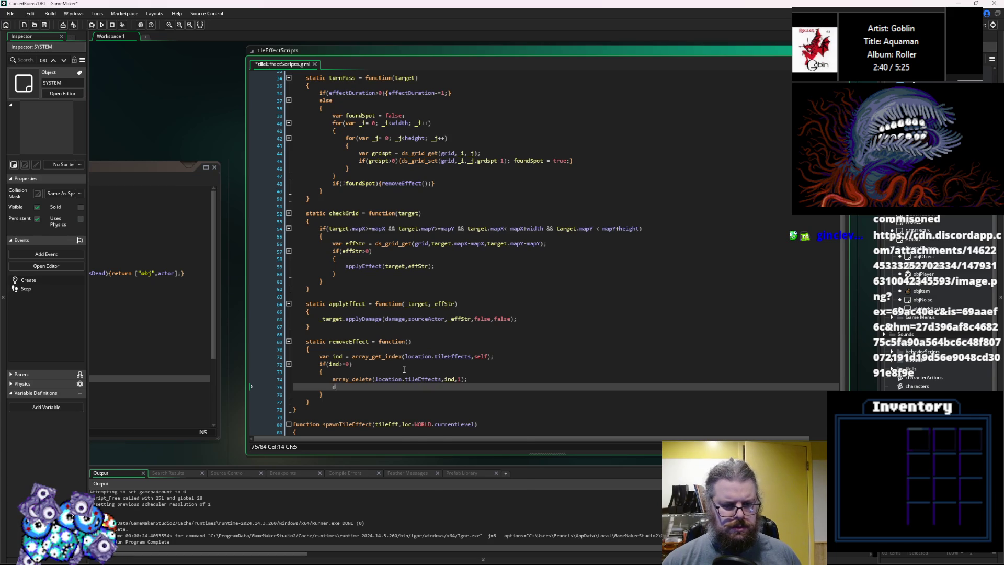
{"action": "type", "text": "elete"}
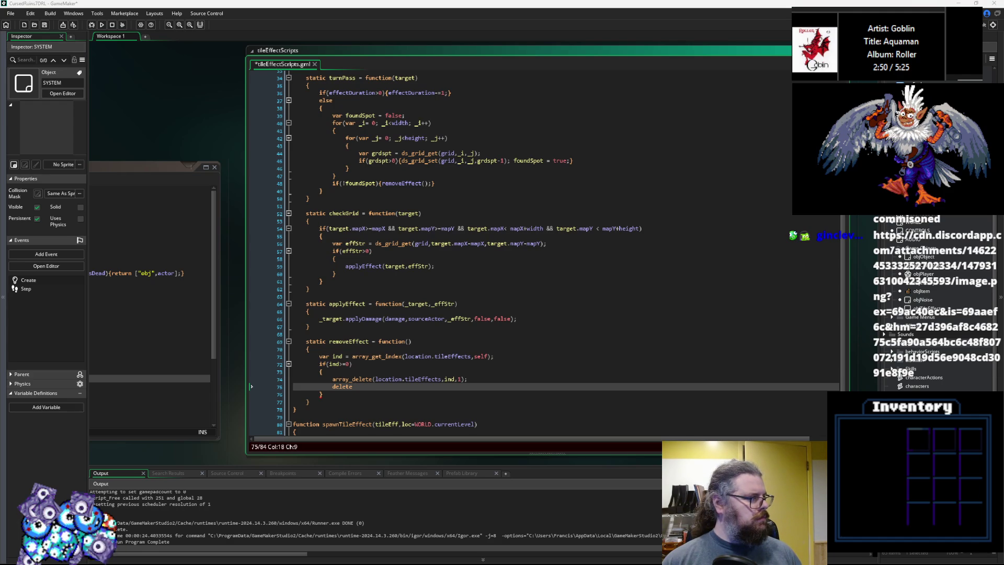
{"action": "type", "text": " self;"}
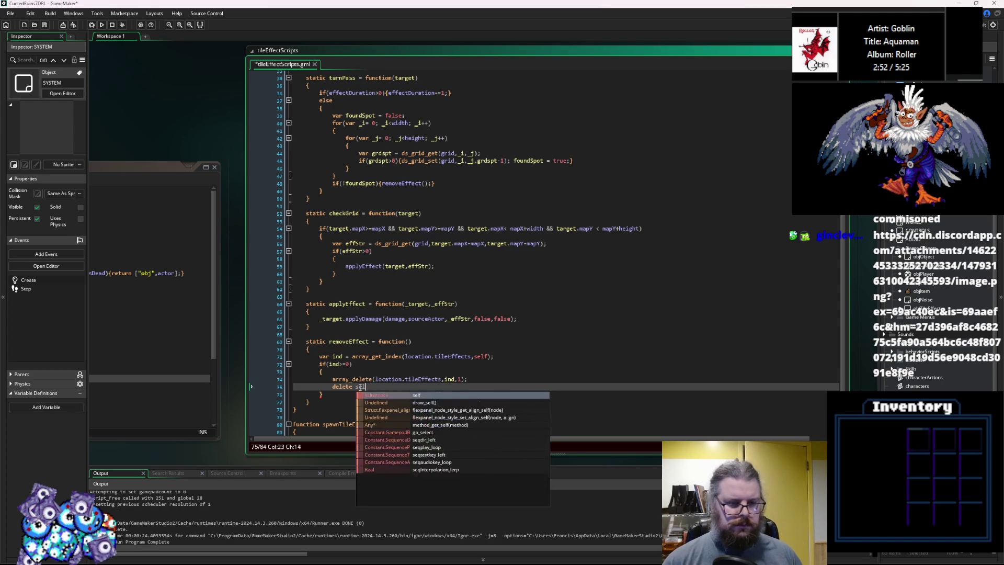
{"action": "left_click", "coordinate": [410, 356]}
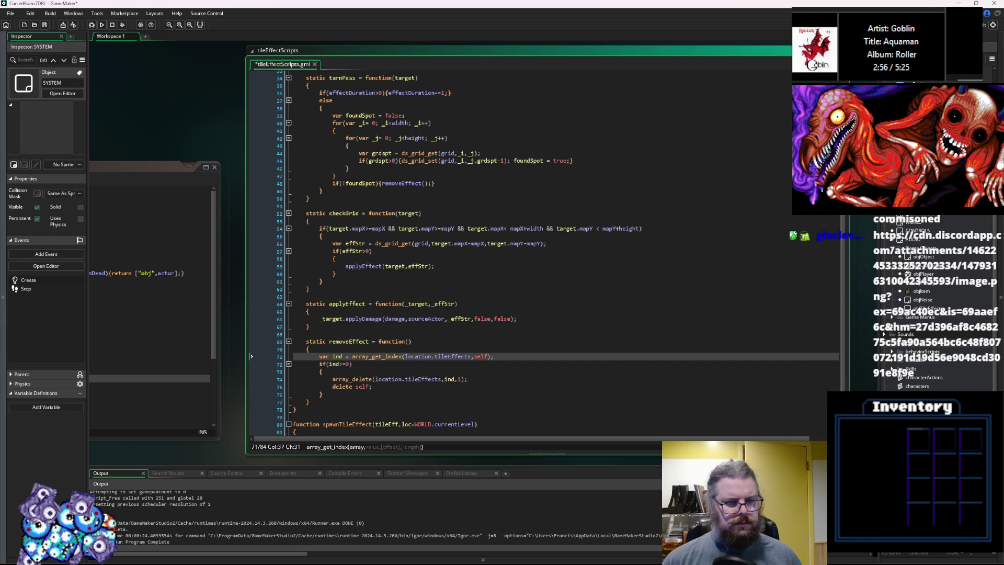
{"action": "left_click", "coordinate": [383, 387]}
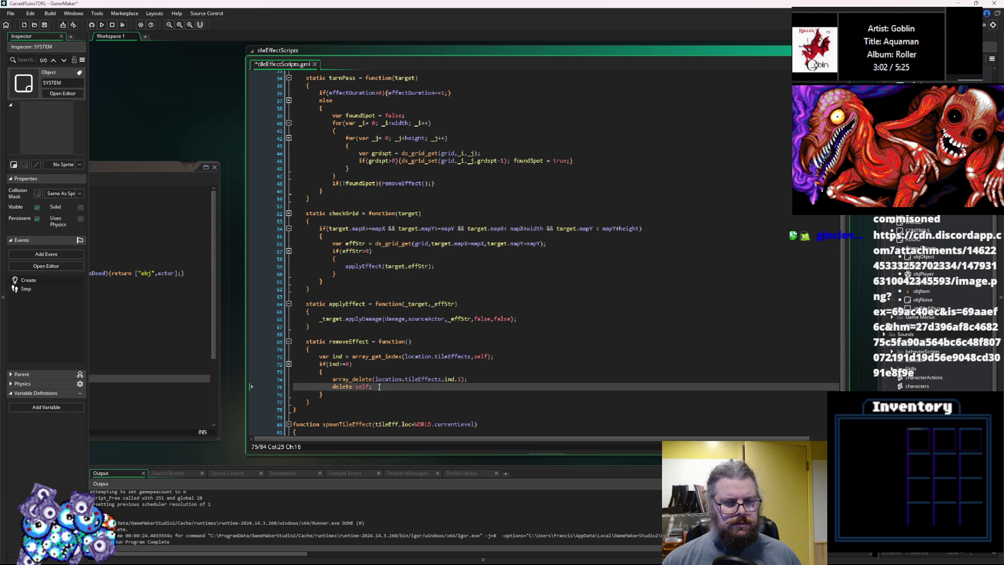
{"action": "scroll", "coordinate": [382, 337], "scroll_direction": "up", "scroll_amount": 7}
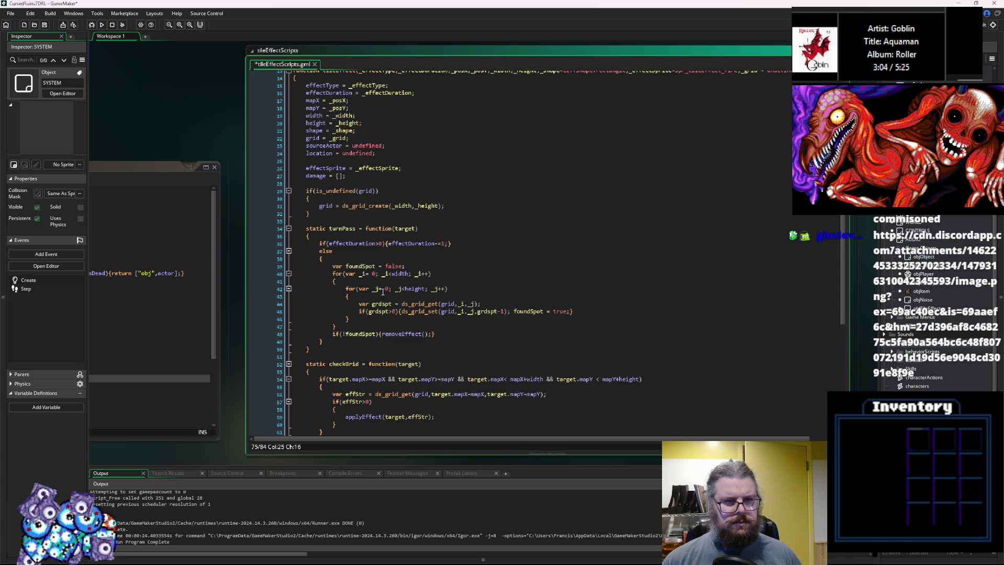
Add 'toDelete = false;' to the tile effect constructor
{"action": "left_click", "coordinate": [388, 161]}
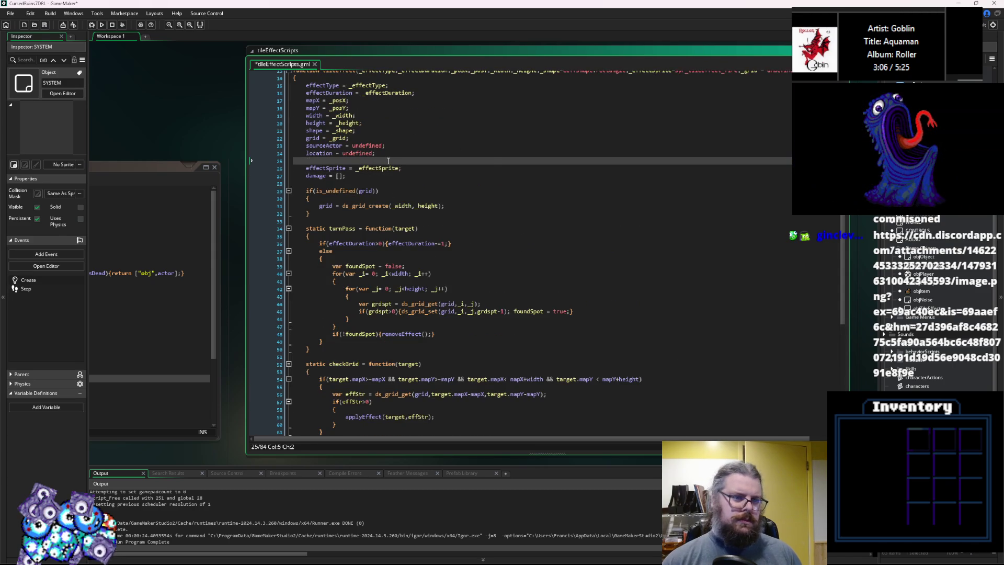
{"action": "type", "text": "toDelete = "}
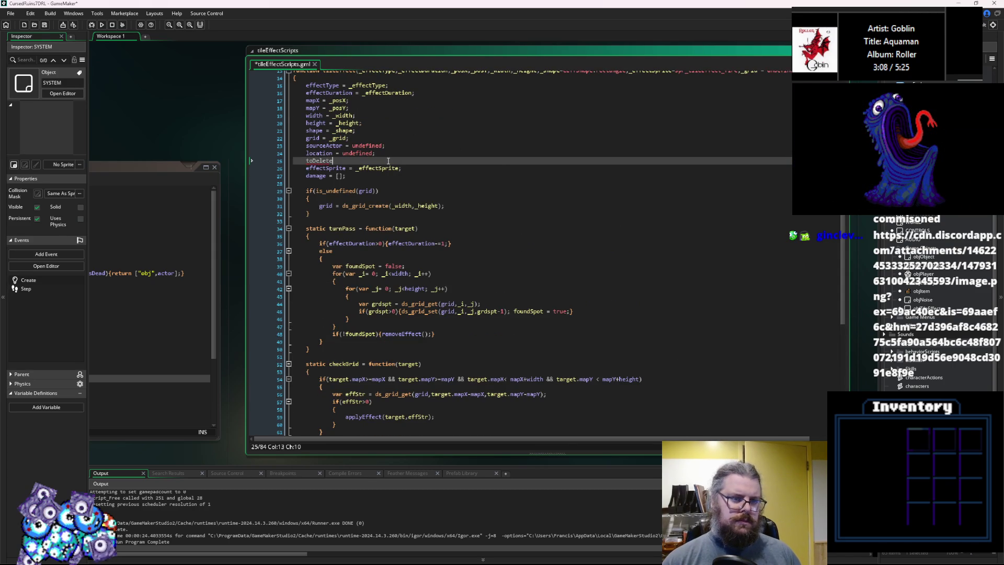
{"action": "type", "text": "false;"}
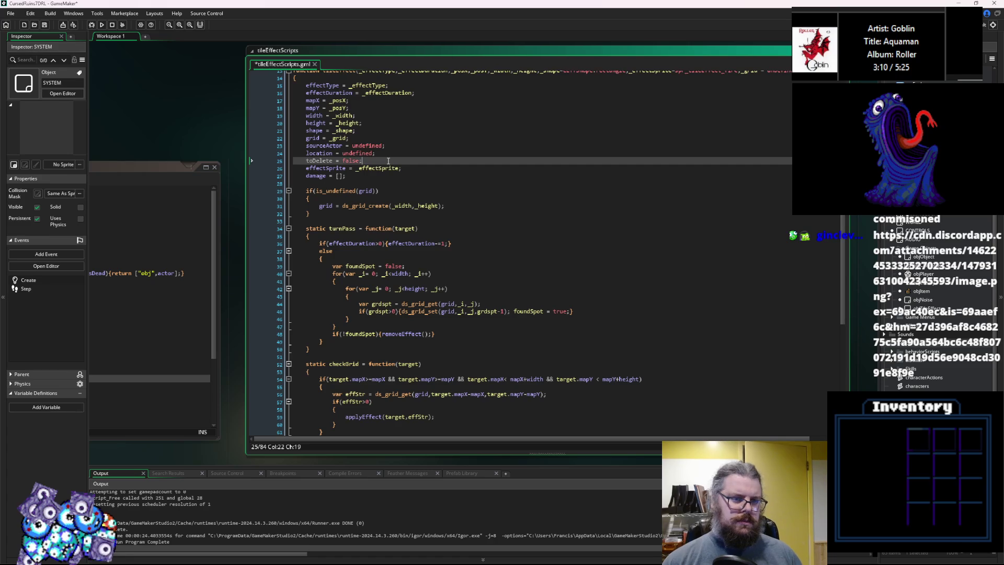
{"action": "left_click", "coordinate": [338, 161]}
{"action": "scroll", "coordinate": [358, 358], "scroll_direction": "down", "scroll_amount": 5}
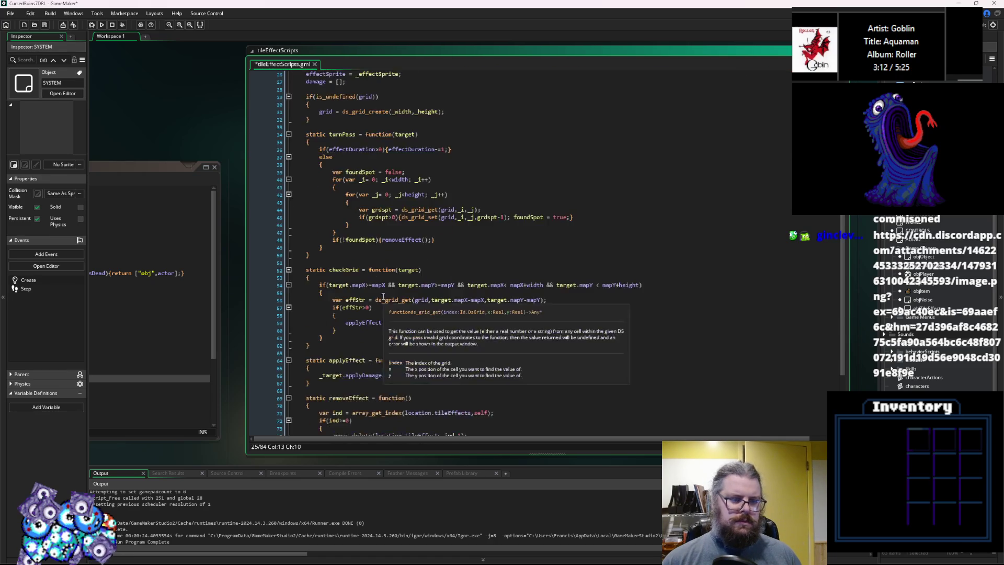
Replace removeEffect's body with 'toDelete = true;', removing the index lookup and delete lines
{"action": "left_click", "coordinate": [377, 330]}
{"action": "key", "text": "Return"}
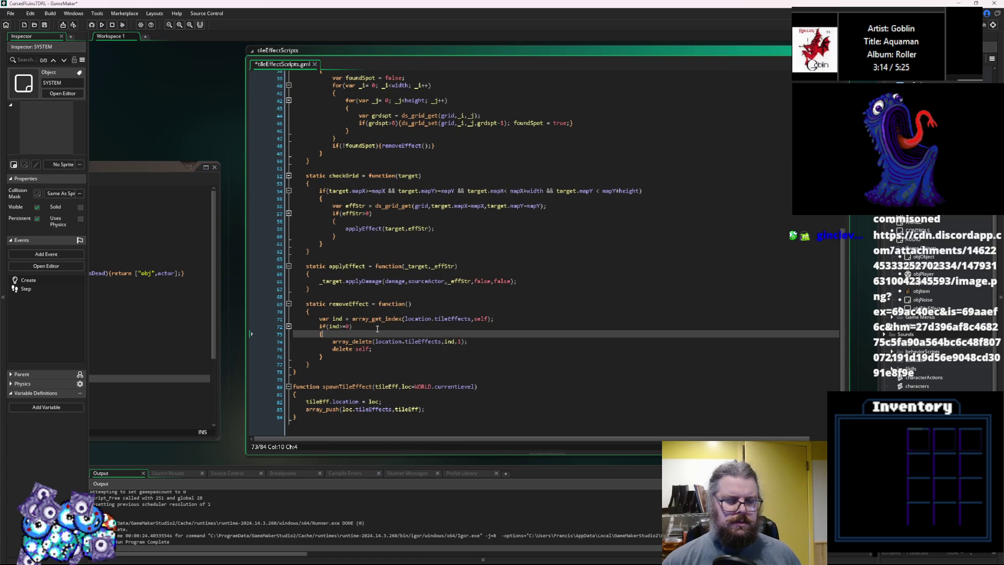
{"action": "key", "text": "ctrl+v"}
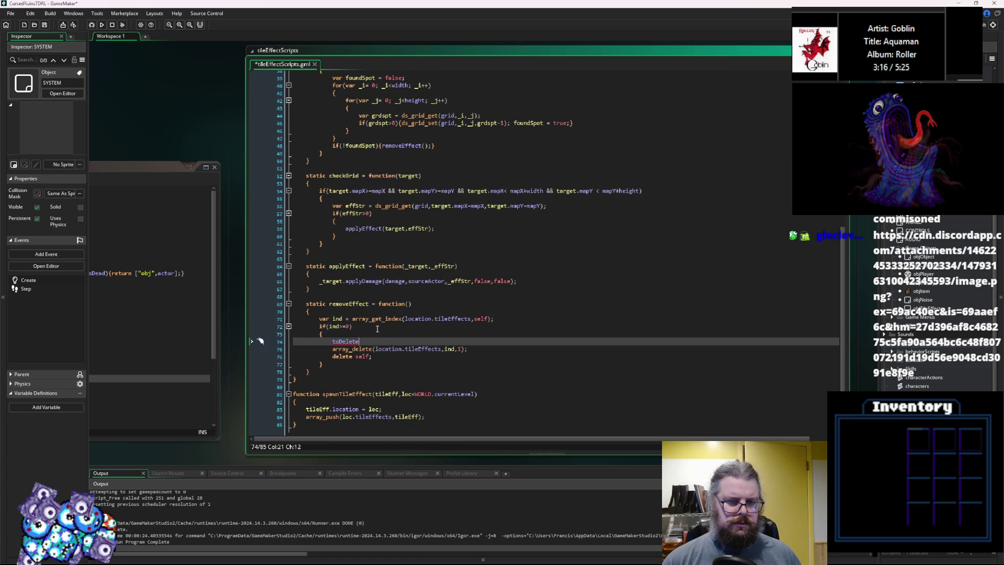
{"action": "key", "text": "ctrl+z"}
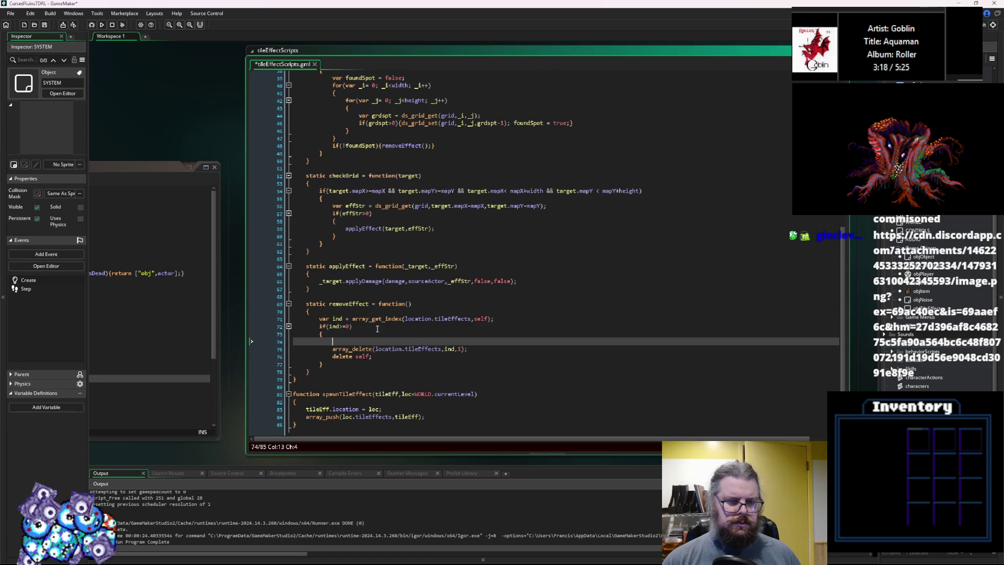
{"action": "key", "text": "BackSpace"}
{"action": "key", "text": "BackSpace"}
{"action": "key", "text": "Up"}
{"action": "key", "text": "Up"}
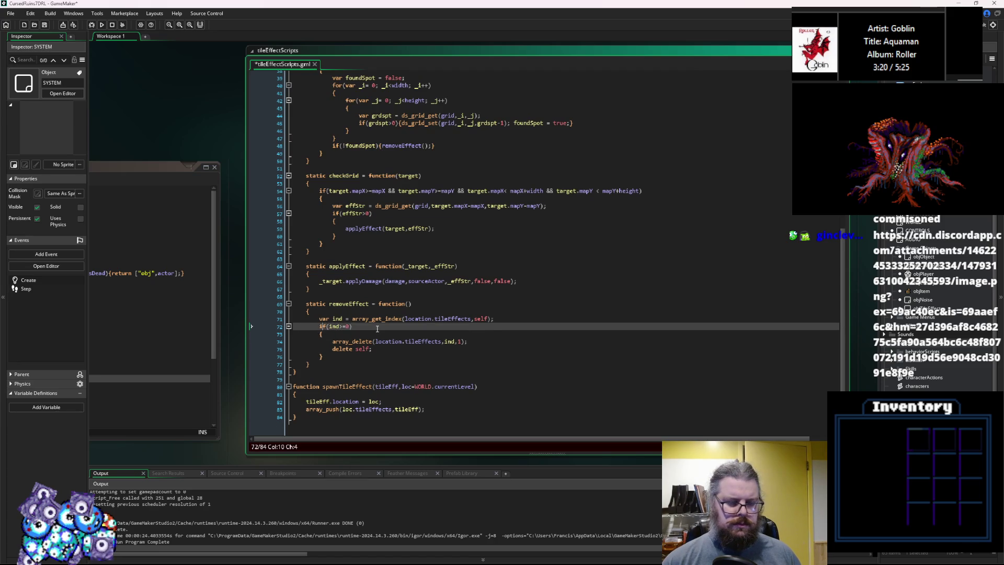
{"action": "key", "text": "Return"}
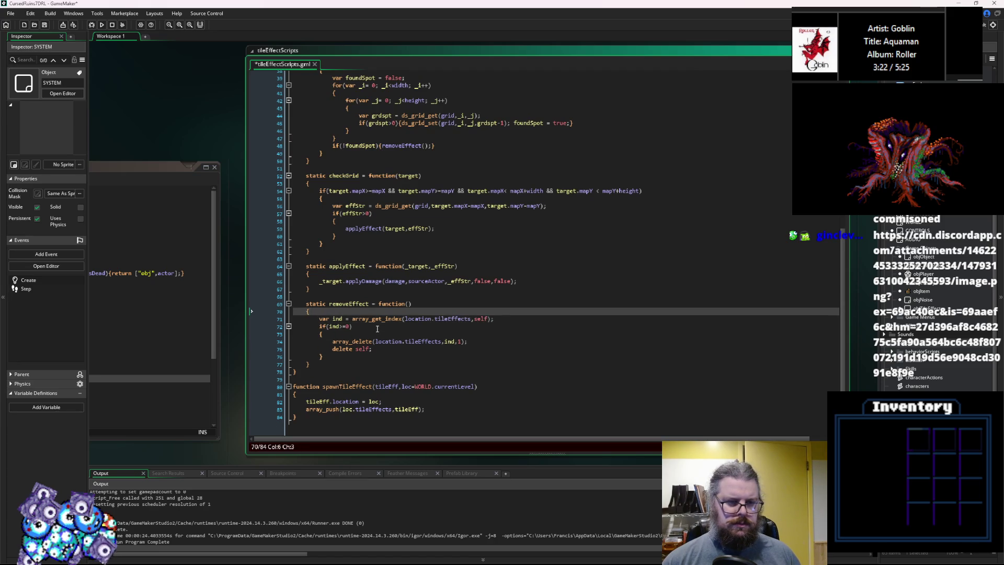
{"action": "key", "text": "Up"}
{"action": "type", "text": "toDelete = true;"}
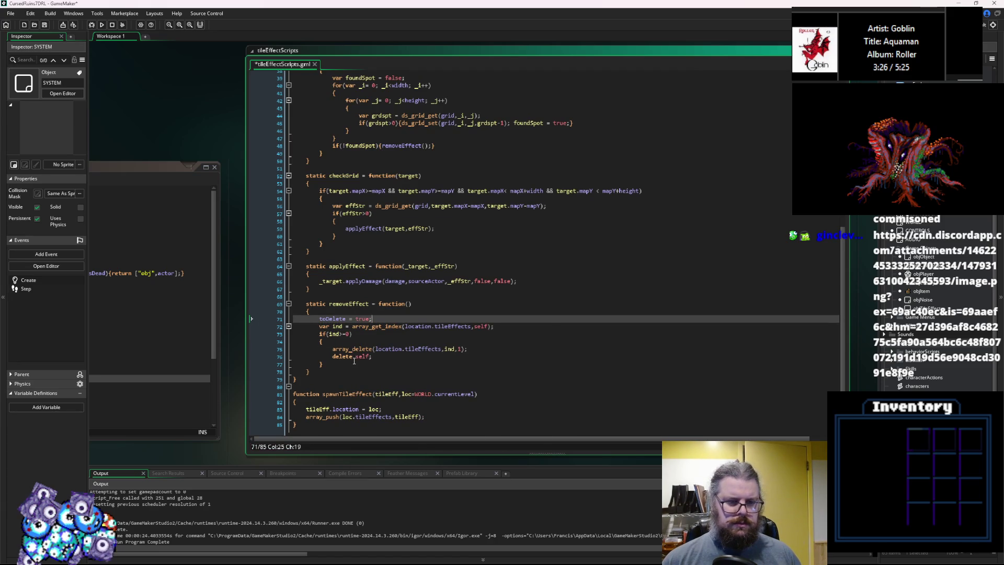
{"action": "left_click_drag", "start_coordinate": [343, 365], "coordinate": [322, 326]}
{"action": "key", "text": "BackSpace"}
{"action": "key", "text": "BackSpace"}
{"action": "key", "text": "BackSpace"}
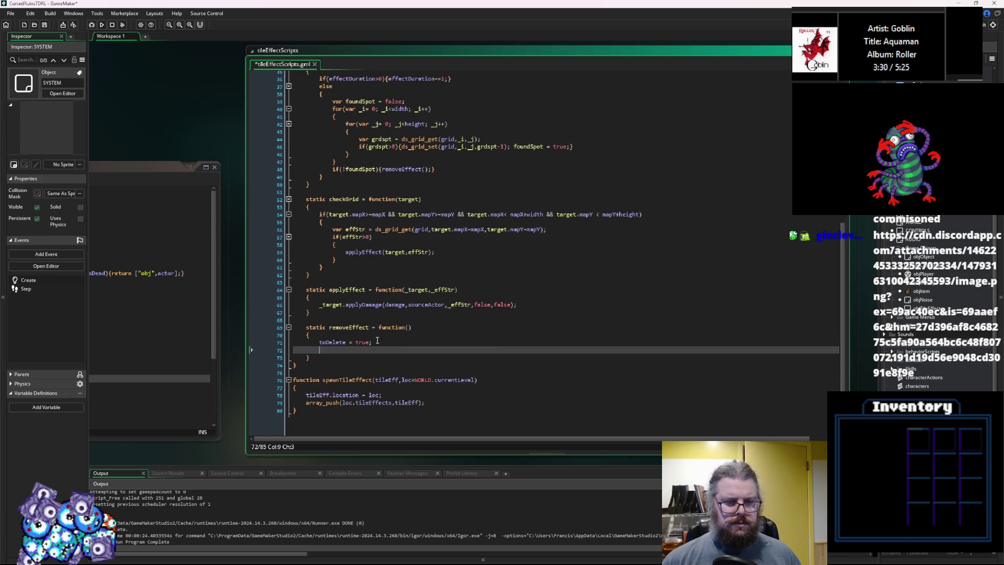
{"action": "left_click", "coordinate": [366, 335]}
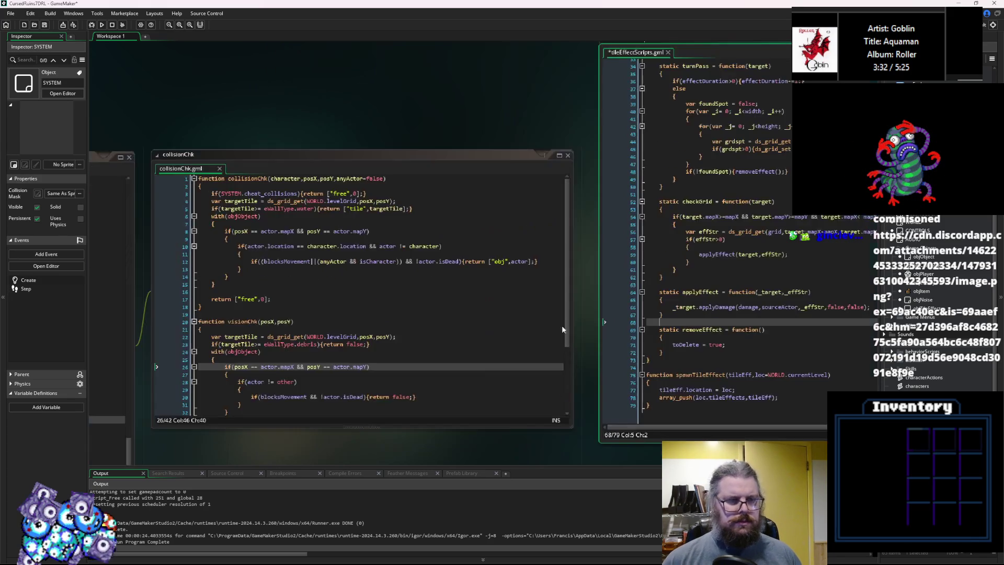
In WORLD User Event 1, open an if(tEff.toDelete){ block after the turnPass call
{"action": "left_click", "coordinate": [476, 325]}
{"action": "middle_click", "coordinate": [418, 345]}
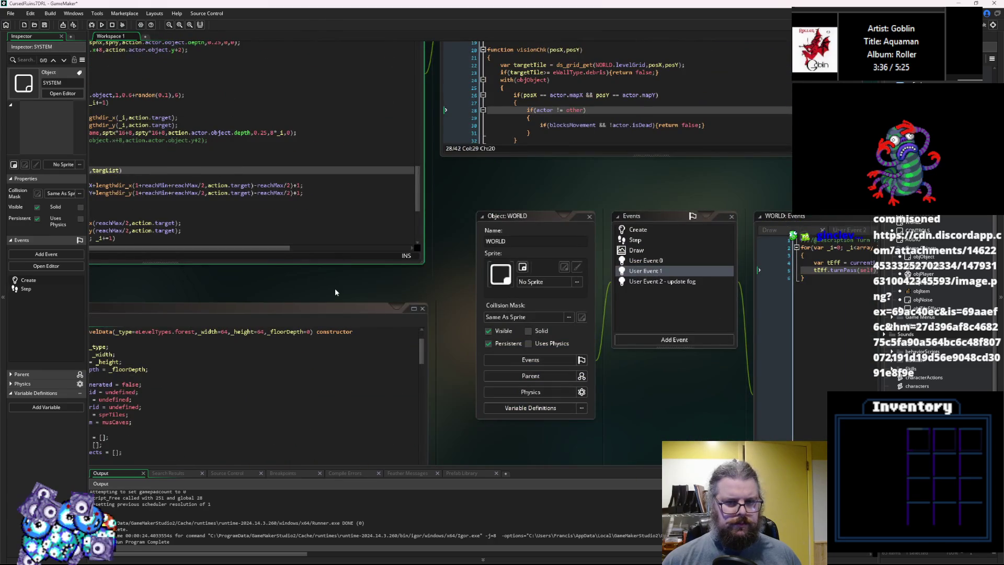
{"action": "key", "text": "ctrl+Tab"}
{"action": "left_click", "coordinate": [366, 167]}
{"action": "key", "text": "Return"}
{"action": "key", "text": "Return"}
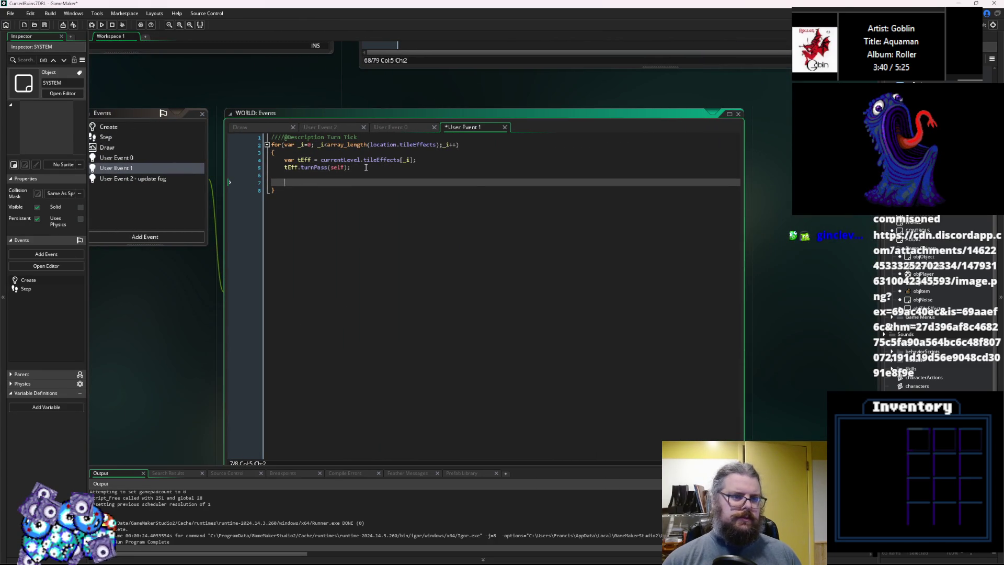
{"action": "type", "text": "if(tEff."}
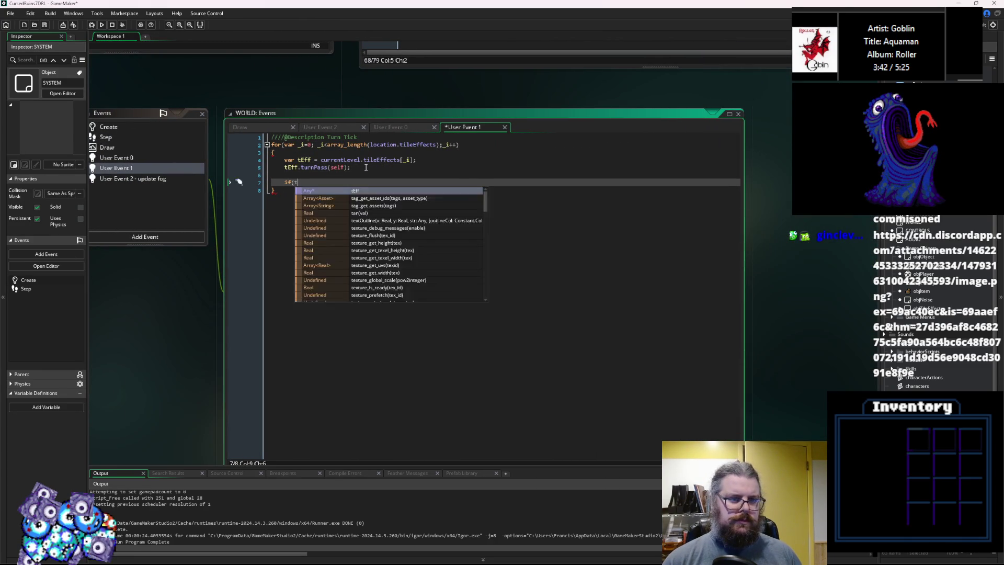
{"action": "key", "text": "ctrl+v"}
{"action": "key", "text": "ctrl+z"}
{"action": "type", "text": "toDe"}
{"action": "key", "text": "Return"}
{"action": "type", "text": "{"}
{"action": "key", "text": "Return"}
{"action": "key", "text": "Return"}
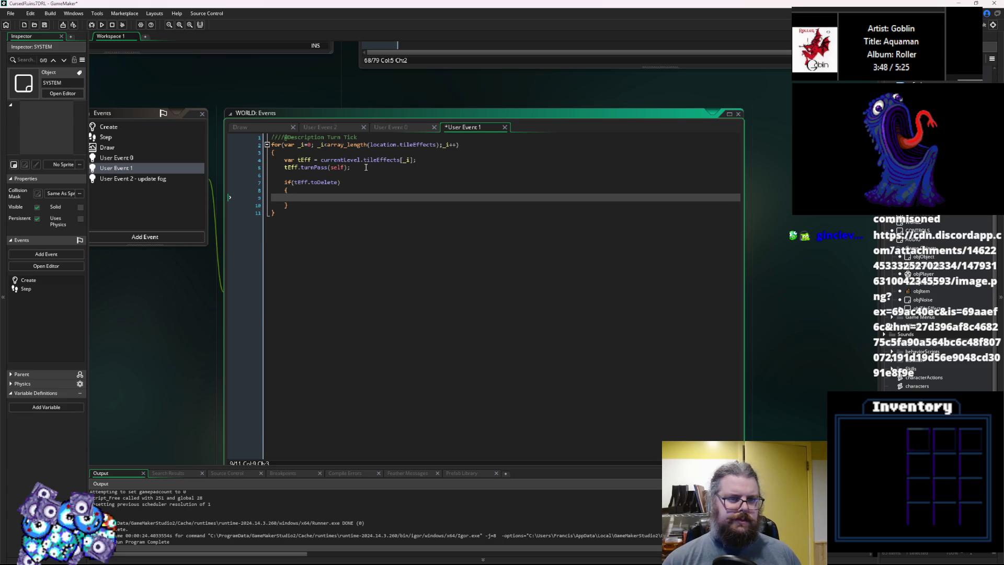
Inside the block, add 'array_delete(location.tileEffects, _i);'
{"action": "type", "text": "arr"}
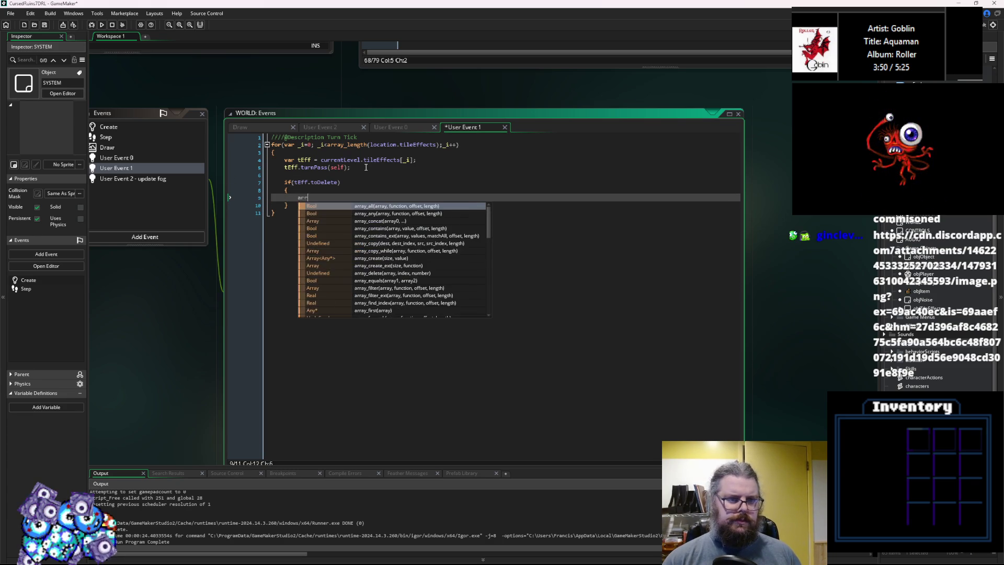
{"action": "type", "text": "ay_delete("}
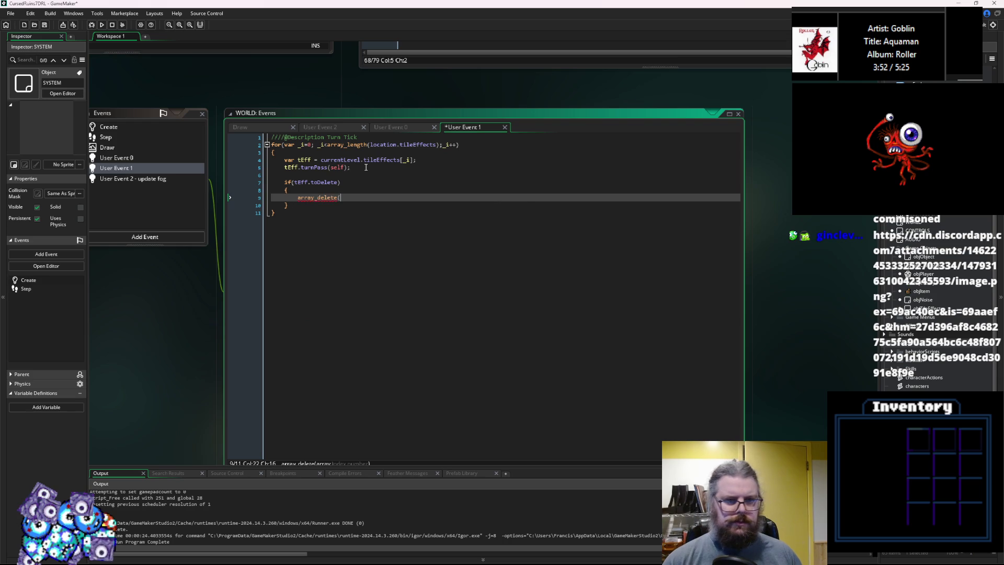
{"action": "type", "text": ")"}
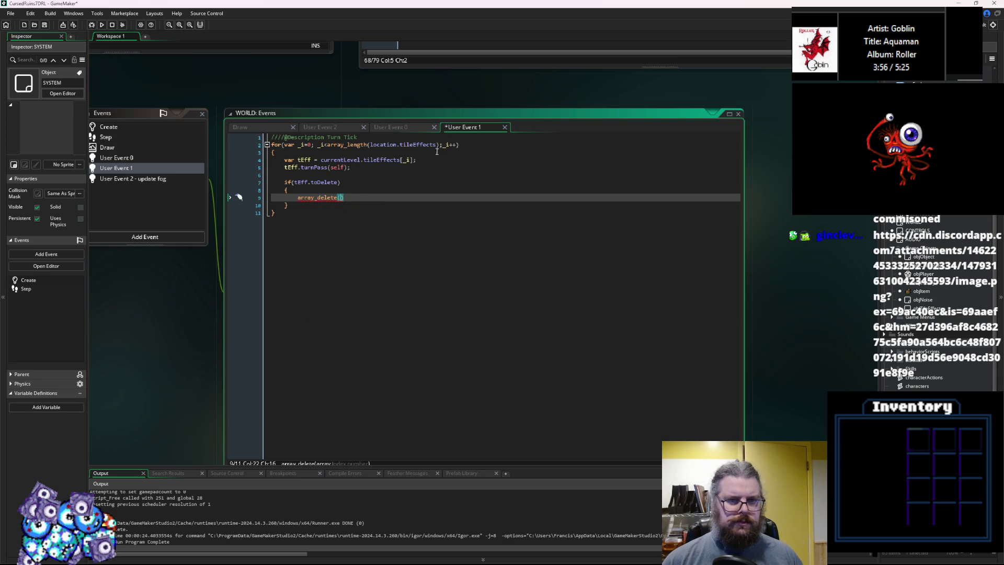
{"action": "left_click_drag", "start_coordinate": [437, 145], "coordinate": [371, 146]}
{"action": "key", "text": "ctrl+c"}
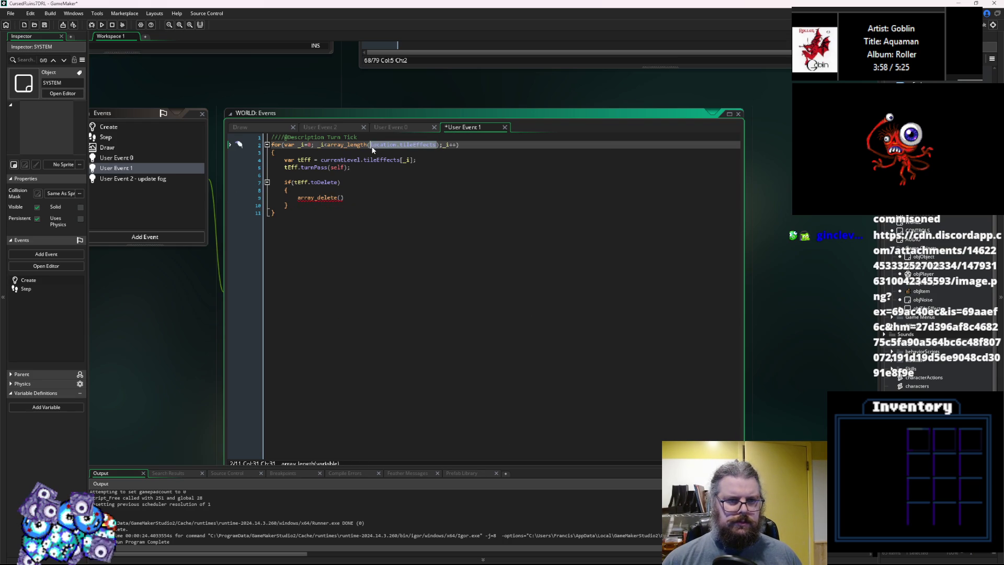
{"action": "left_click", "coordinate": [341, 197]}
{"action": "key", "text": "ctrl+v"}
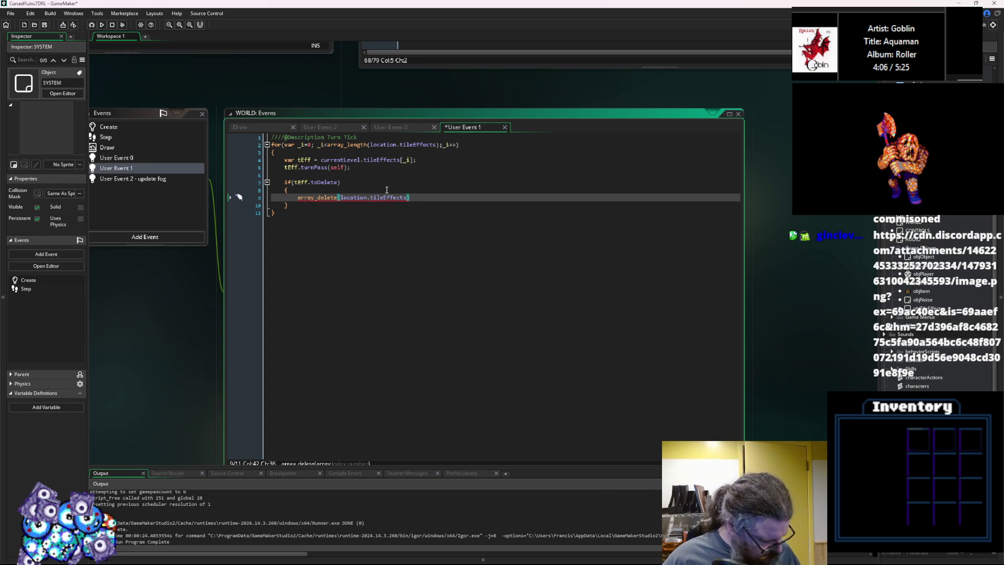
{"action": "type", "text": ", _i);"}
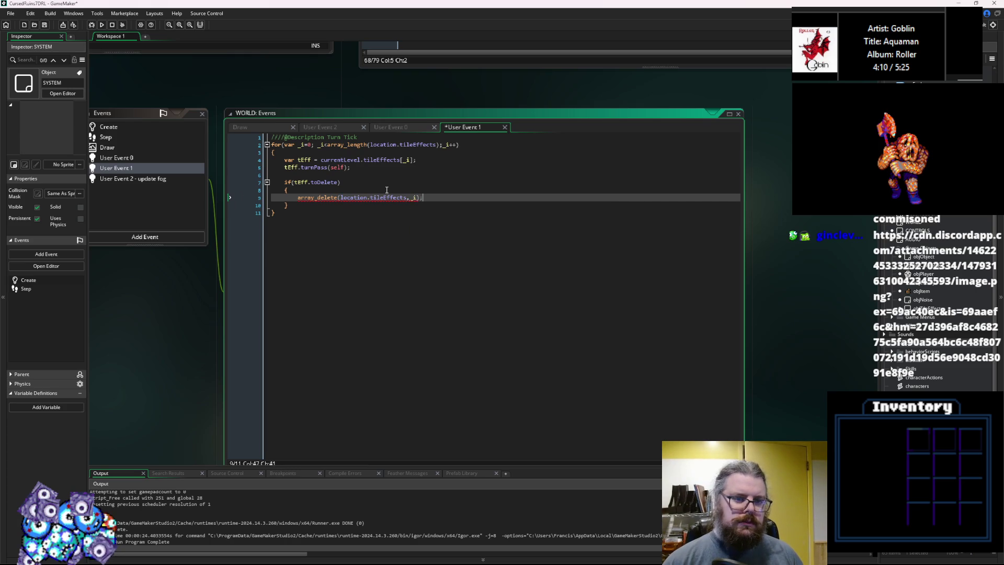
Add '_i-=1;' and 'delete tEff' to the block, then save the turn tick event
{"action": "key", "text": "Return"}
{"action": "type", "text": "_o"}
{"action": "key", "text": "BackSpace"}
{"action": "type", "text": "i-=1;"}
{"action": "key", "text": "Return"}
{"action": "type", "text": "e"}
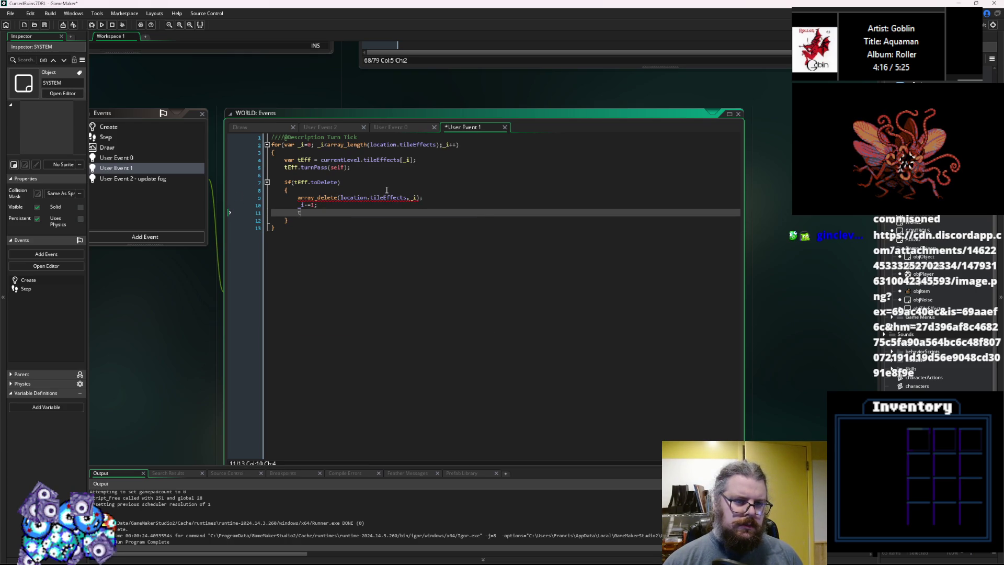
{"action": "key", "text": "BackSpace"}
{"action": "type", "text": "delete tEff;"}
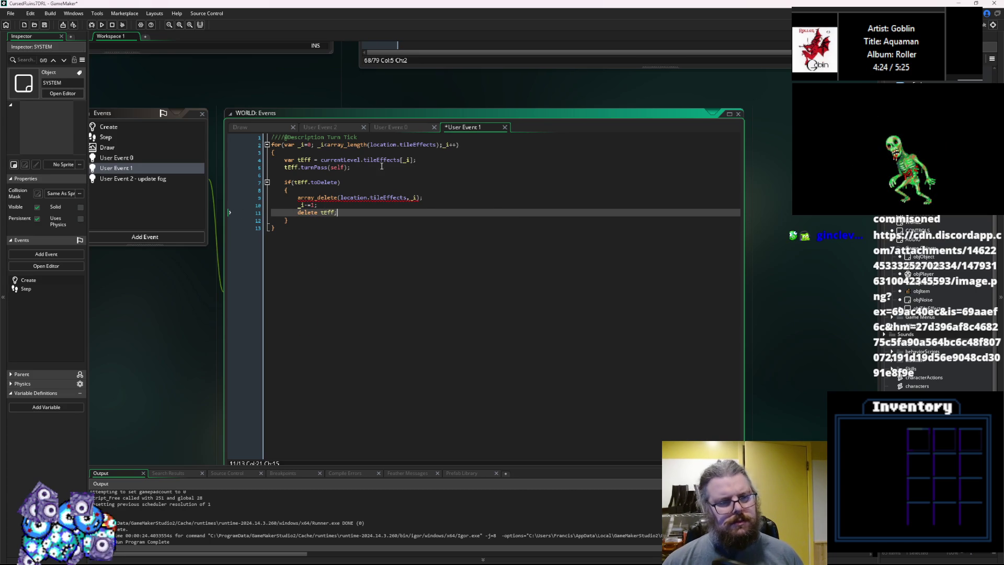
{"action": "key", "text": "ctrl+s"}
{"action": "key", "text": "Up"}
{"action": "key", "text": "Up"}
{"action": "key", "text": "Up"}
{"action": "scroll", "coordinate": [454, 207], "scroll_direction": "up", "scroll_amount": 6}
{"action": "left_click", "coordinate": [531, 272]}
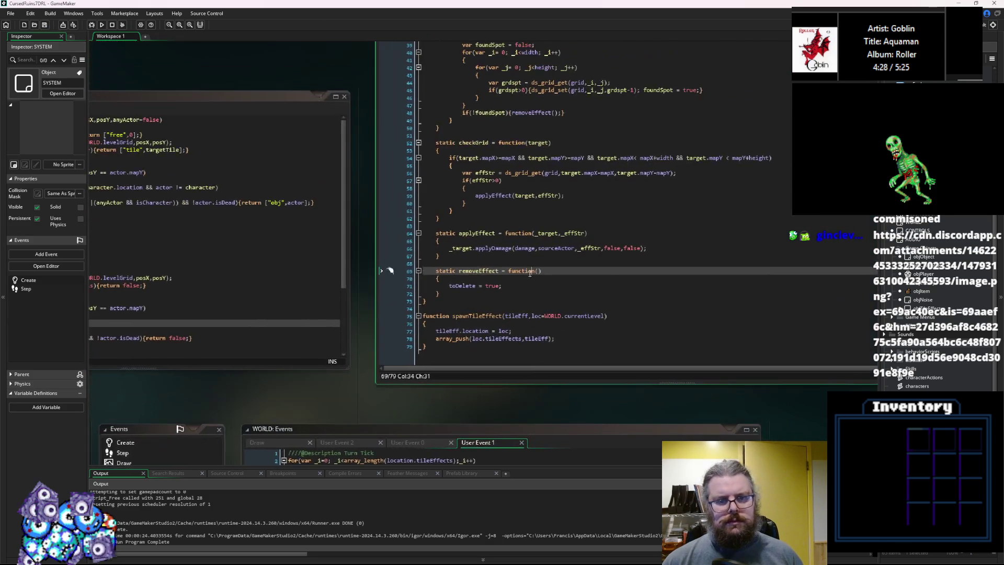
Run the game in debug mode and jump to the array_delete compile error on line 9
{"action": "key", "text": "ctrl+Tab"}
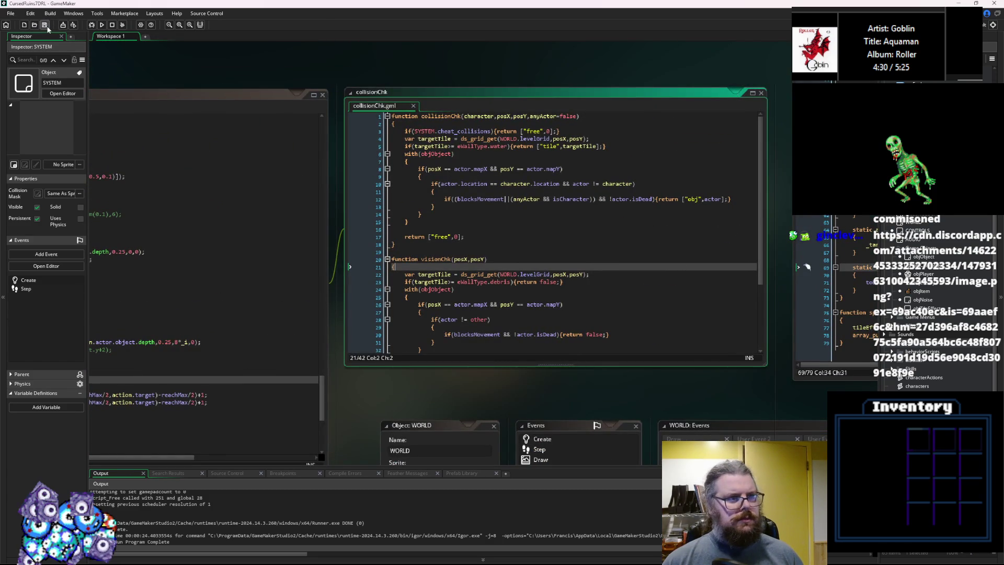
{"action": "left_click", "coordinate": [500, 274]}
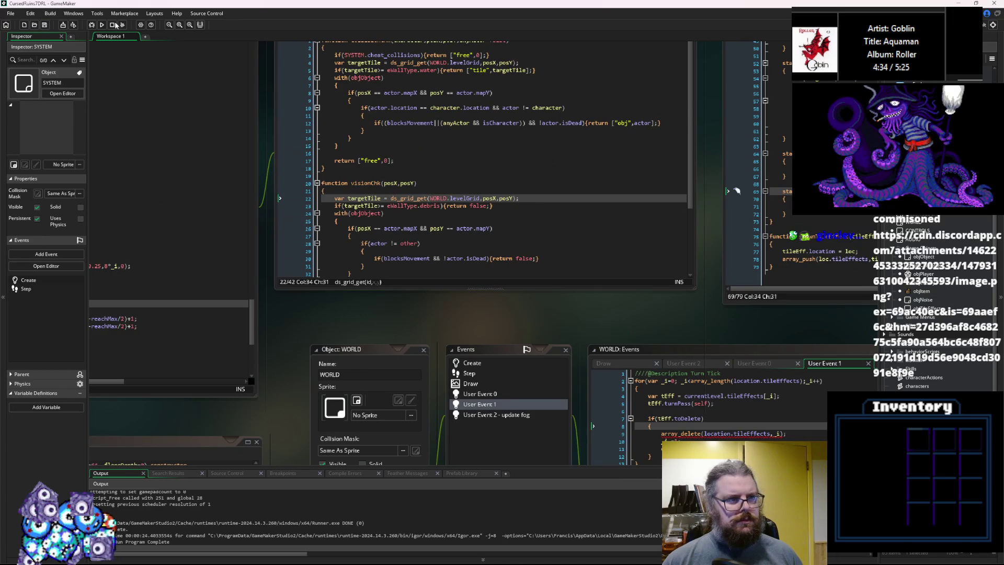
{"action": "left_click", "coordinate": [91, 25]}
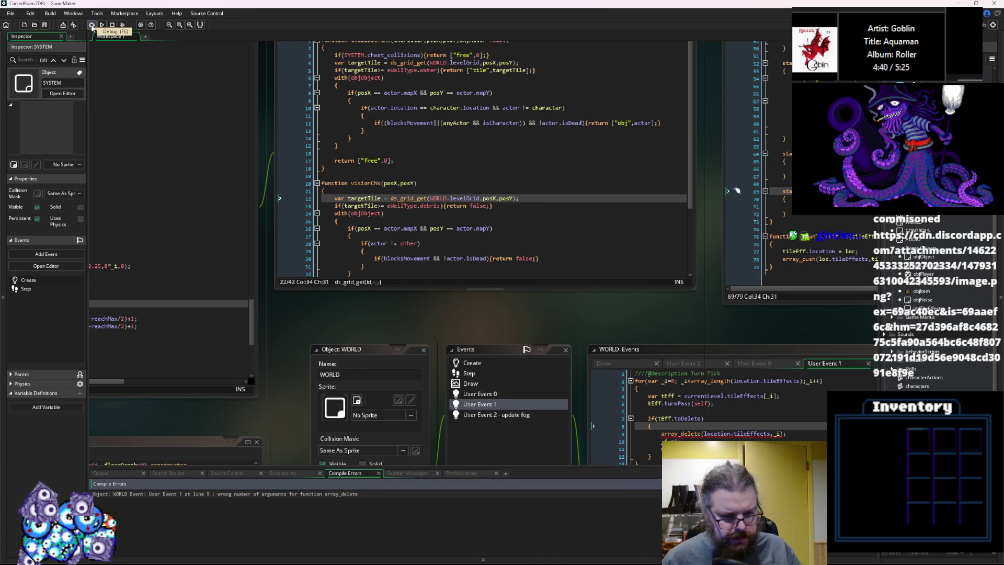
{"action": "double_click", "coordinate": [215, 494]}
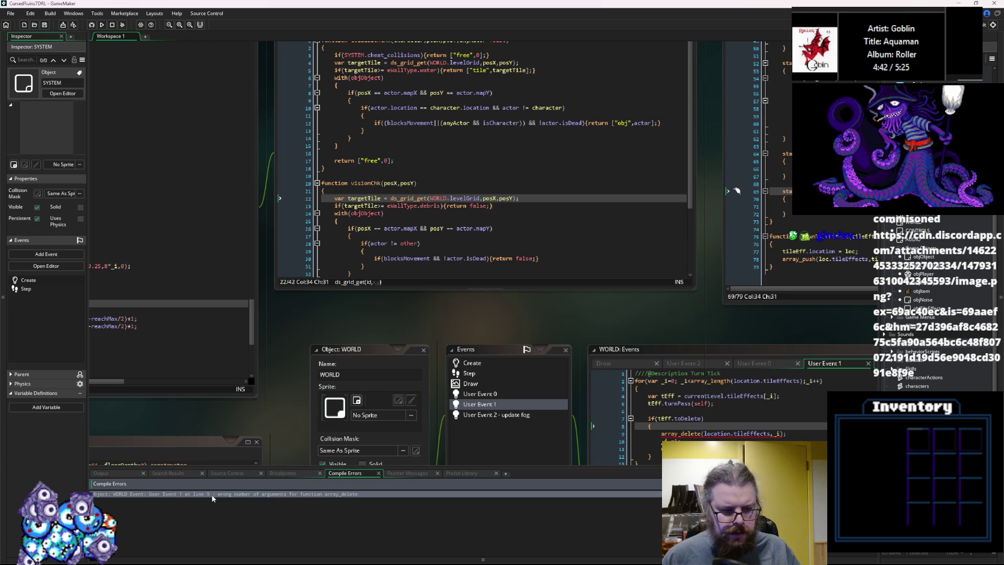
Give array_delete a count of 1 and use currentLevel instead of location, save, and relaunch
{"action": "left_click", "coordinate": [491, 181]}
{"action": "type", "text": ",1"}
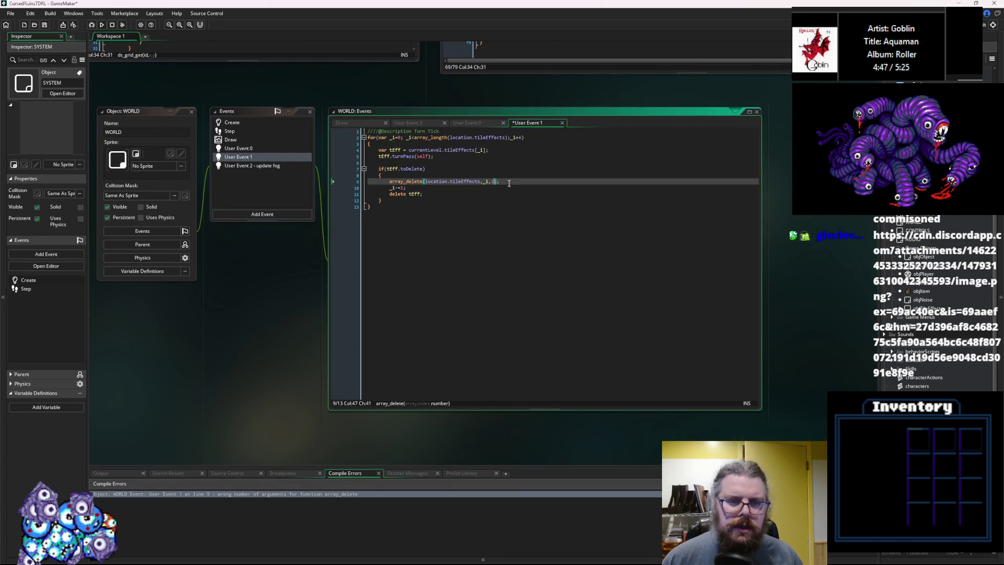
{"action": "key", "text": "Down"}
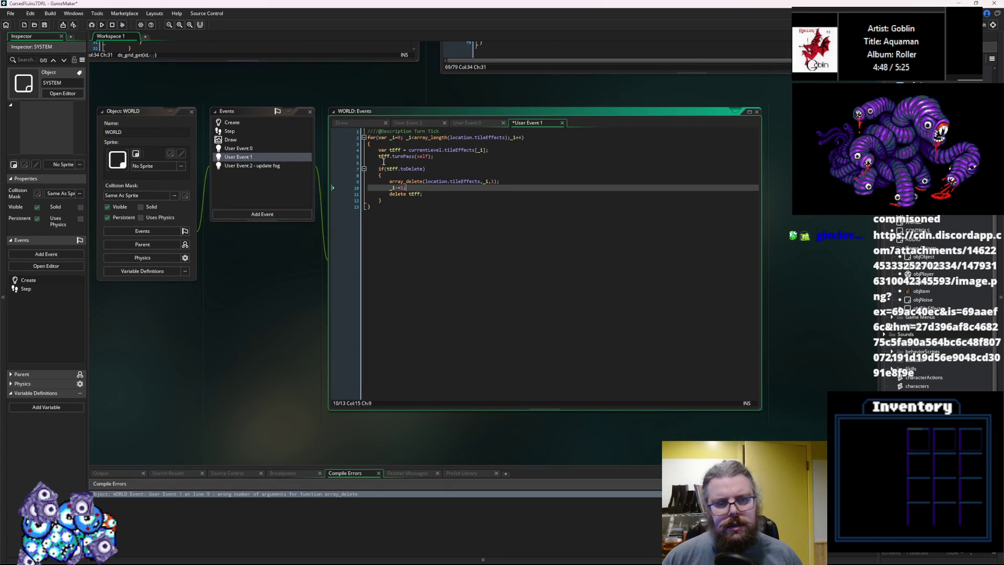
{"action": "double_click", "coordinate": [435, 180]}
{"action": "type", "text": "currentLevel"}
{"action": "key", "text": "Down"}
{"action": "key", "text": "Down"}
{"action": "left_click", "coordinate": [45, 26]}
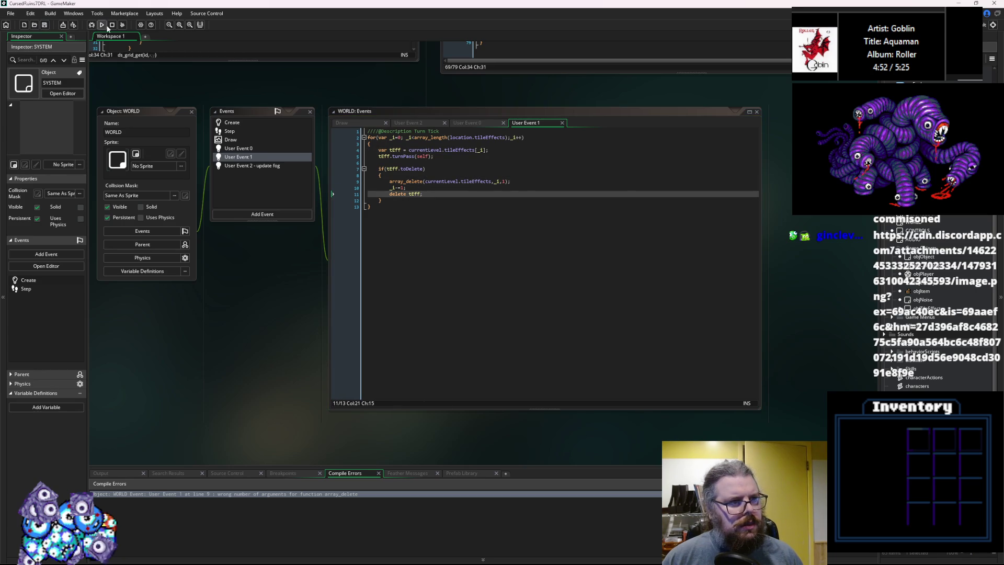
{"action": "left_click", "coordinate": [91, 24]}
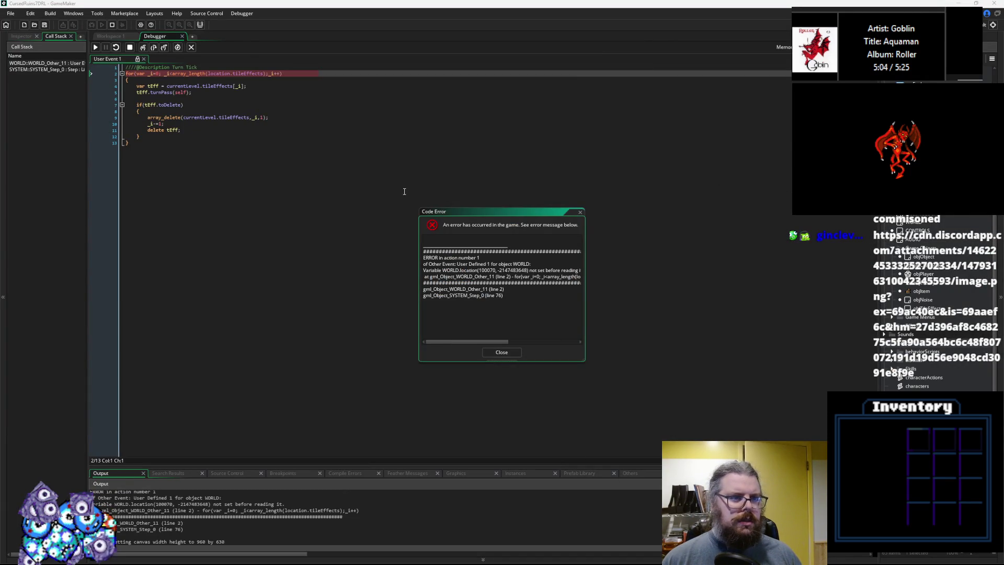
Stop the game, change the loop header to currentLevel.tileEffects, and relaunch in debug mode
{"action": "left_click", "coordinate": [404, 192]}
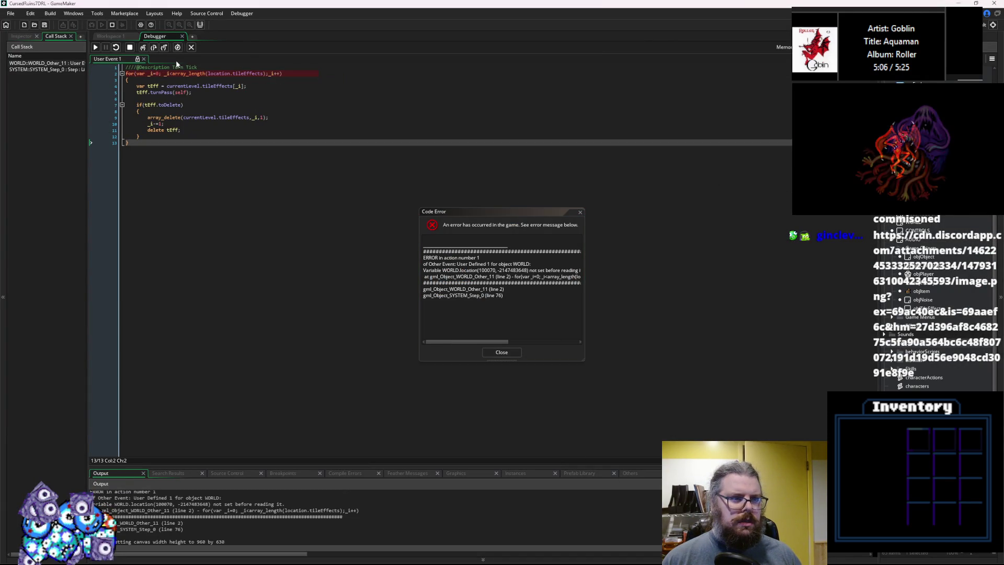
{"action": "left_click", "coordinate": [130, 47]}
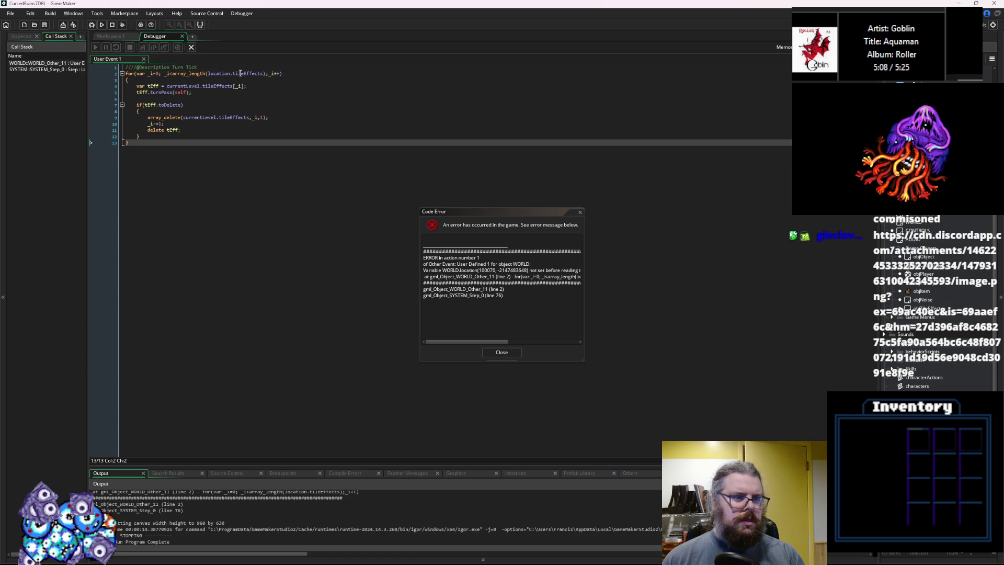
{"action": "left_click", "coordinate": [214, 86]}
{"action": "double_click", "coordinate": [216, 74]}
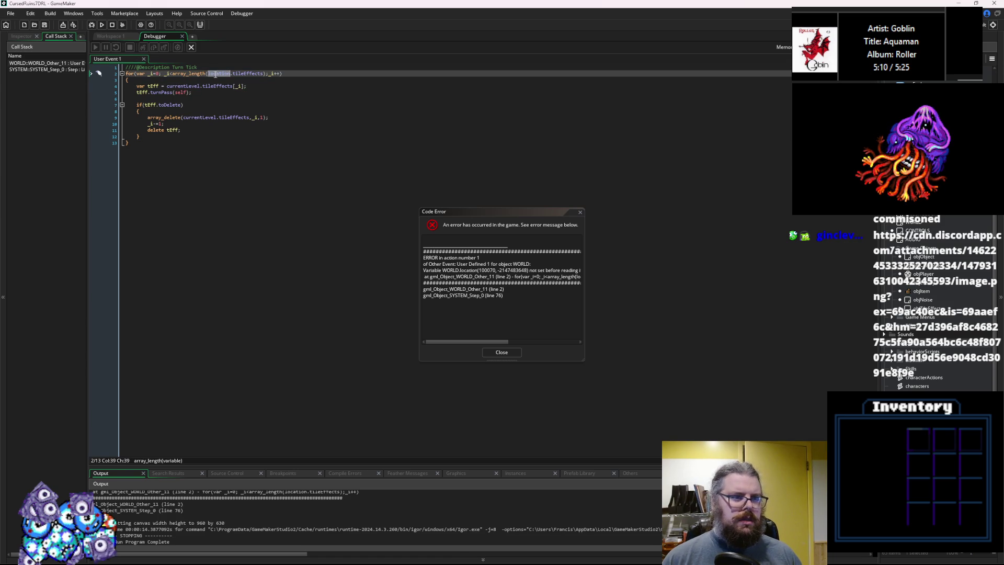
{"action": "type", "text": "currentLevel"}
{"action": "left_click", "coordinate": [501, 351]}
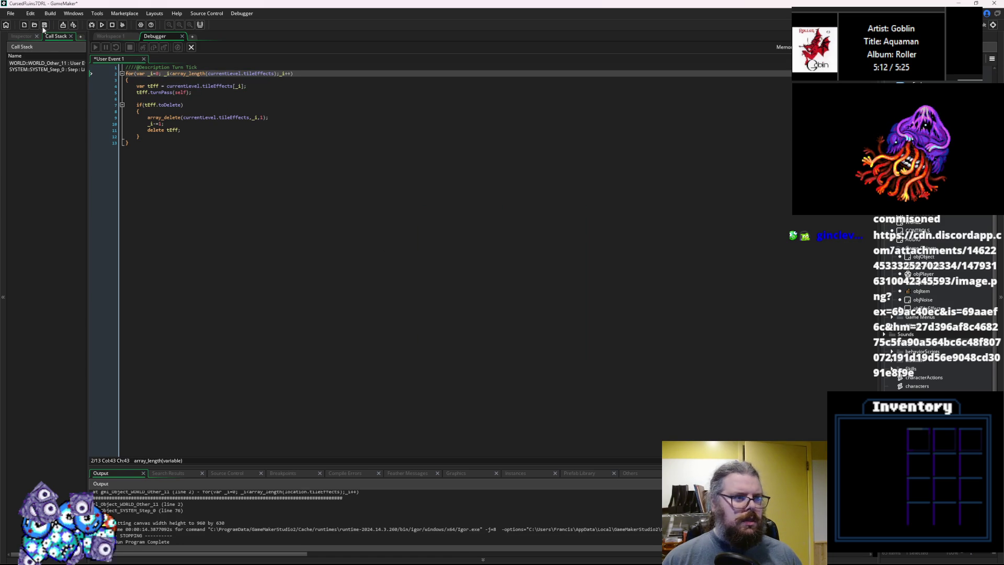
{"action": "left_click", "coordinate": [192, 47]}
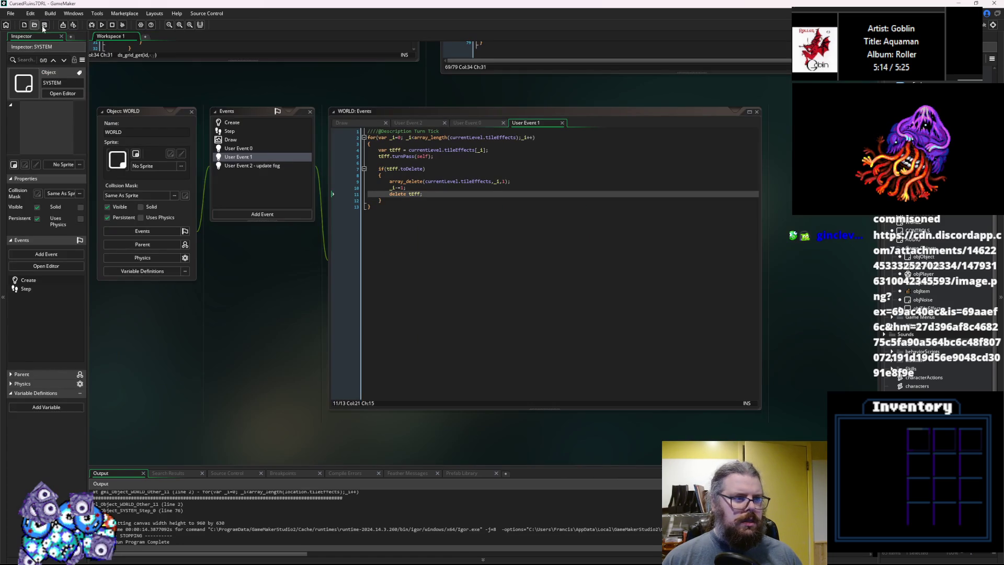
{"action": "left_click", "coordinate": [90, 24]}
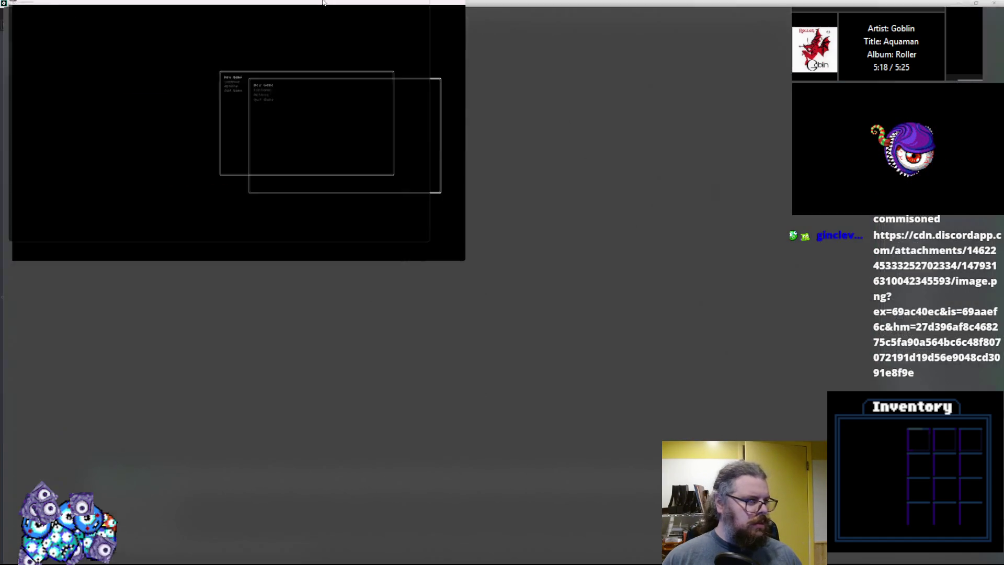
Start a new game and walk the player over the lava, watching fire effects burn out, then quit
{"action": "key", "text": "Return"}
{"action": "key", "text": "KP_1"}
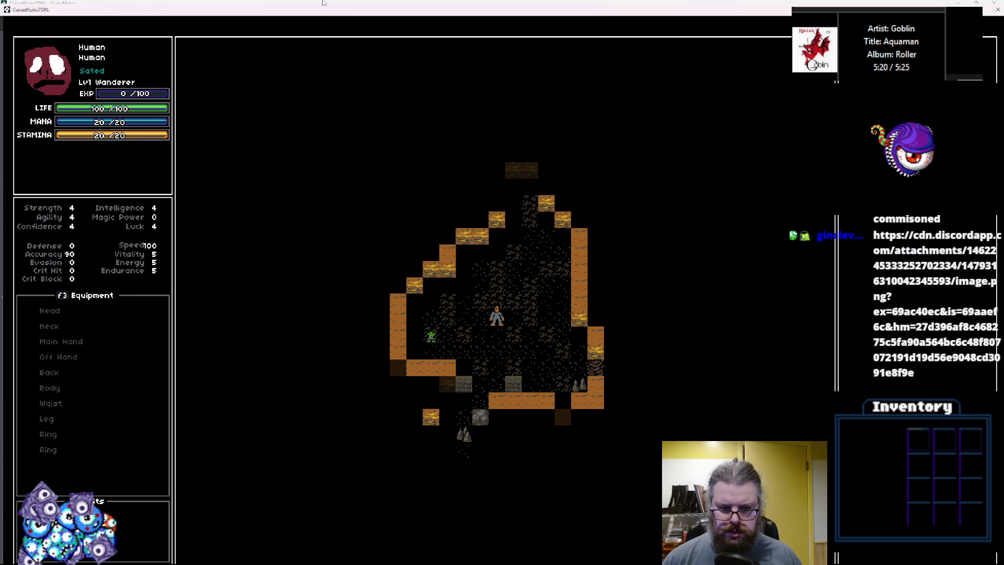
{"action": "key", "text": "F2"}
{"action": "key", "text": "KP_2"}
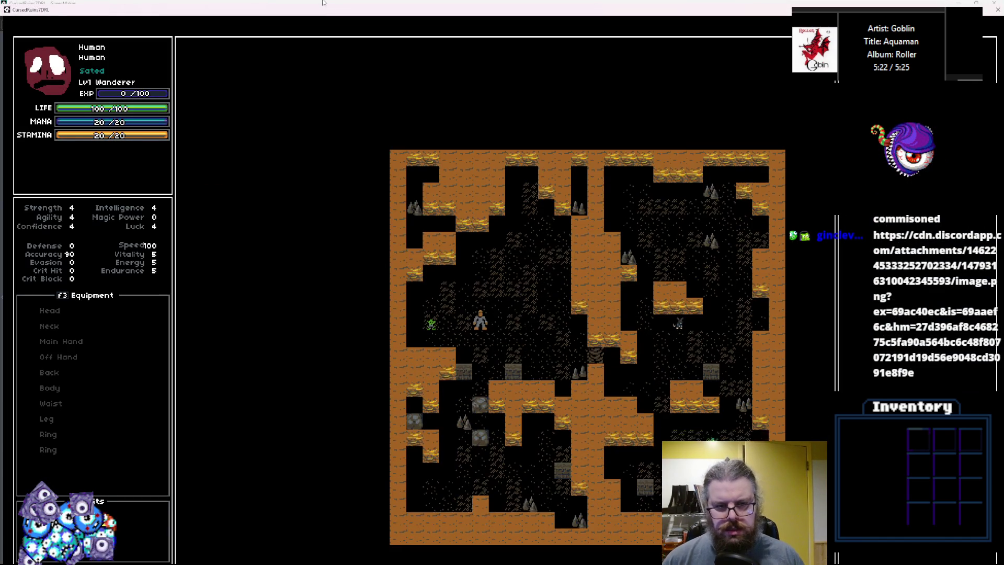
{"action": "key", "text": "KP_3"}
{"action": "key", "text": "KP_6"}
{"action": "key", "text": "KP_6"}
{"action": "key", "text": "KP_6"}
{"action": "key", "text": "KP_3"}
{"action": "key", "text": "KP_3"}
{"action": "key", "text": "KP_3"}
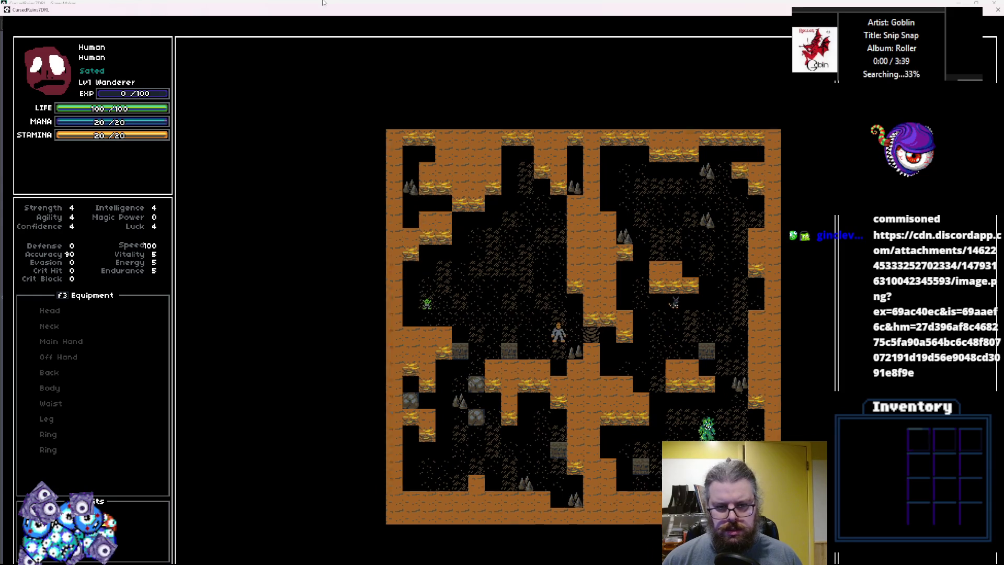
{"action": "key", "text": "KP_3"}
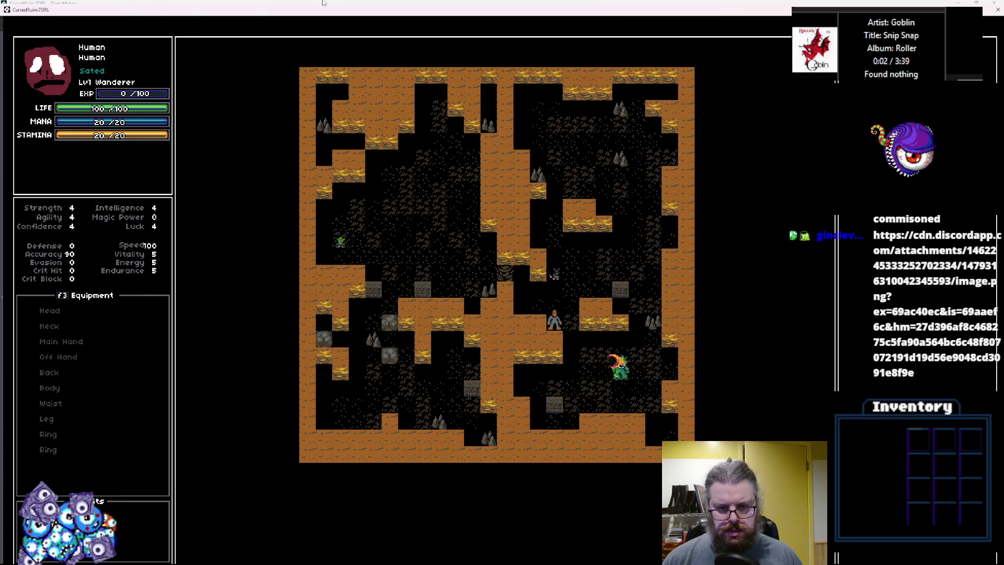
{"action": "key", "text": "KP_2"}
{"action": "key", "text": "KP_2"}
{"action": "key", "text": "KP_3"}
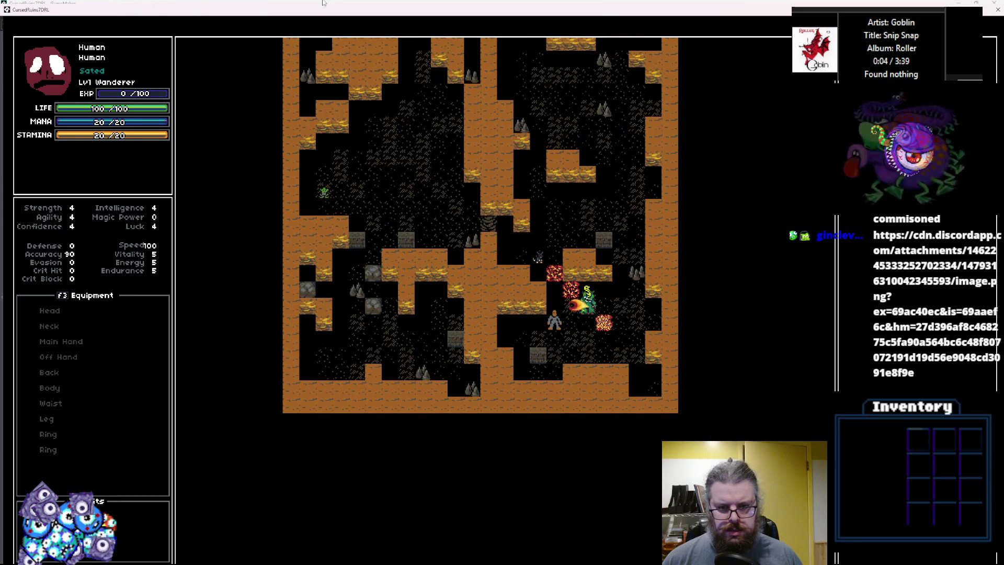
{"action": "key", "text": "KP_2"}
{"action": "key", "text": "KP_2"}
{"action": "key", "text": "KP_9"}
{"action": "key", "text": "KP_9"}
{"action": "key", "text": "KP_6"}
{"action": "key", "text": "KP_6"}
{"action": "key", "text": "KP_6"}
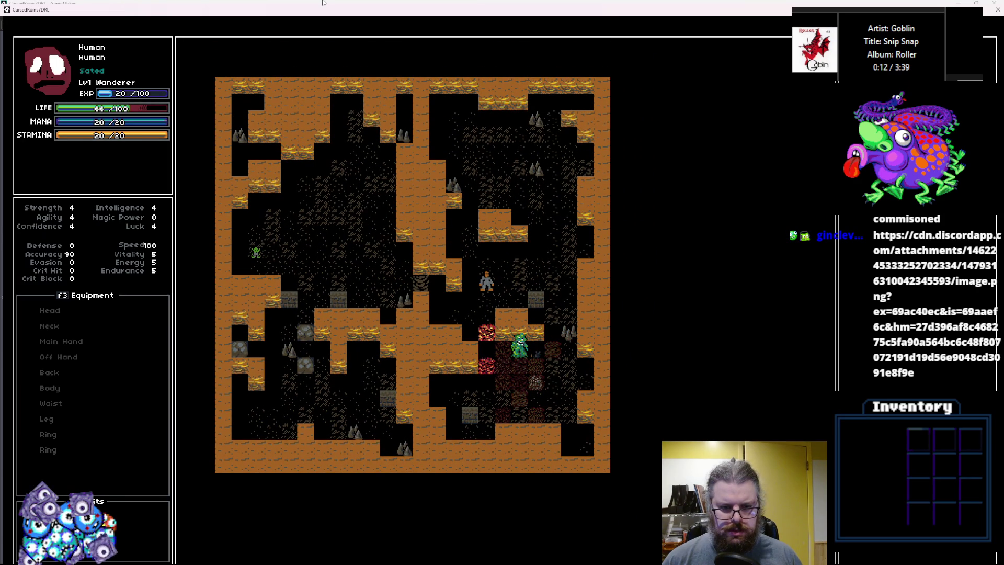
{"action": "key", "text": "KP_7"}
{"action": "key", "text": "KP_7"}
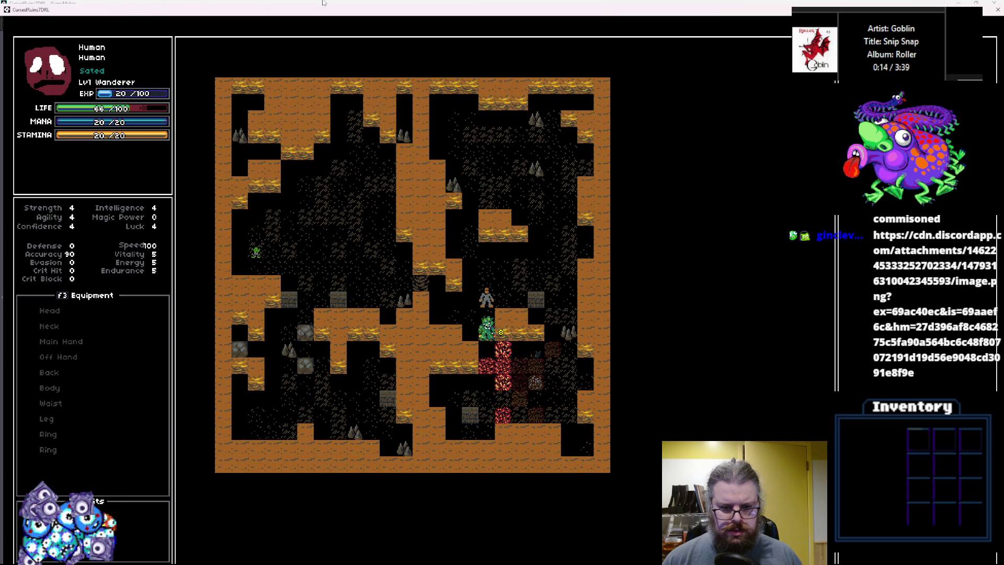
{"action": "key", "text": "KP_9"}
{"action": "key", "text": "KP_9"}
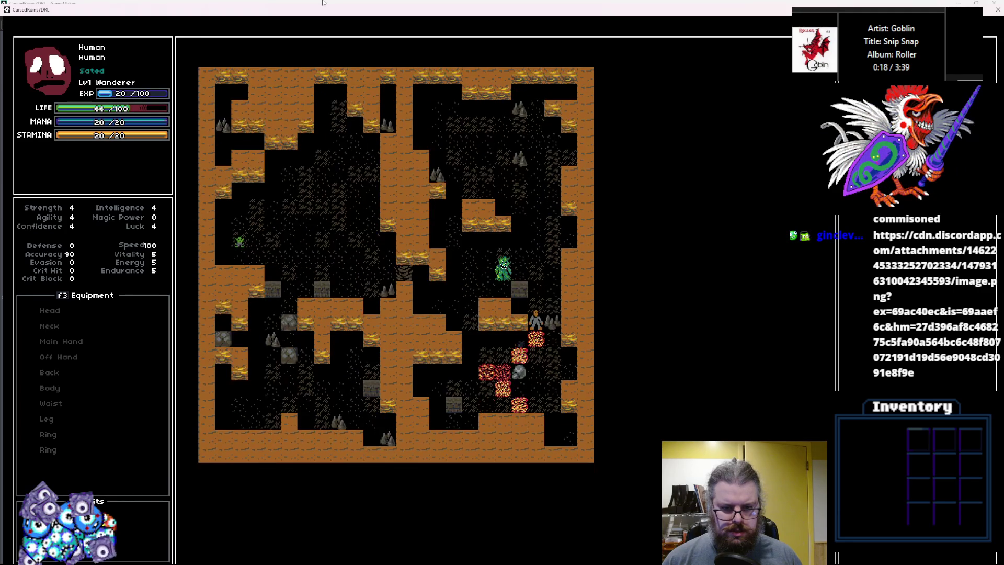
{"action": "key", "text": "KP_2"}
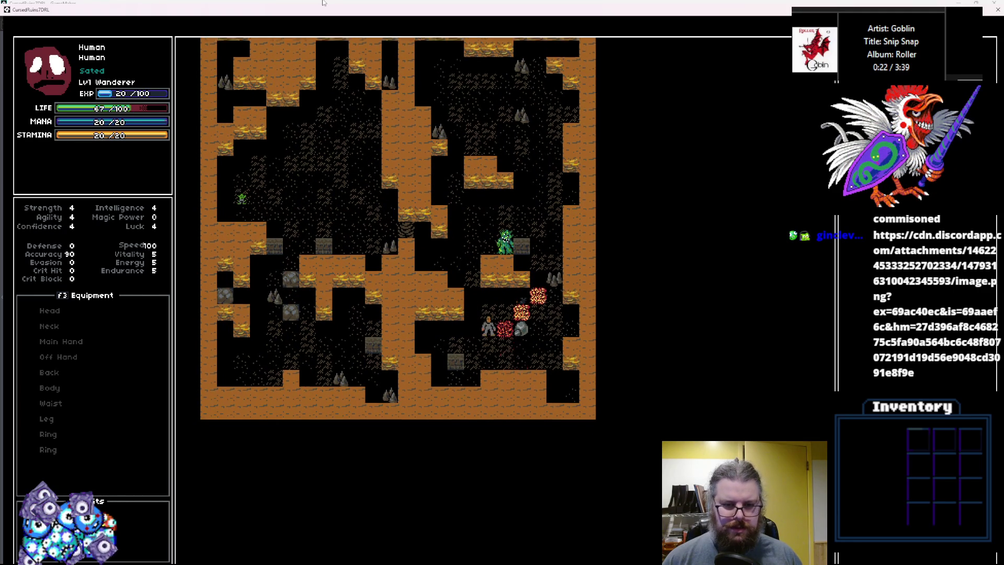
{"action": "key", "text": "KP_5"}
{"action": "key", "text": "KP_4"}
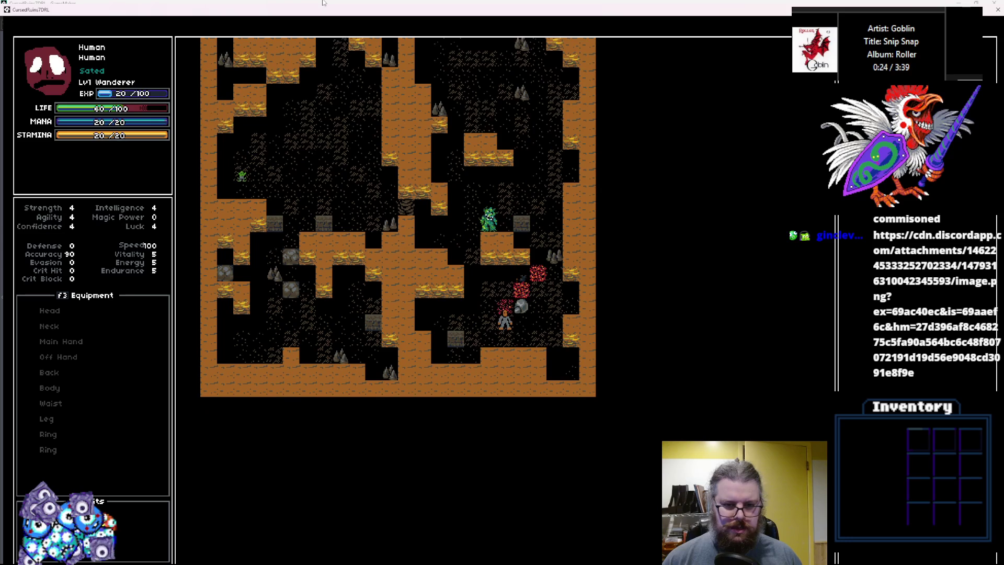
{"action": "key", "text": "KP_1"}
{"action": "key", "text": "KP_2"}
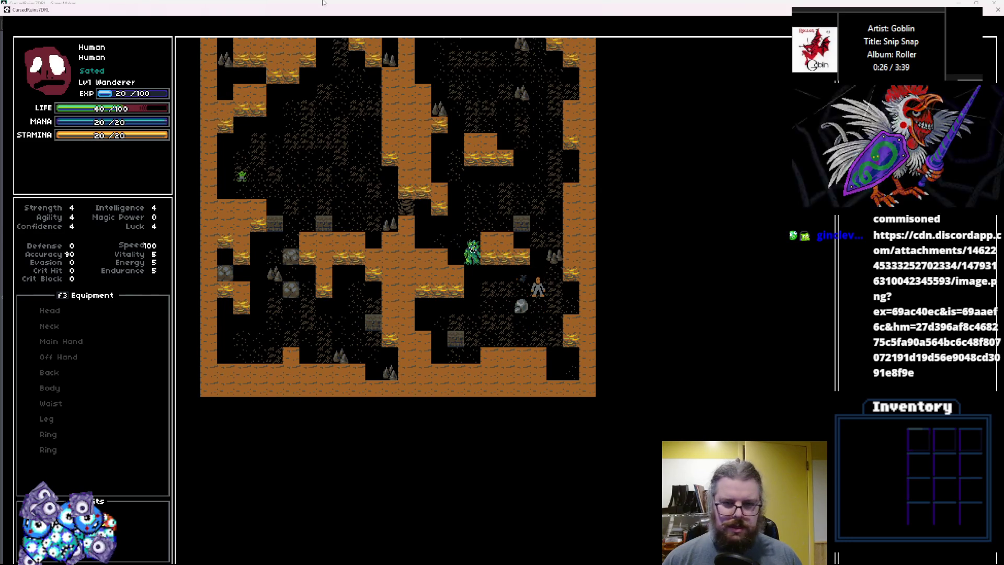
{"action": "key", "text": "KP_3"}
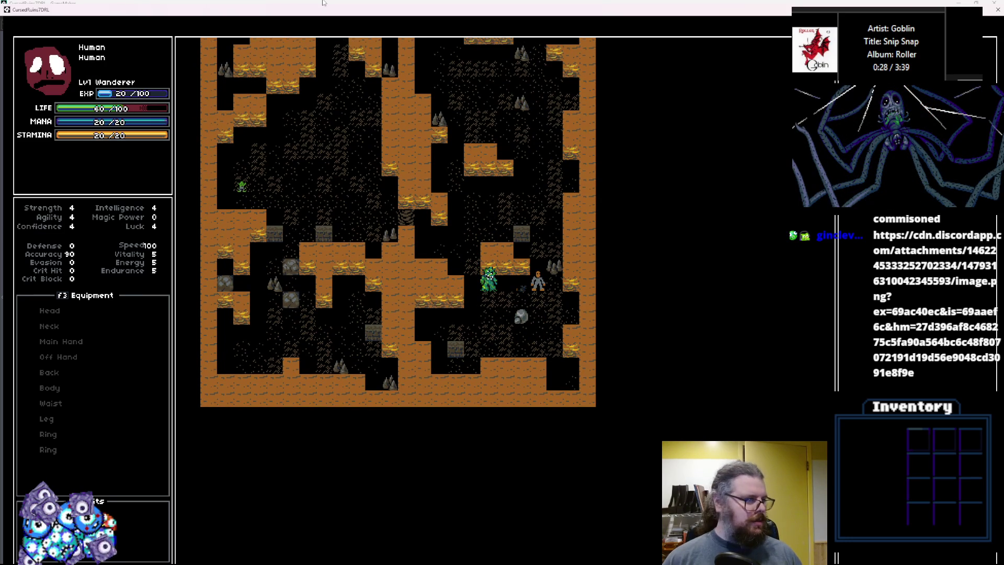
{"action": "key", "text": "Escape"}
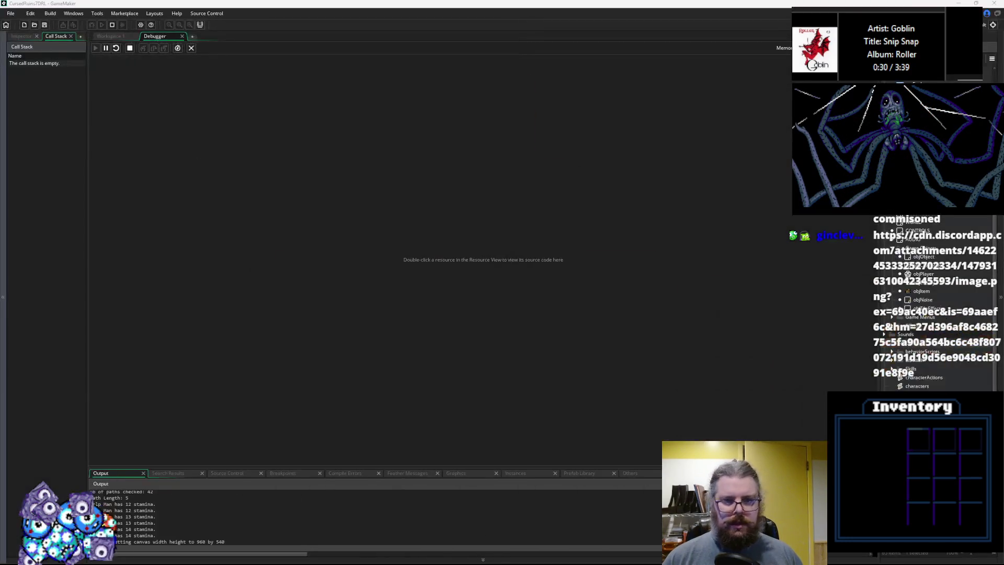
Return to Workspace 1, save the project, and pan over to the tileEffectScripts removeEffect code
{"action": "left_click", "coordinate": [102, 37]}
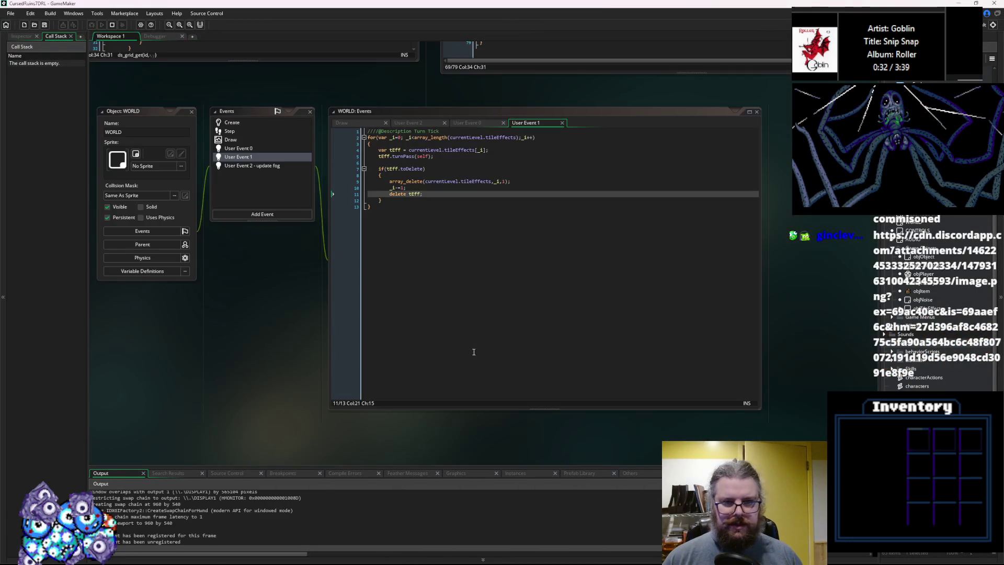
{"action": "left_click", "coordinate": [418, 226]}
{"action": "left_click", "coordinate": [45, 27]}
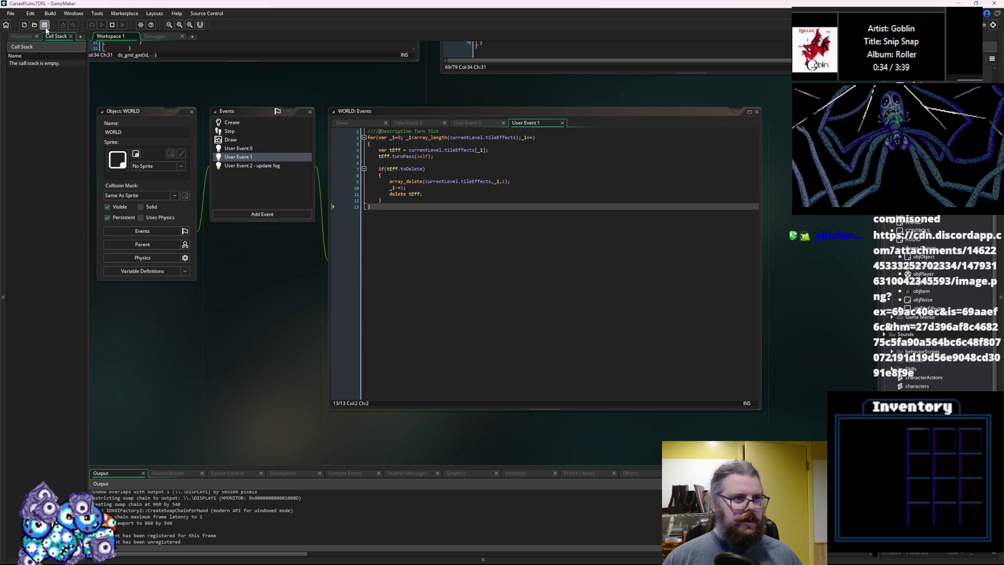
{"action": "left_click", "coordinate": [440, 205]}
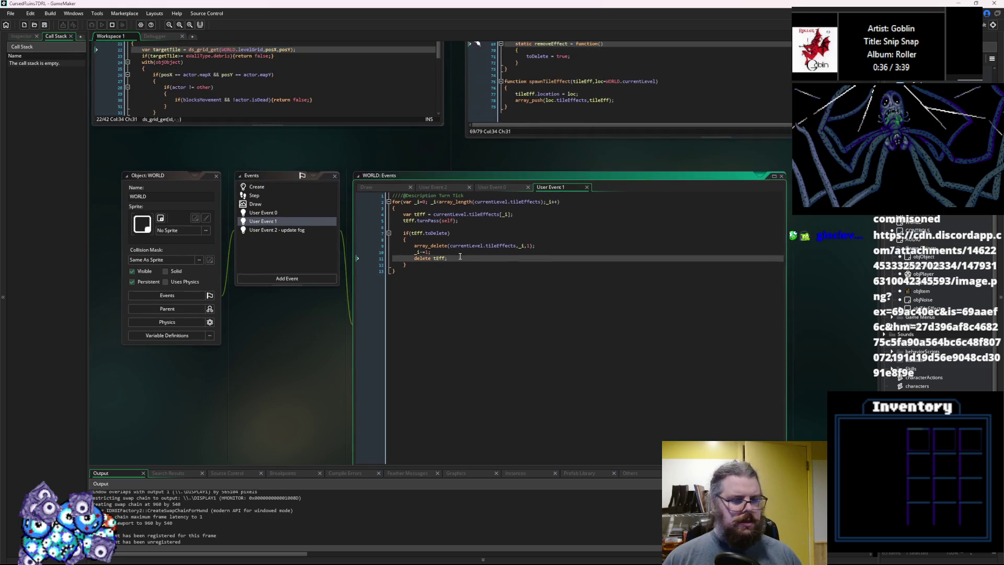
{"action": "left_click", "coordinate": [451, 245]}
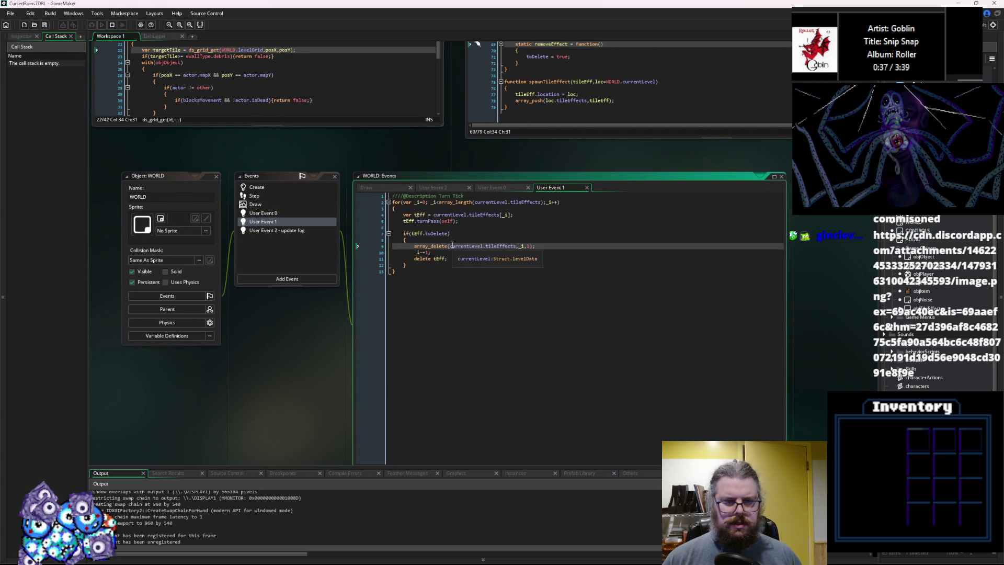
{"action": "left_click", "coordinate": [427, 227]}
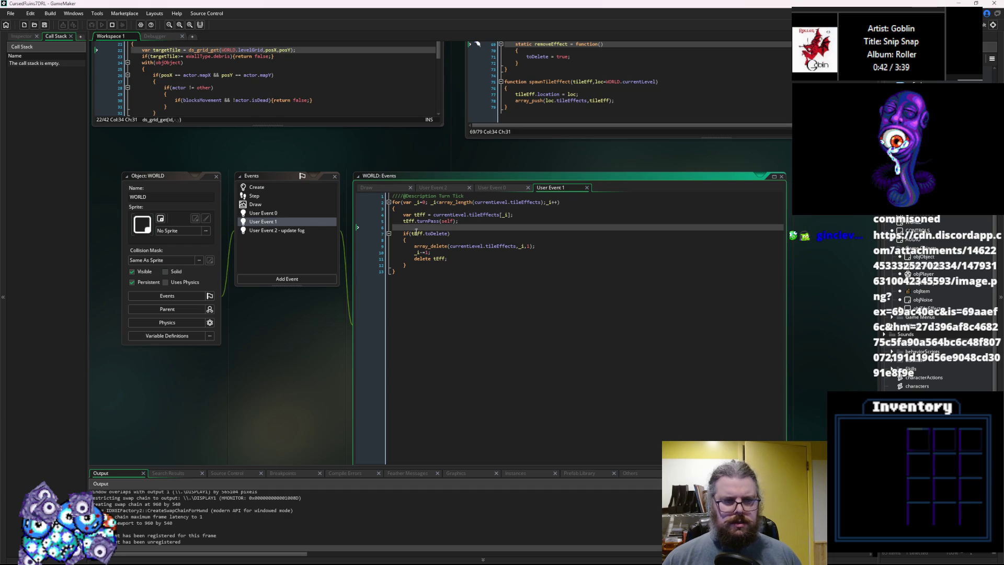
{"action": "left_click", "coordinate": [46, 26]}
{"action": "left_click", "coordinate": [498, 246]}
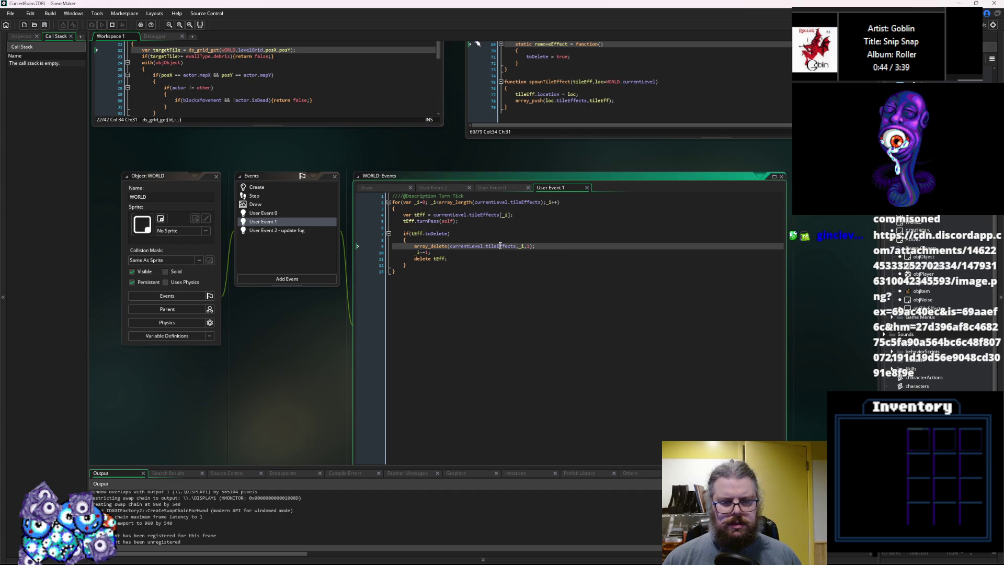
{"action": "left_click", "coordinate": [464, 257]}
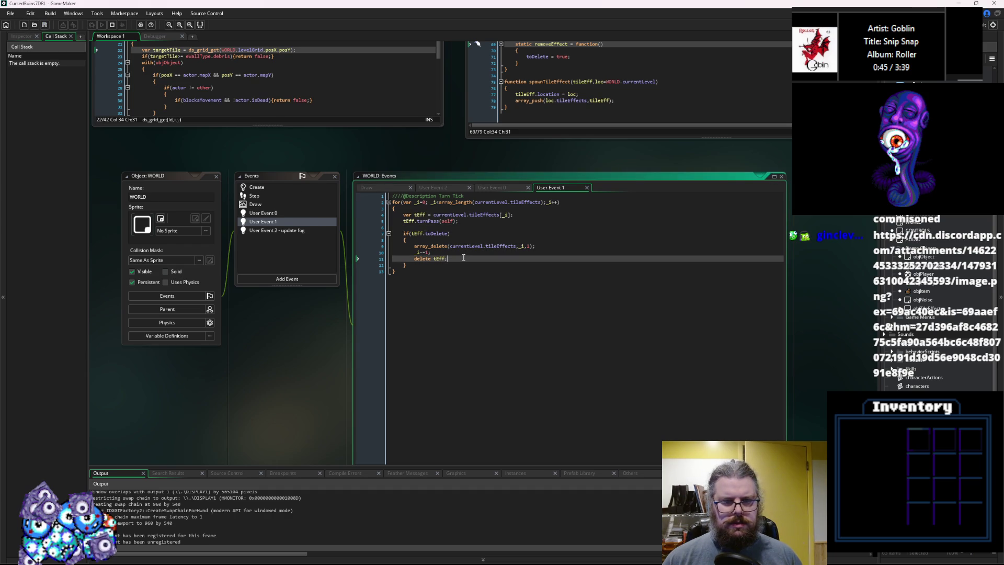
{"action": "middle_click", "coordinate": [500, 247]}
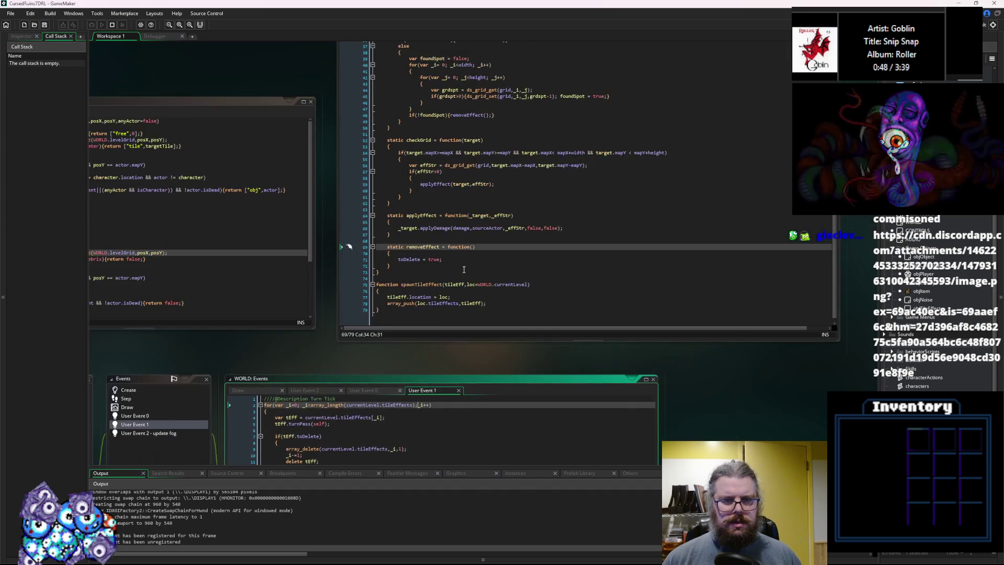
In turnPass, replace the removeEffect(); call with 'toDelete = true;'
{"action": "left_click_drag", "start_coordinate": [442, 259], "coordinate": [398, 260]}
{"action": "key", "text": "ctrl+c"}
{"action": "scroll", "coordinate": [434, 252], "scroll_direction": "up", "scroll_amount": 1}
{"action": "left_click", "coordinate": [501, 268]}
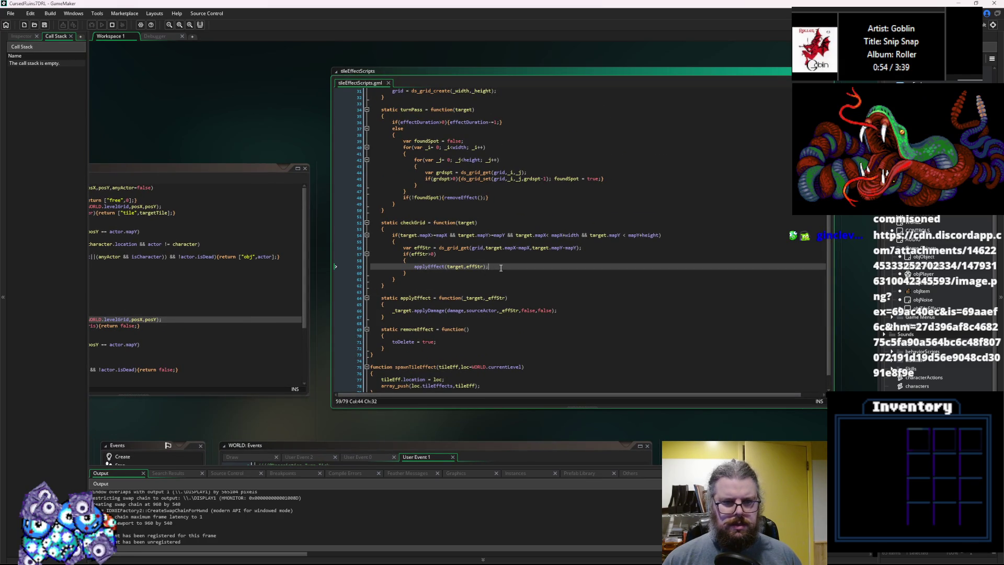
{"action": "left_click_drag", "start_coordinate": [484, 198], "coordinate": [443, 198]}
{"action": "key", "text": "ctrl+v"}
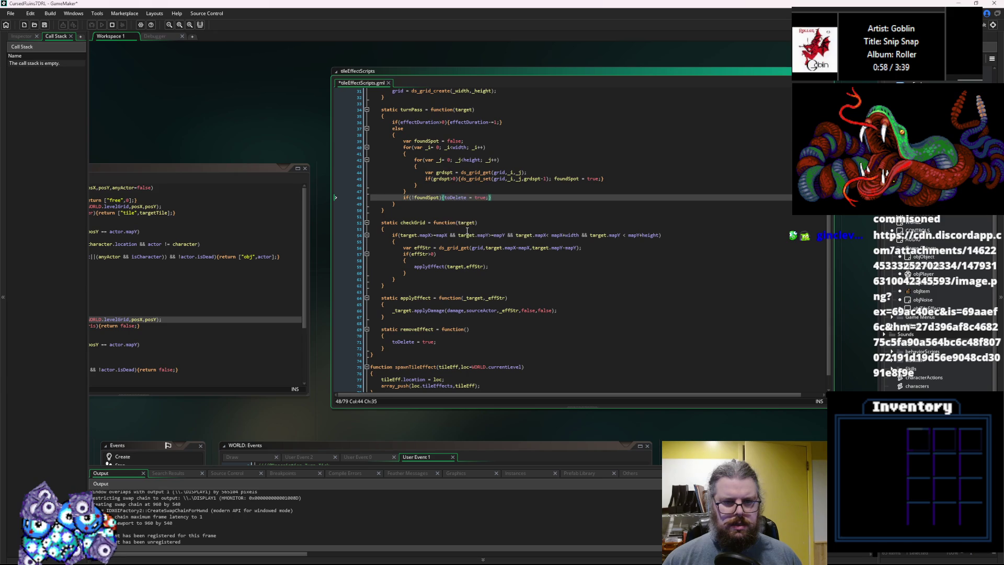
Change removeEffect's body to 'ds_grid_destroy(grid);'
{"action": "left_click", "coordinate": [423, 329]}
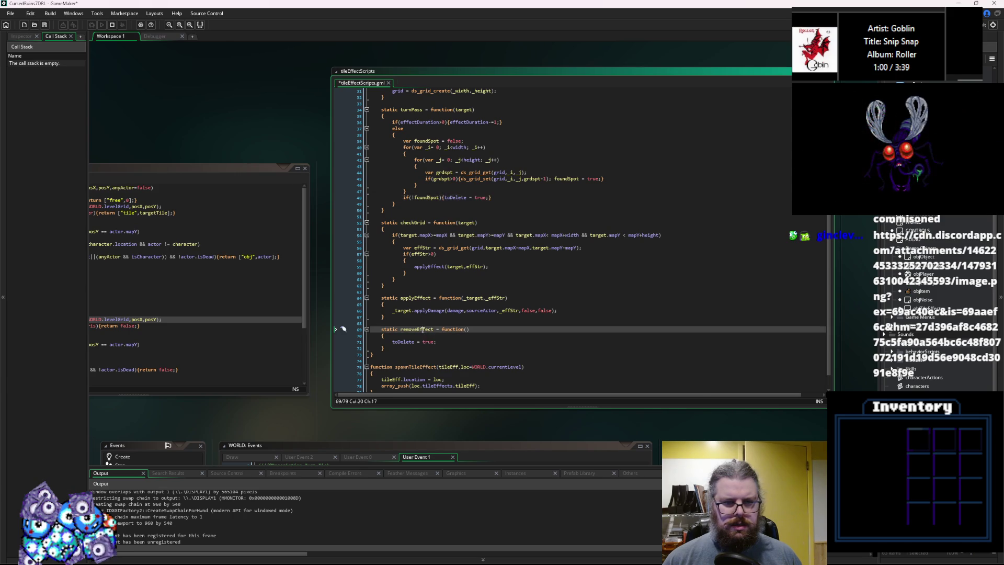
{"action": "left_click_drag", "start_coordinate": [436, 341], "coordinate": [391, 346]}
{"action": "type", "text": "ds_grid"}
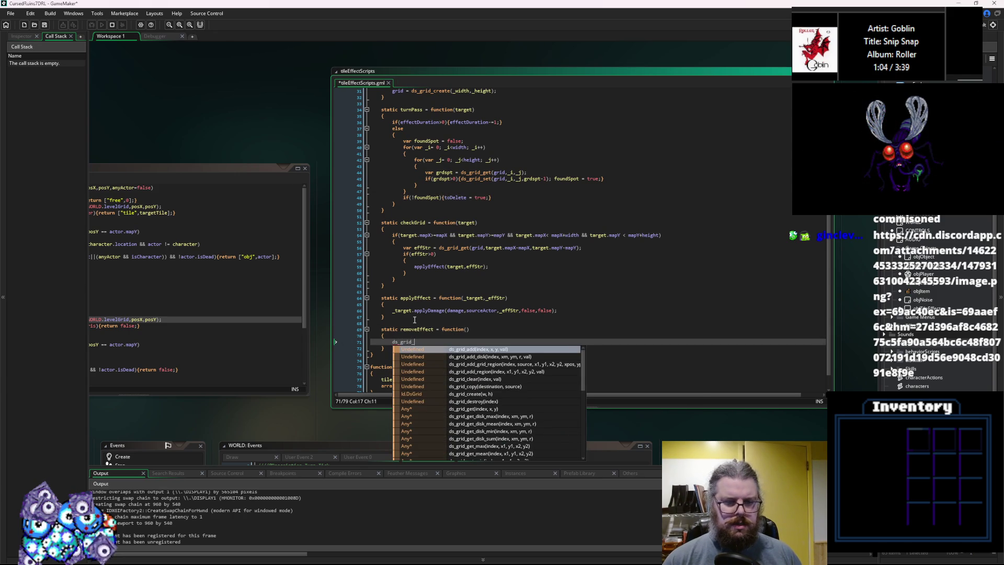
{"action": "type", "text": "_dest"}
{"action": "key", "text": "Return"}
{"action": "type", "text": "(grid);"}
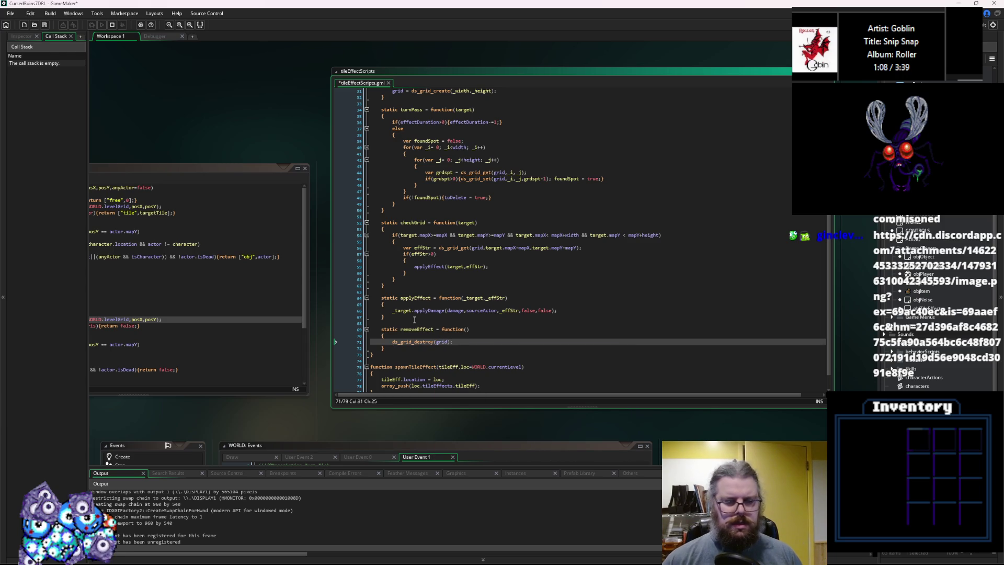
{"action": "key", "text": "Down"}
{"action": "left_click", "coordinate": [416, 457]}
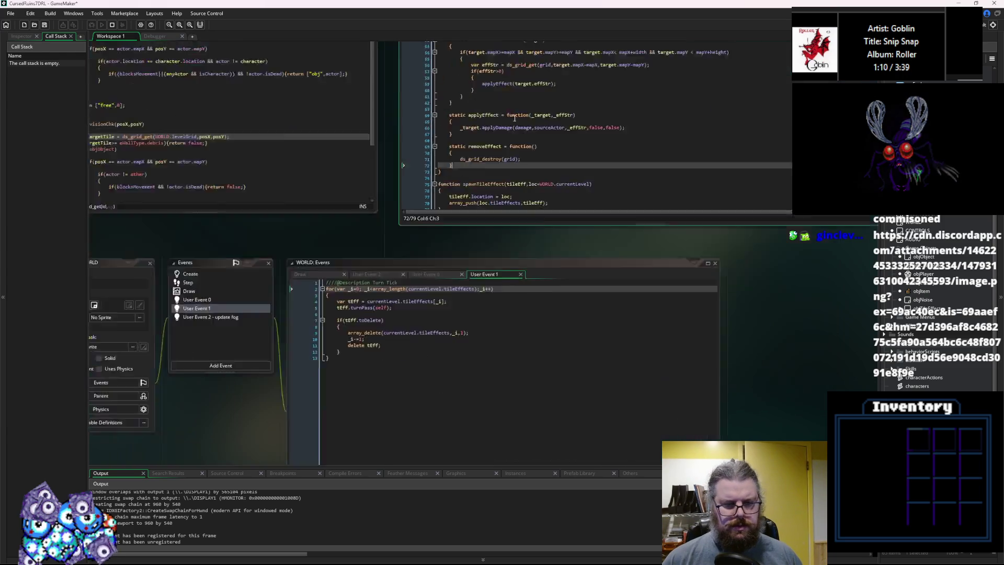
{"action": "left_click", "coordinate": [443, 257]}
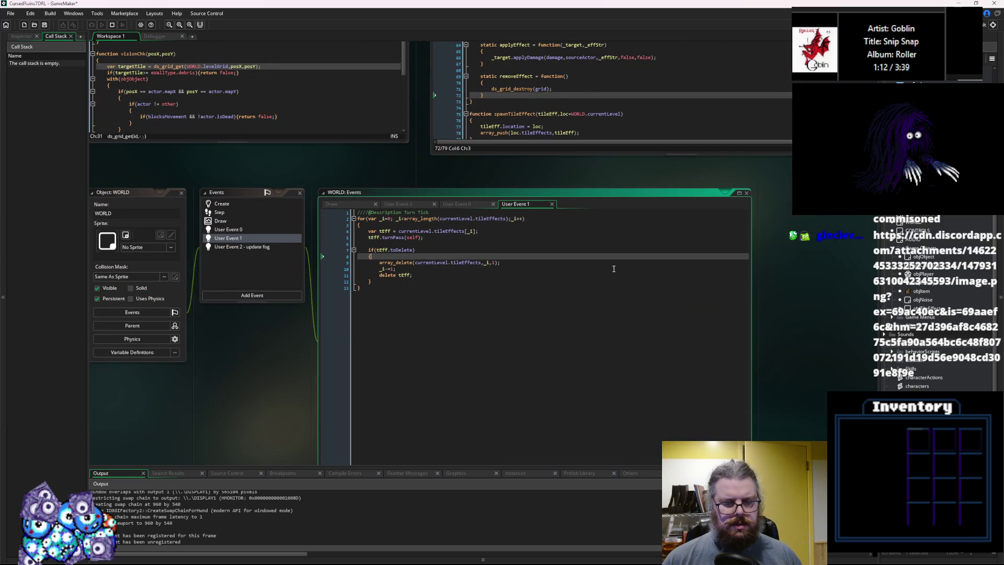
Insert 'tEff.removeEffect();' above the array_delete call in the toDelete block
{"action": "key", "text": "Return"}
{"action": "type", "text": "removeEffect()"}
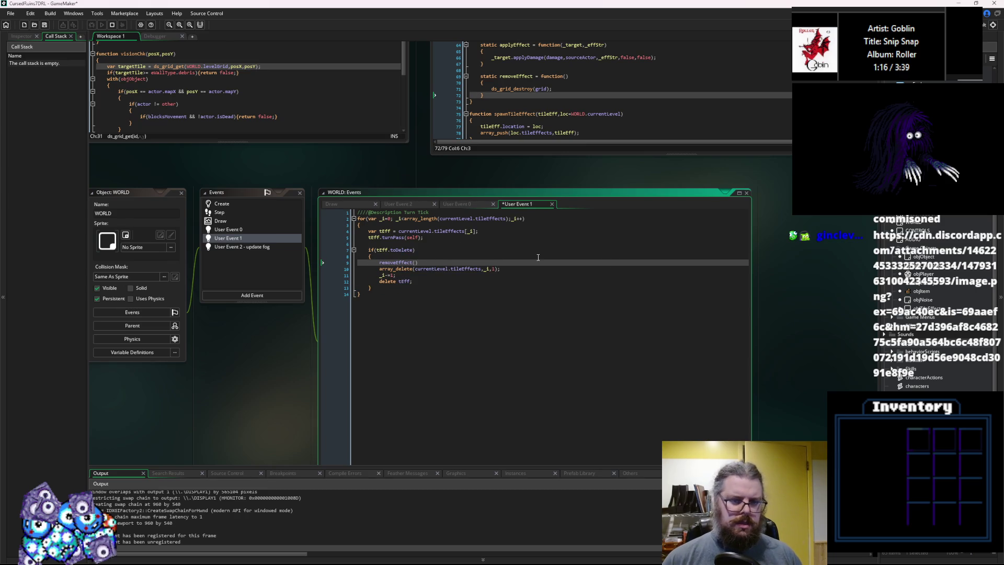
{"action": "left_click", "coordinate": [390, 268]}
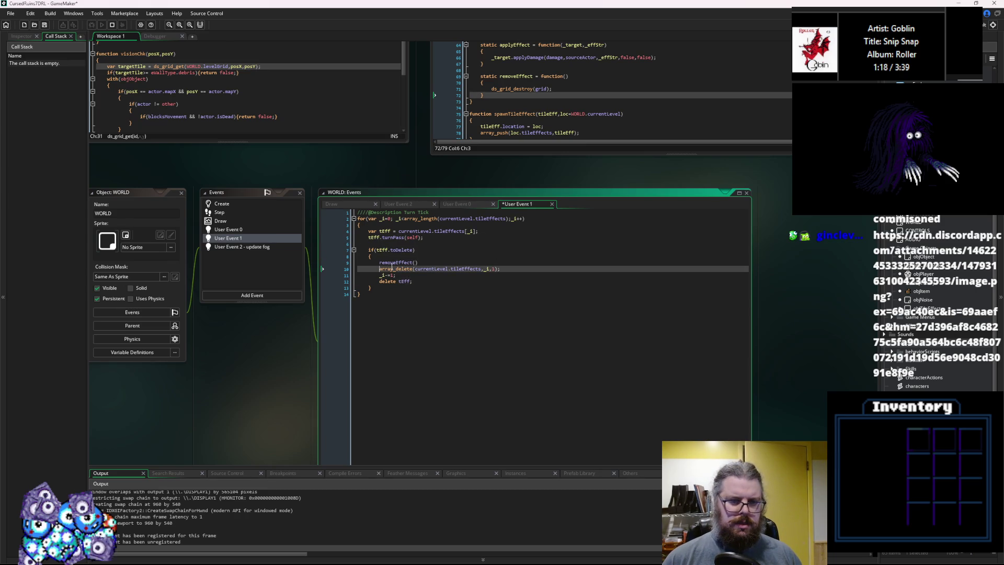
{"action": "key", "text": "Up"}
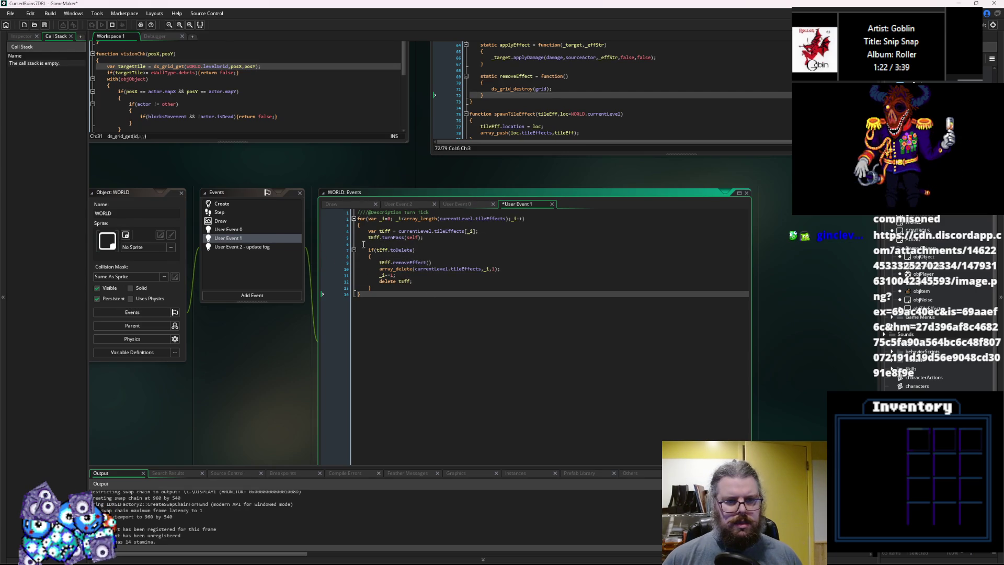
Toggle a breakpoint on turnPass, continue past it, remove it, save, and stop the game
{"action": "left_click", "coordinate": [338, 237]}
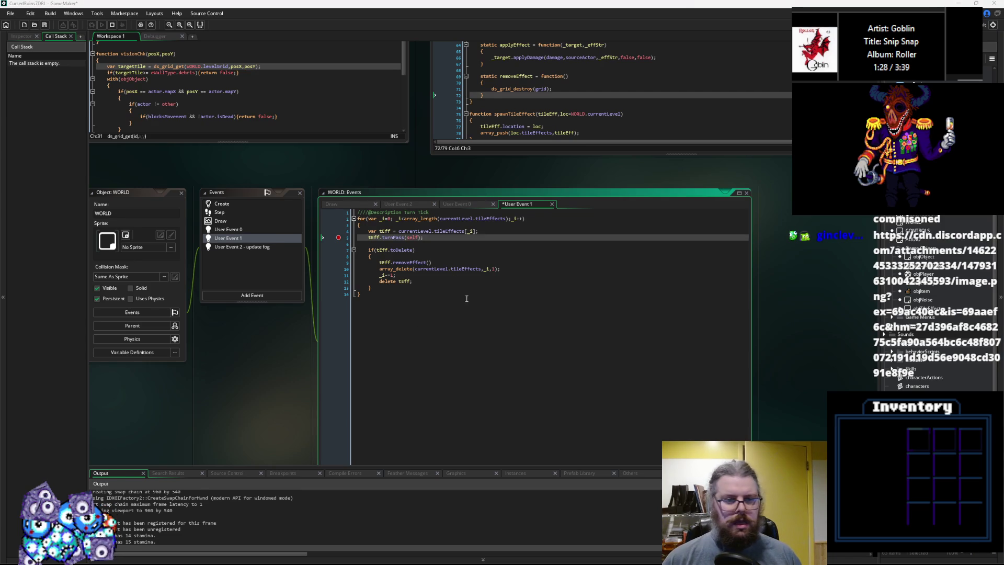
{"action": "key", "text": "F10"}
{"action": "key", "text": "F5"}
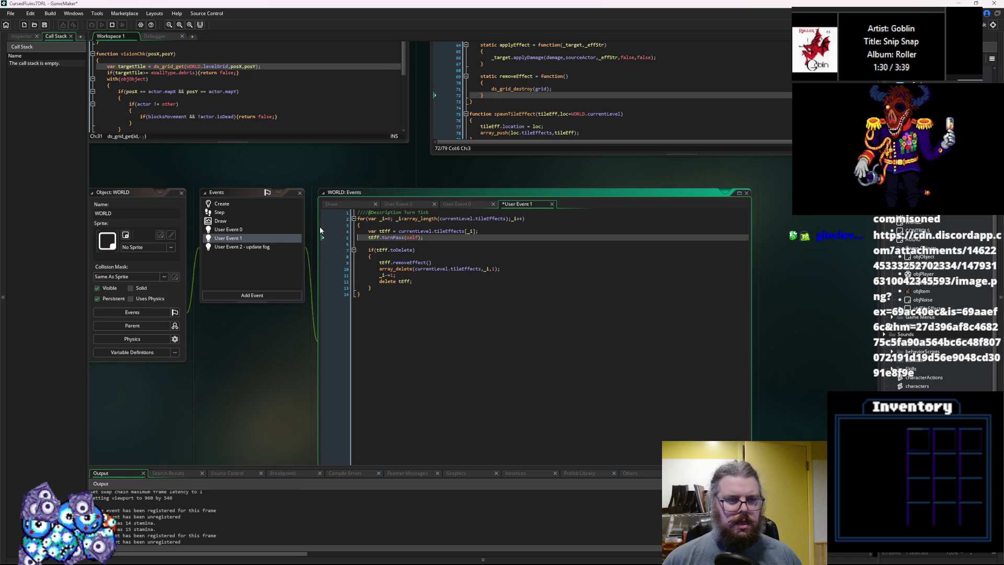
{"action": "left_click", "coordinate": [47, 26]}
{"action": "left_click", "coordinate": [112, 25]}
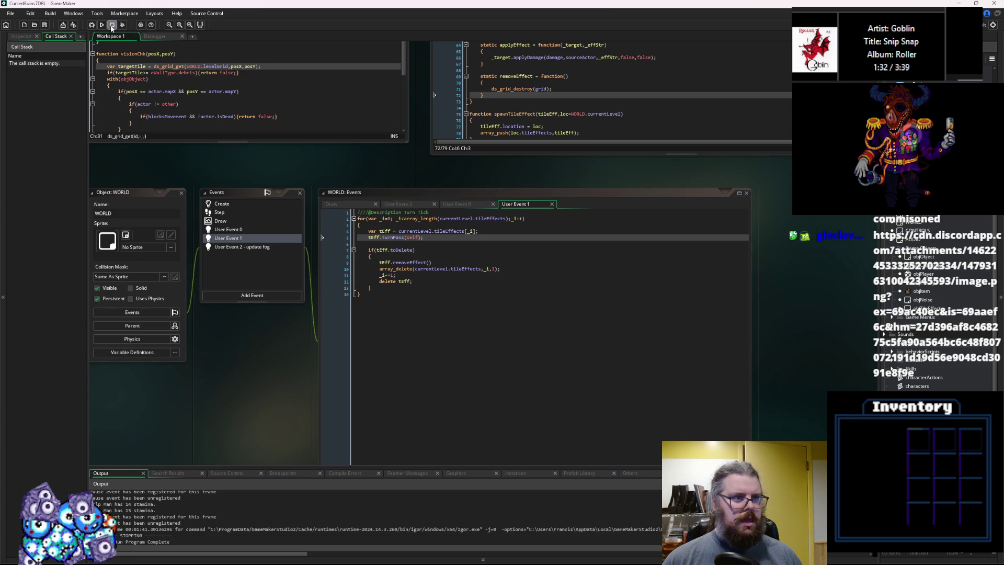
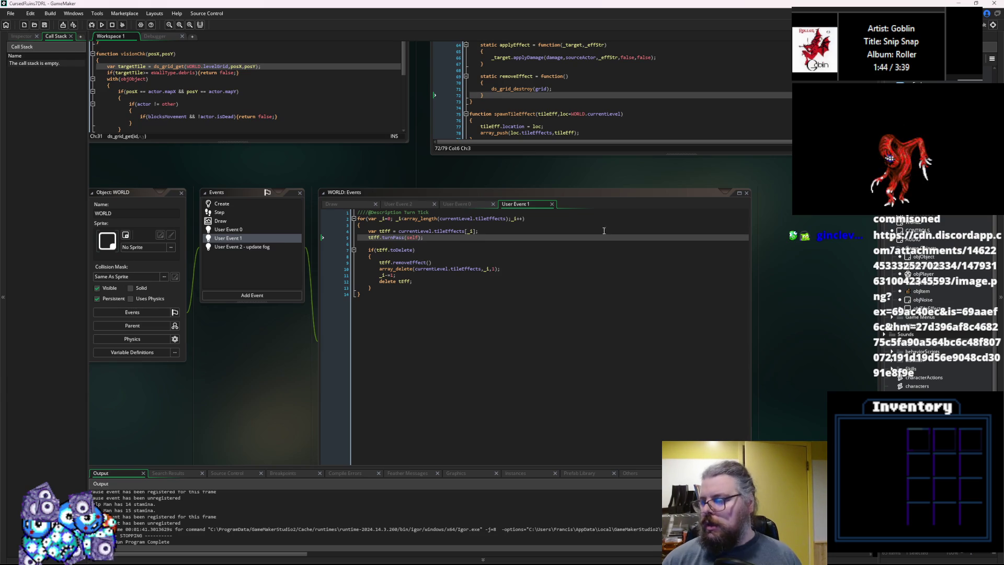
Review the WORLD turn-tick, collisionChk, character onTurn and levelData code, then switch to Aseprite's Flame.gif
{"action": "left_click", "coordinate": [545, 312]}
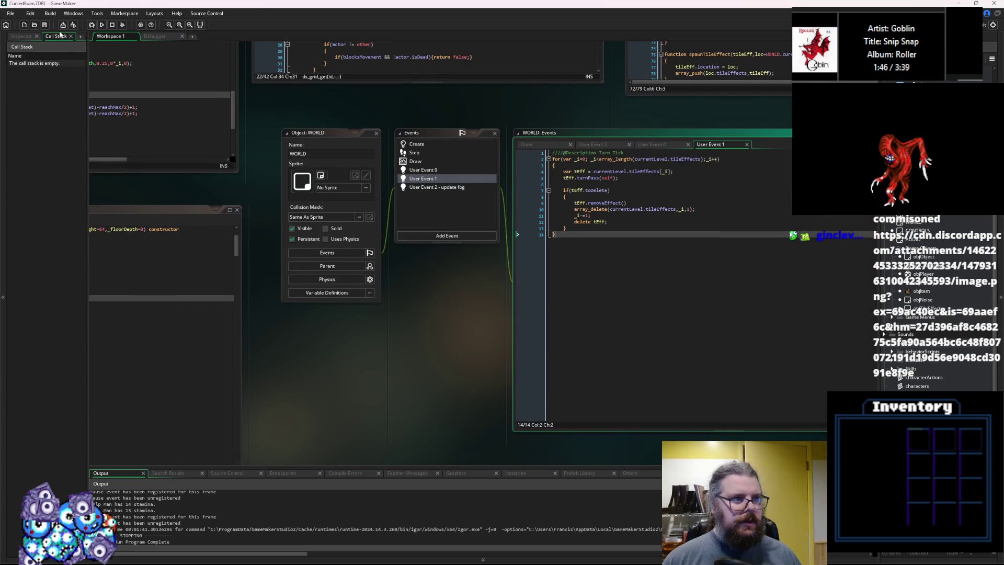
{"action": "scroll", "coordinate": [671, 230], "scroll_direction": "up", "scroll_amount": 5}
{"action": "left_click", "coordinate": [301, 229]}
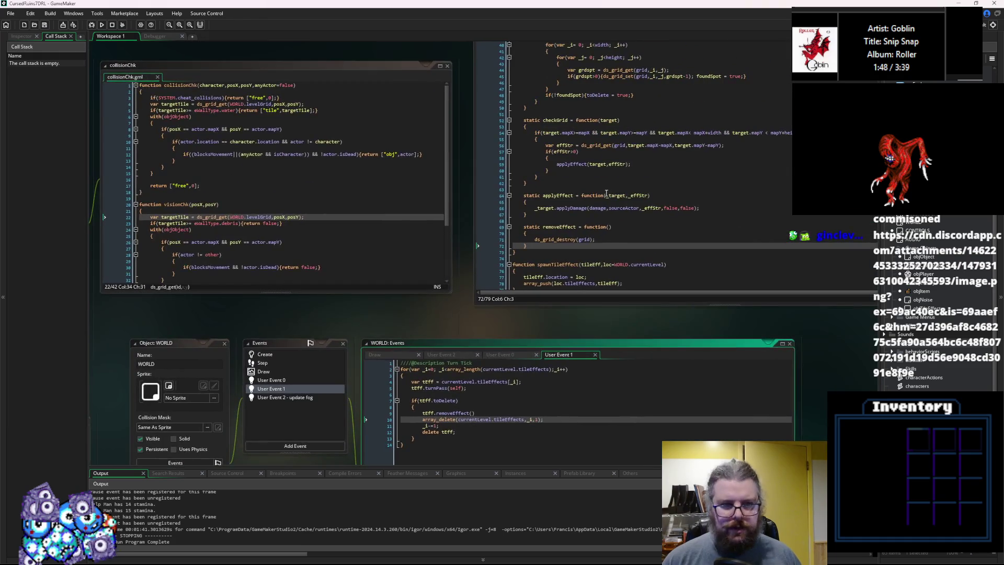
{"action": "scroll", "coordinate": [670, 230], "scroll_direction": "up", "scroll_amount": 5}
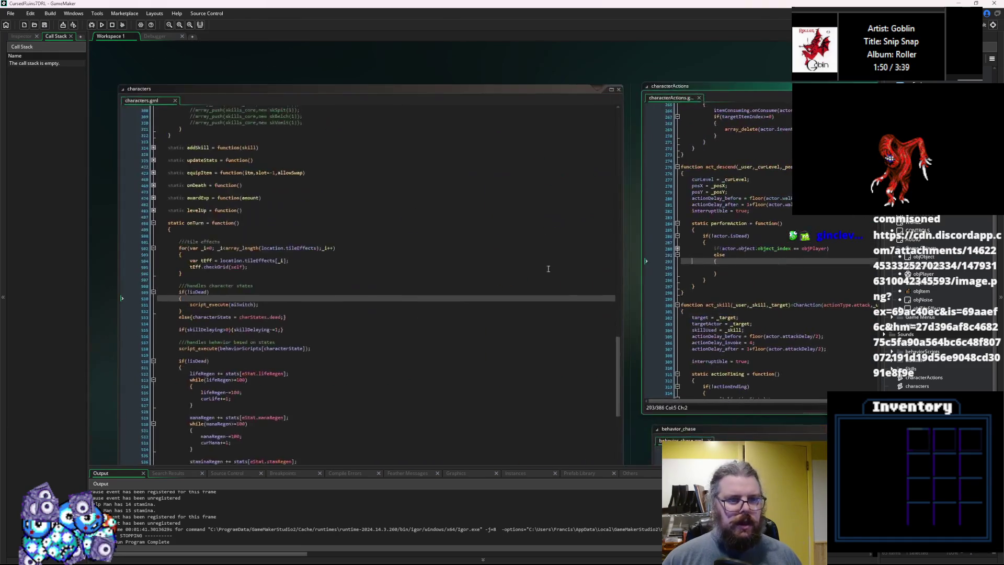
{"action": "left_click", "coordinate": [549, 202]}
{"action": "scroll", "coordinate": [549, 200], "scroll_direction": "up", "scroll_amount": 10}
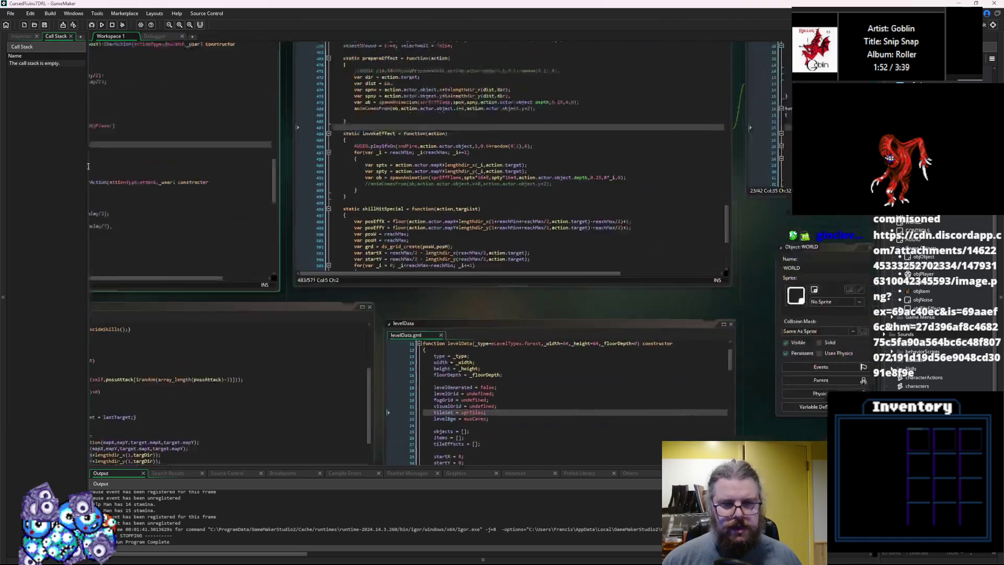
{"action": "scroll", "coordinate": [445, 178], "scroll_direction": "down", "scroll_amount": 5}
{"action": "left_click", "coordinate": [544, 196]}
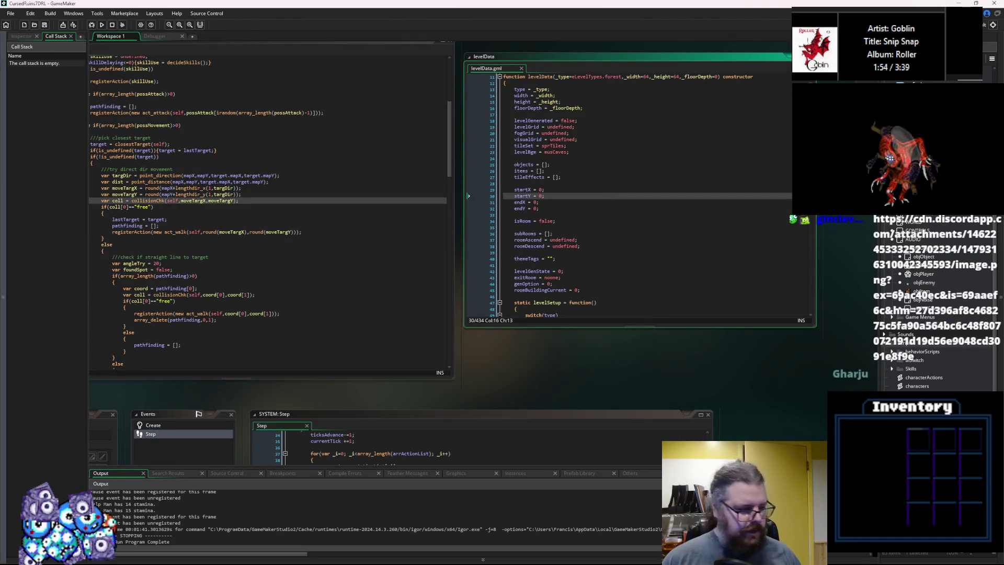
{"action": "key", "text": "alt+Tab"}
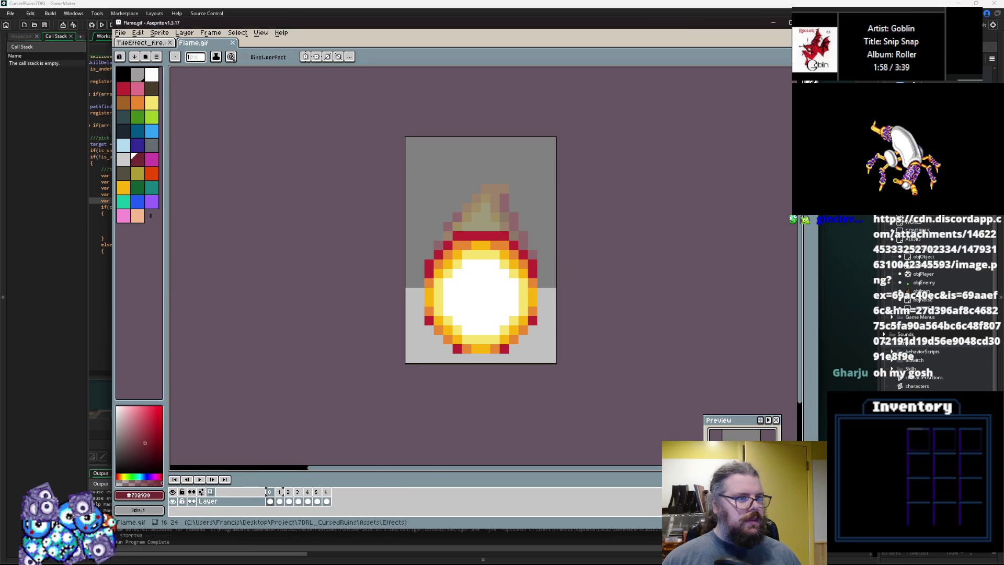
Switch to the TileEffect_fire sprite and save a copy named TileEffect_acid.gif
{"action": "key", "text": "ctrl+Tab"}
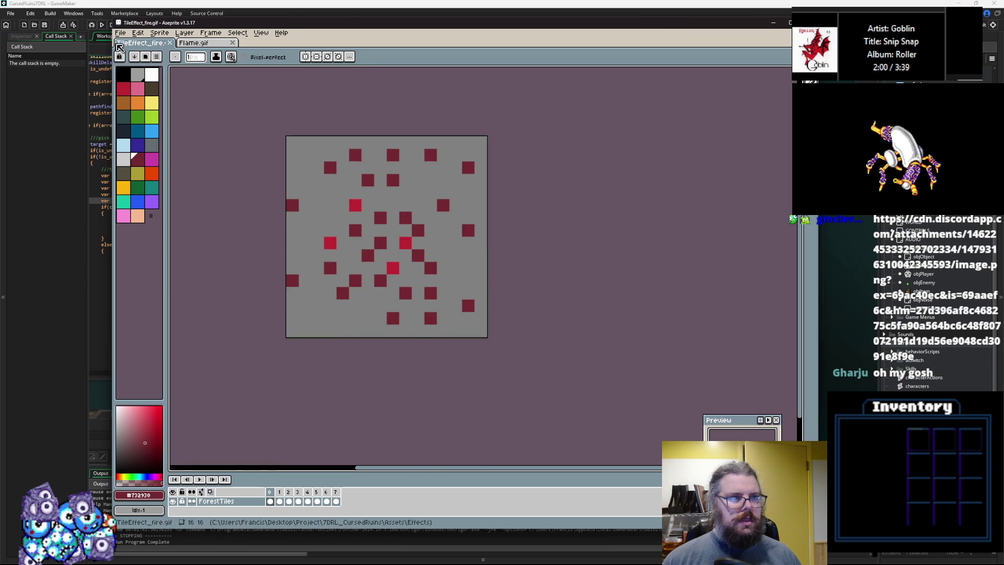
{"action": "left_click", "coordinate": [120, 33]}
{"action": "key", "text": "Escape"}
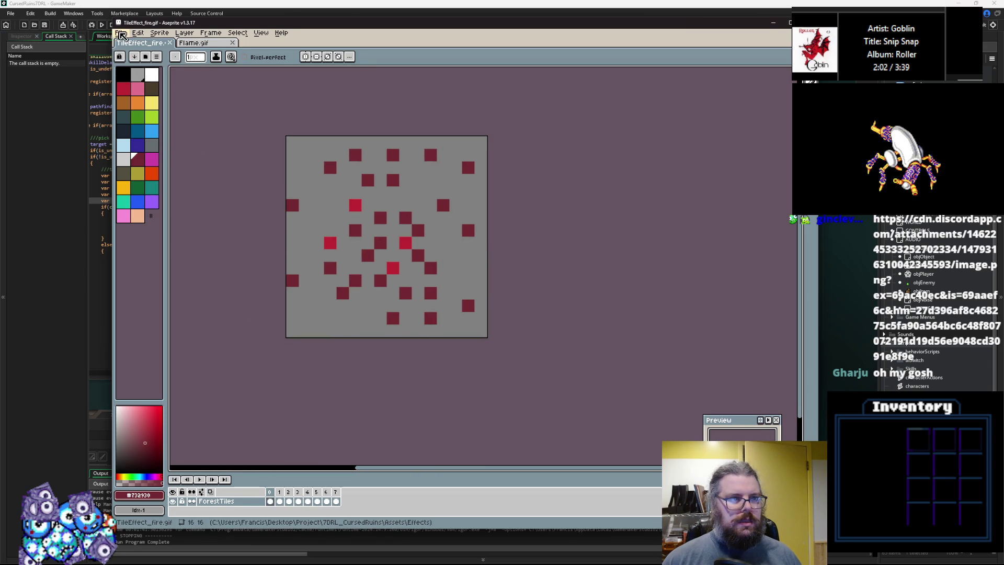
{"action": "left_click", "coordinate": [121, 33]}
{"action": "key", "text": "Escape"}
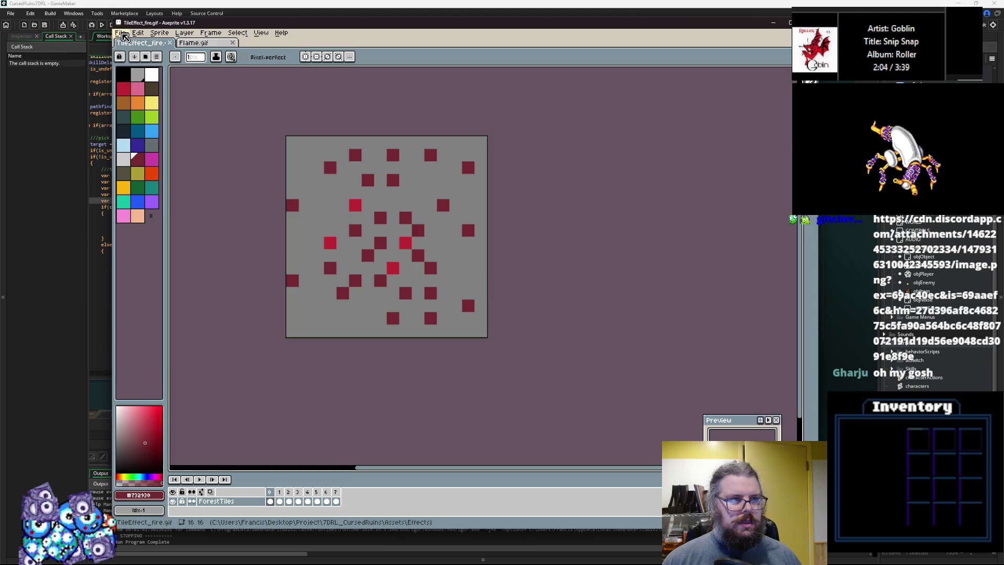
{"action": "left_click", "coordinate": [121, 33]}
{"action": "left_click", "coordinate": [135, 81]}
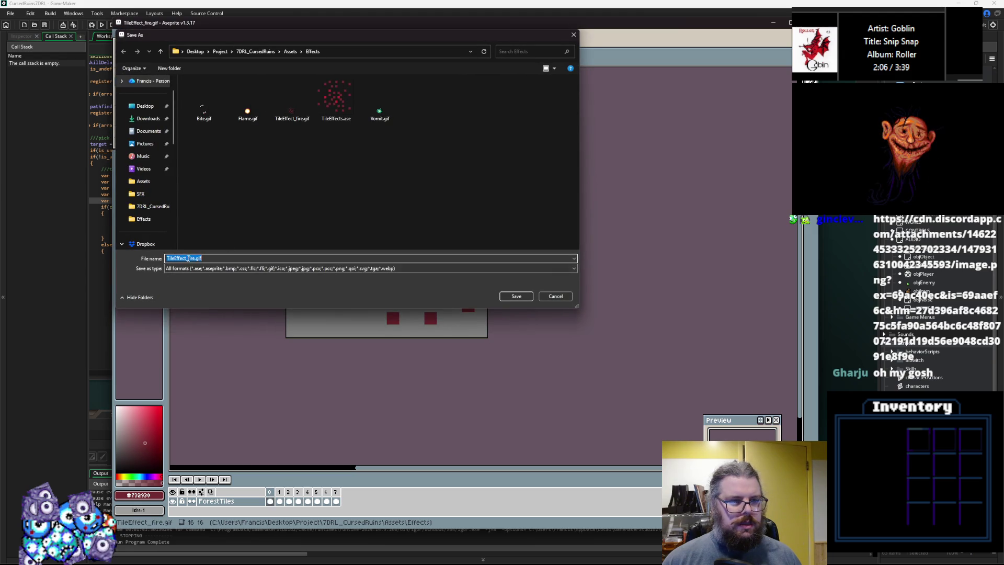
{"action": "key", "text": "BackSpace"}
{"action": "key", "text": "BackSpace"}
{"action": "key", "text": "BackSpace"}
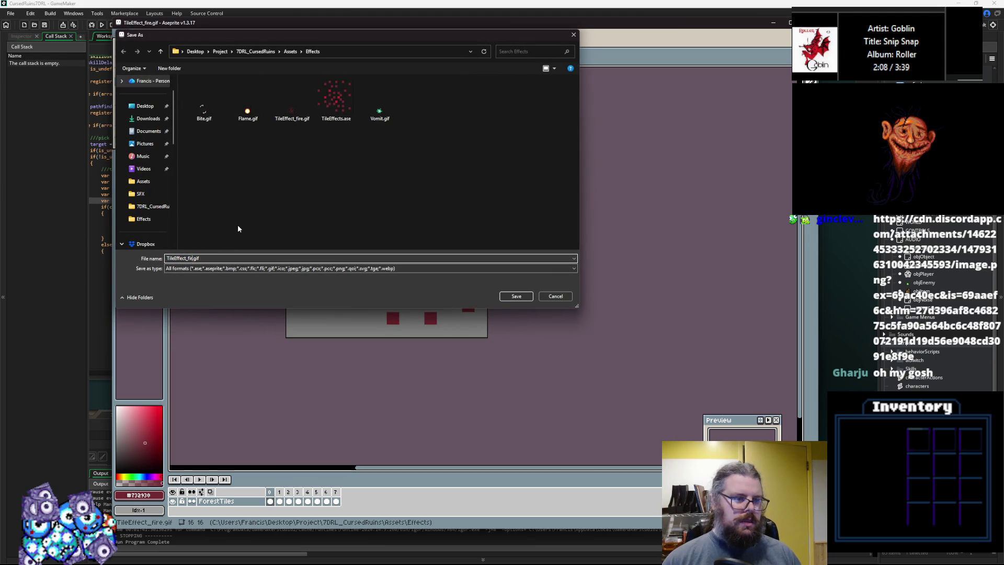
{"action": "type", "text": "acid"}
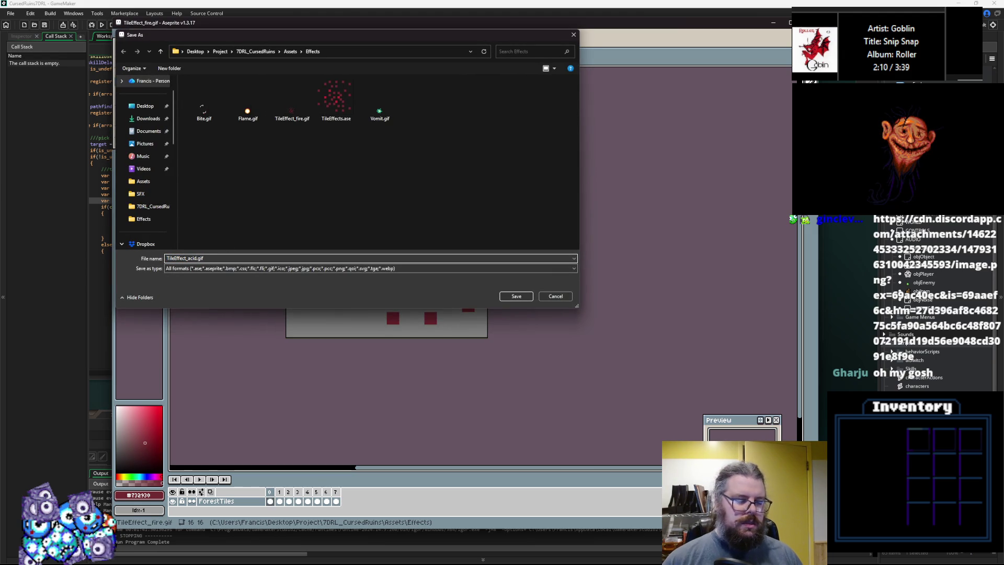
{"action": "left_click", "coordinate": [516, 296]}
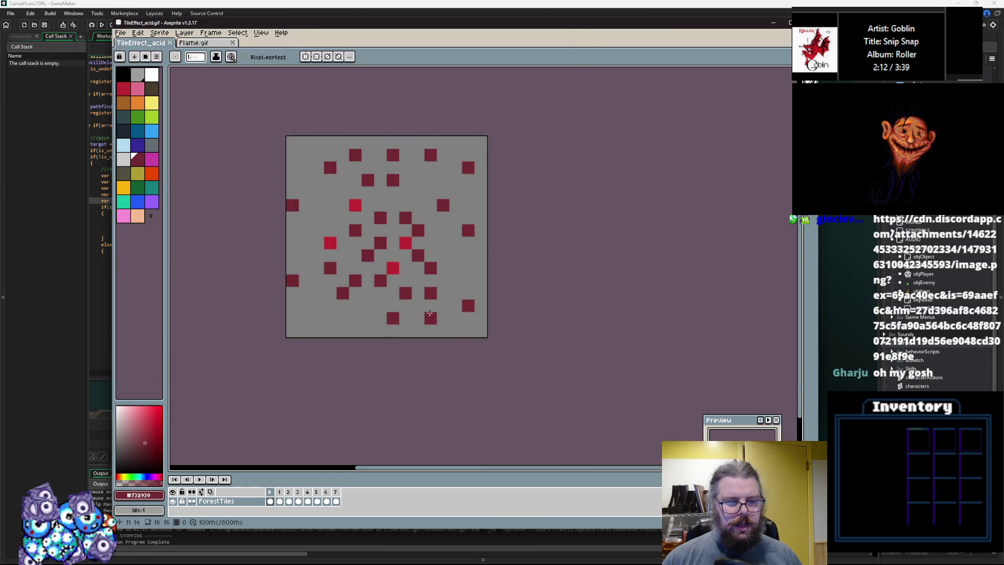
Take the bucket fill, test a dark green fill on a red tile, and step through the frames
{"action": "scroll", "coordinate": [544, 366], "scroll_direction": "up", "scroll_amount": 1}
{"action": "left_click", "coordinate": [787, 142]}
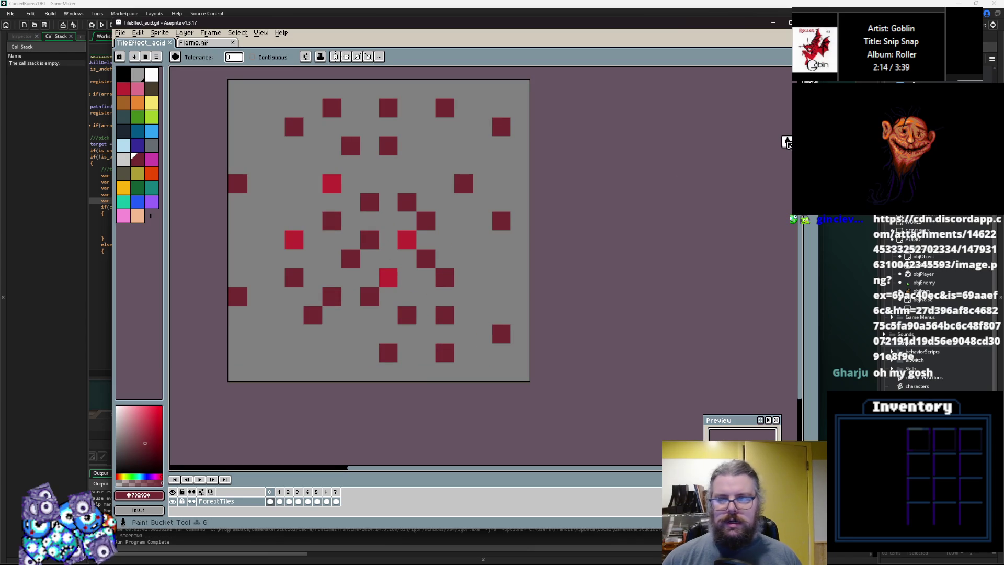
{"action": "left_click", "coordinate": [137, 186]}
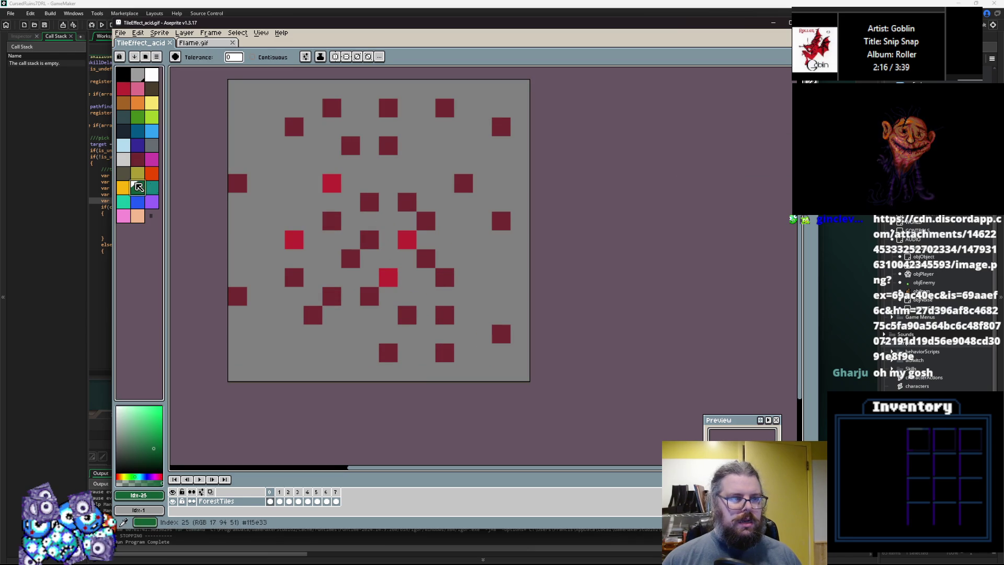
{"action": "left_click", "coordinate": [326, 265]}
{"action": "key", "text": "Return"}
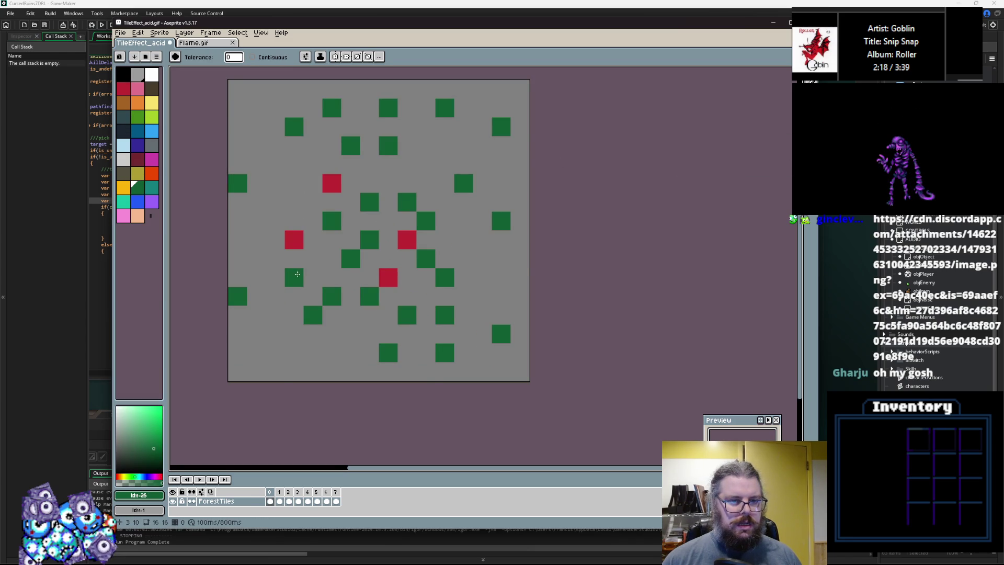
{"action": "key", "text": "Return"}
{"action": "key", "text": "Right"}
{"action": "key", "text": "Right"}
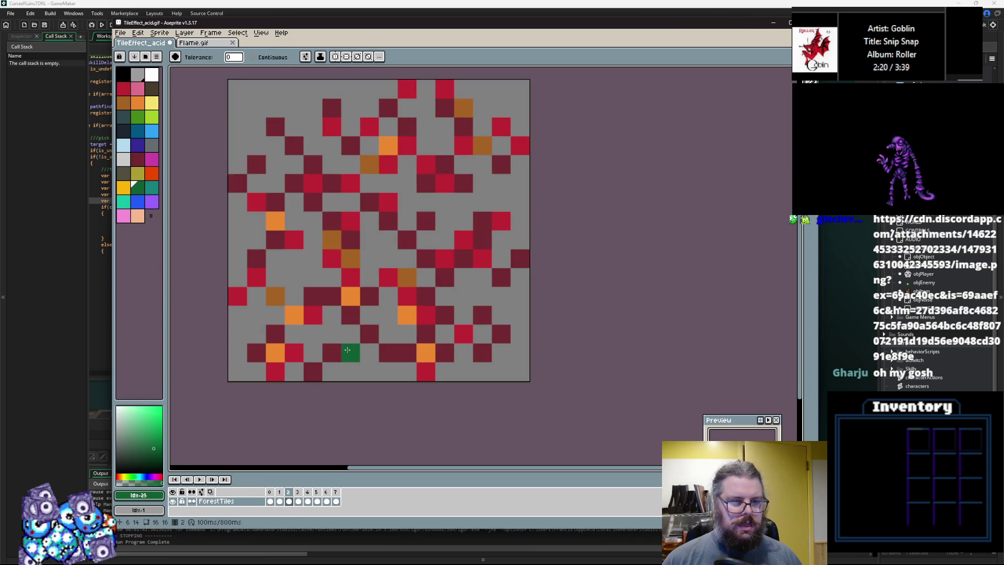
{"action": "key", "text": "Right"}
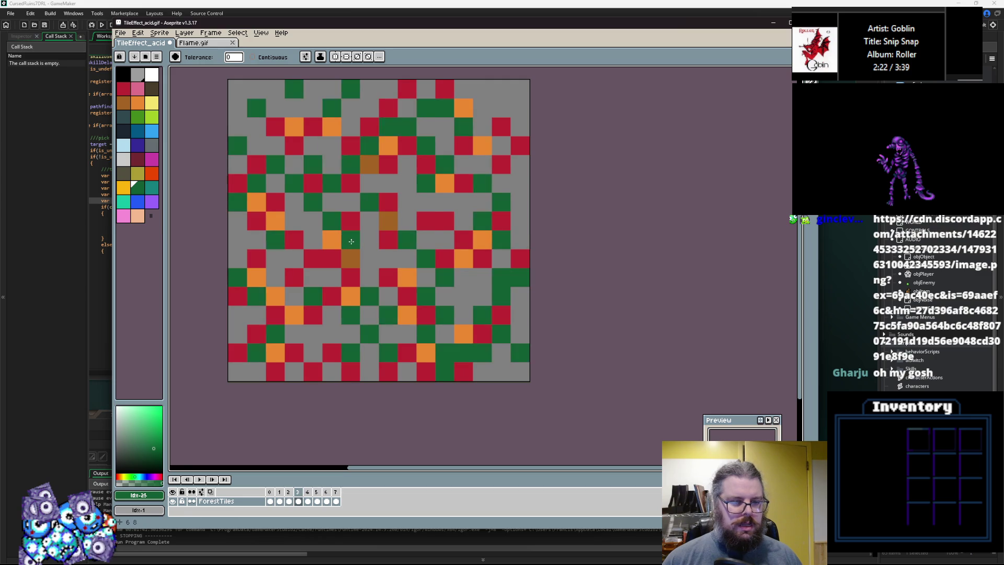
{"action": "key", "text": "Right"}
{"action": "key", "text": "Left"}
{"action": "key", "text": "Right"}
{"action": "key", "text": "Right"}
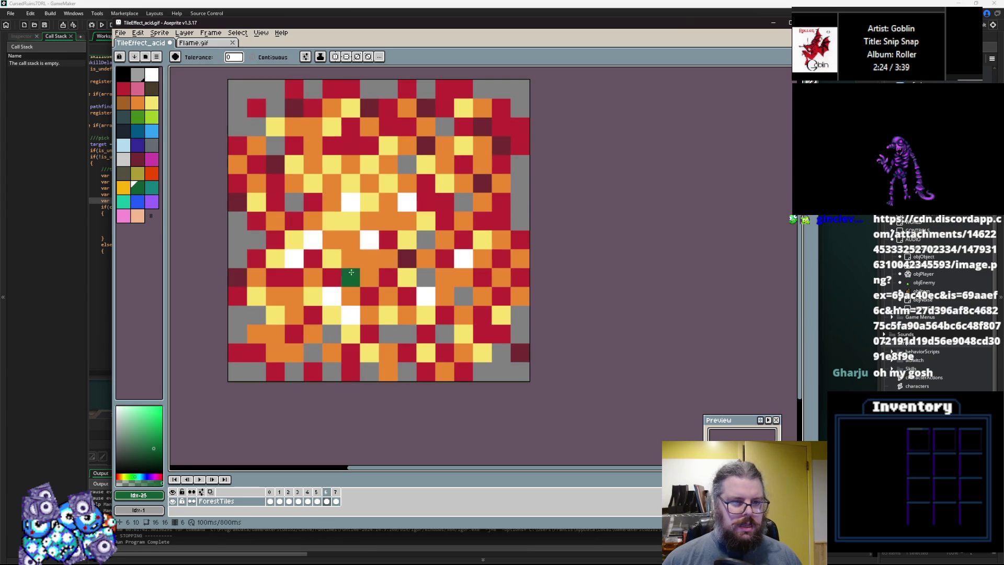
{"action": "key", "text": "Left"}
{"action": "key", "text": "Right"}
{"action": "key", "text": "Left"}
{"action": "key", "text": "Left"}
{"action": "key", "text": "Left"}
{"action": "key", "text": "Left"}
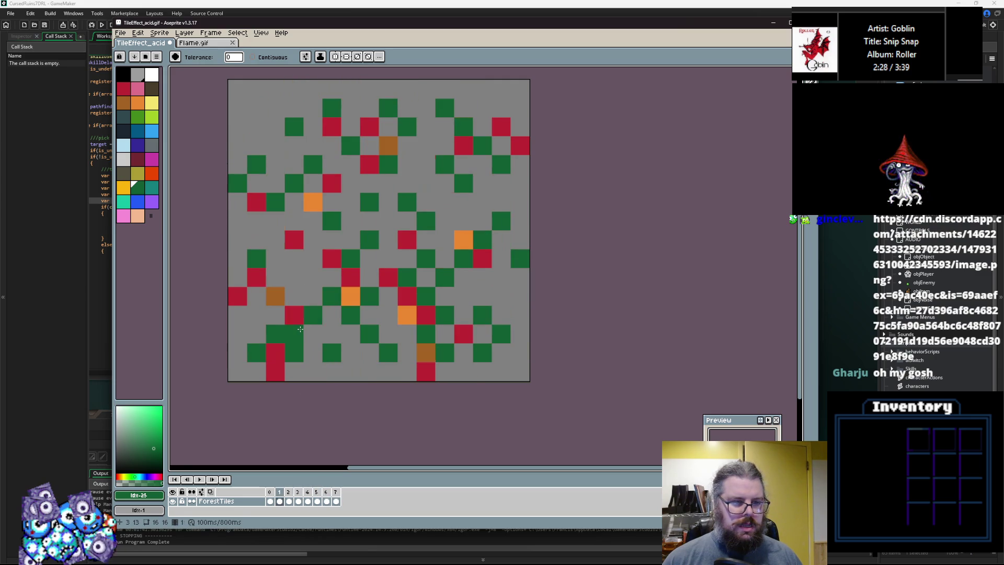
{"action": "key", "text": "Left"}
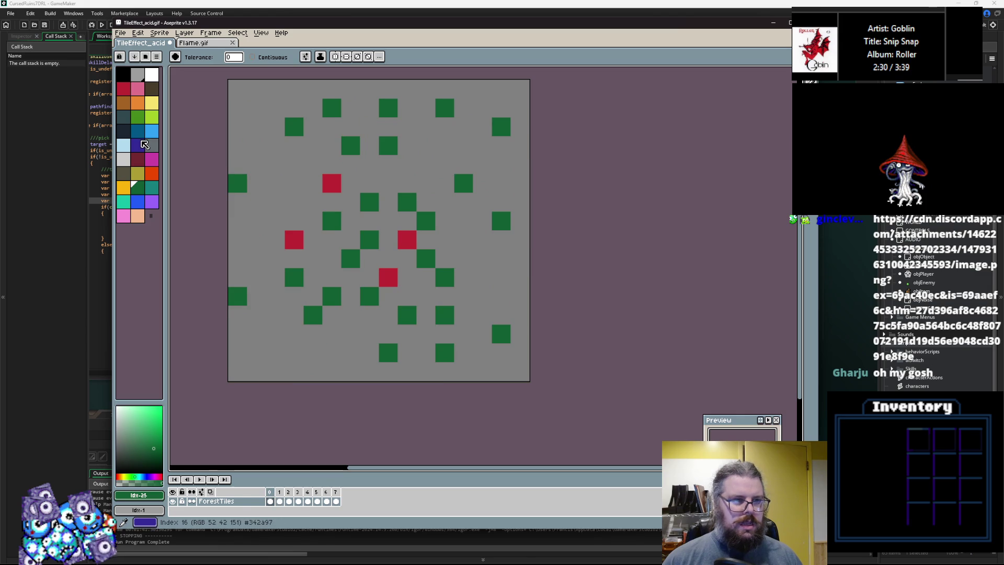
Try teal and light green fills on the red tiles, undo both, and settle on teal
{"action": "left_click", "coordinate": [152, 187]}
{"action": "left_click", "coordinate": [295, 240]}
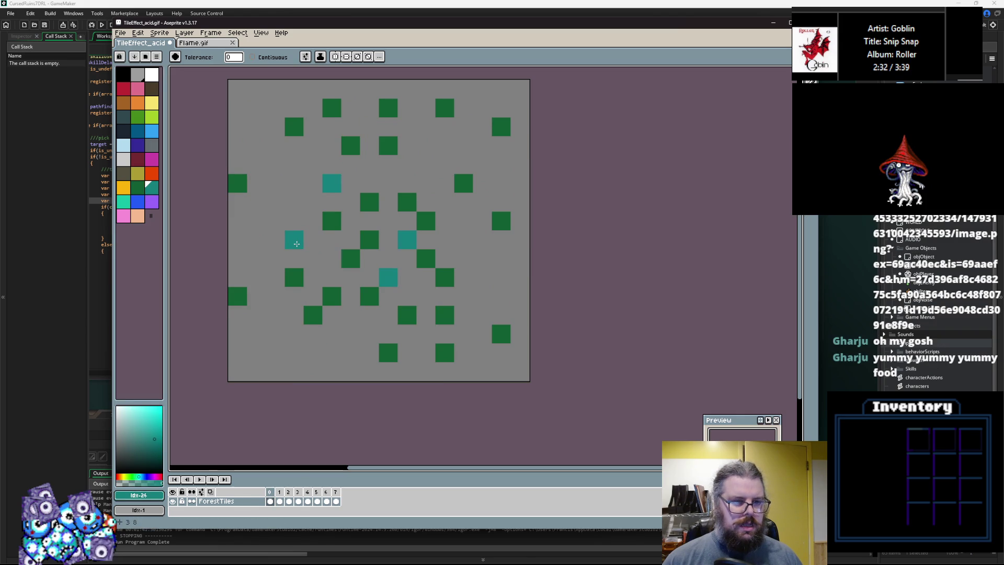
{"action": "key", "text": "ctrl+z"}
{"action": "key", "text": "i"}
{"action": "key", "text": "g"}
{"action": "left_click", "coordinate": [138, 117]}
{"action": "left_click", "coordinate": [290, 233]}
{"action": "key", "text": "ctrl+z"}
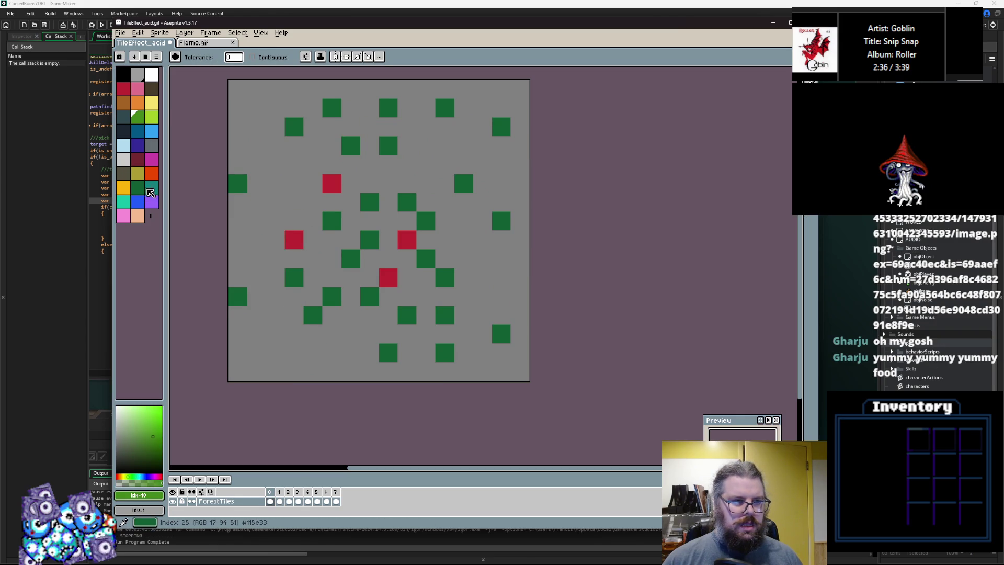
{"action": "left_click", "coordinate": [147, 192]}
Fill frame 1's red tiles and a frame 5 tile with teal
{"action": "key", "text": "Right"}
{"action": "left_click", "coordinate": [295, 239]}
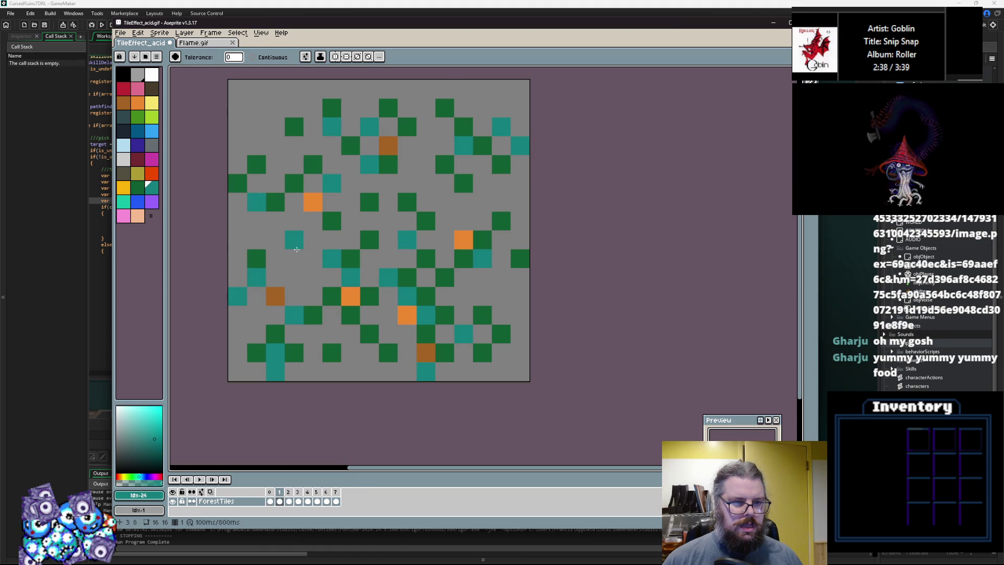
{"action": "key", "text": "Right"}
{"action": "key", "text": "Right"}
{"action": "key", "text": "Right"}
{"action": "key", "text": "Right"}
{"action": "left_click", "coordinate": [323, 337]}
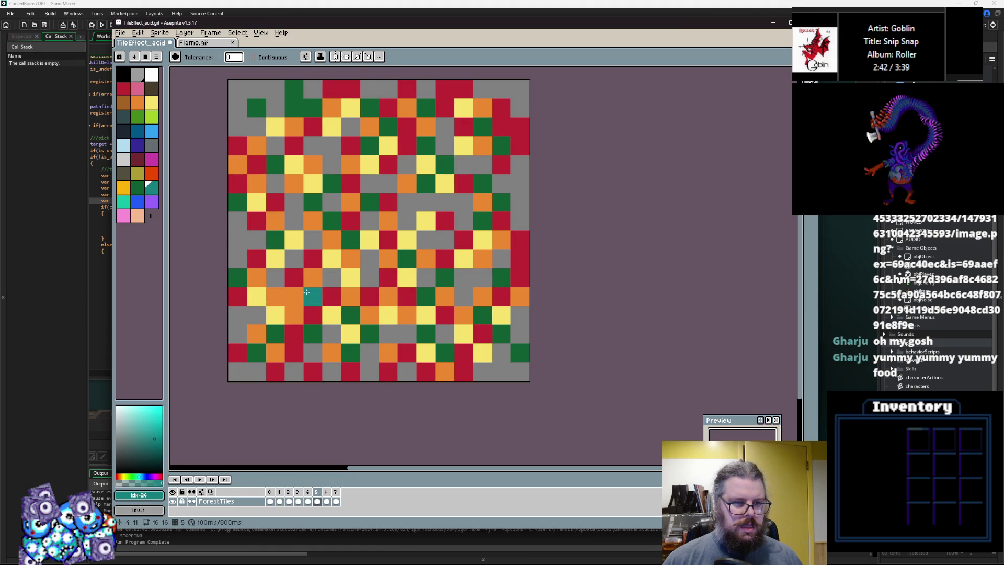
{"action": "key", "text": "Left"}
{"action": "key", "text": "Left"}
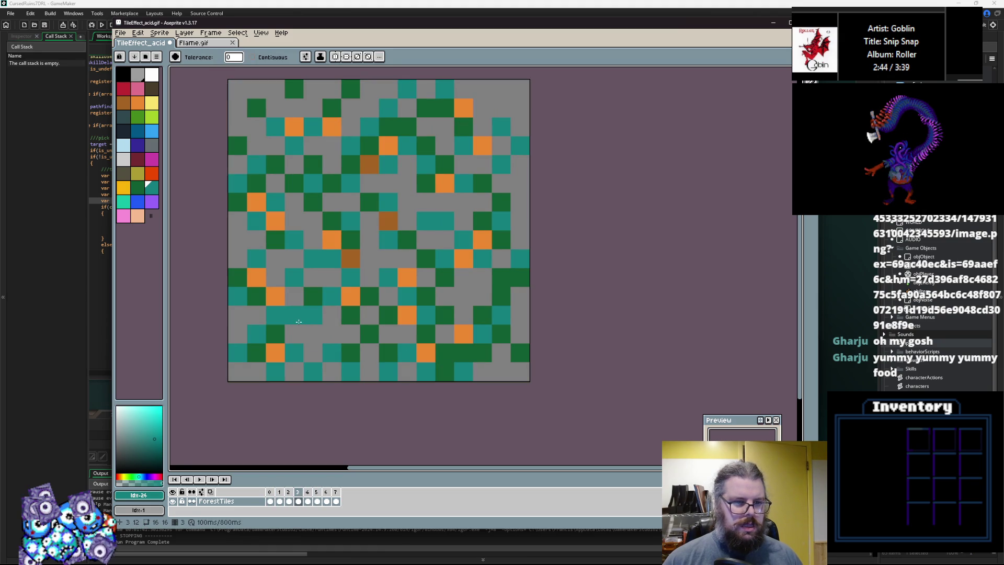
{"action": "key", "text": "Right"}
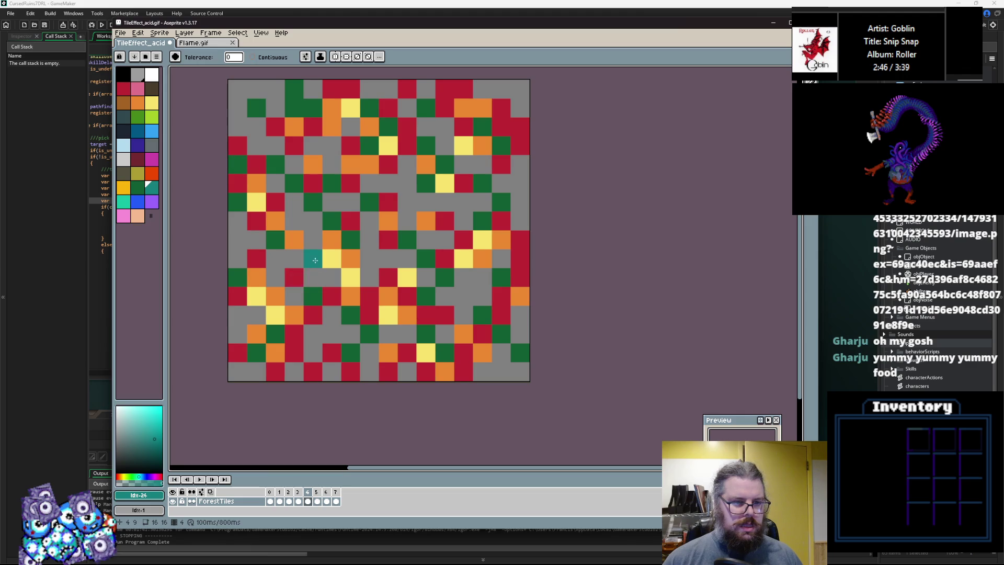
{"action": "key", "text": "Right"}
{"action": "key", "text": "Right"}
{"action": "key", "text": "Right"}
{"action": "key", "text": "Left"}
{"action": "key", "text": "Right"}
{"action": "key", "text": "Right"}
{"action": "key", "text": "Left"}
Recolour the orange pixels teal on frame 7 back through frame 3 and the earlier frames
{"action": "left_click", "coordinate": [277, 278]}
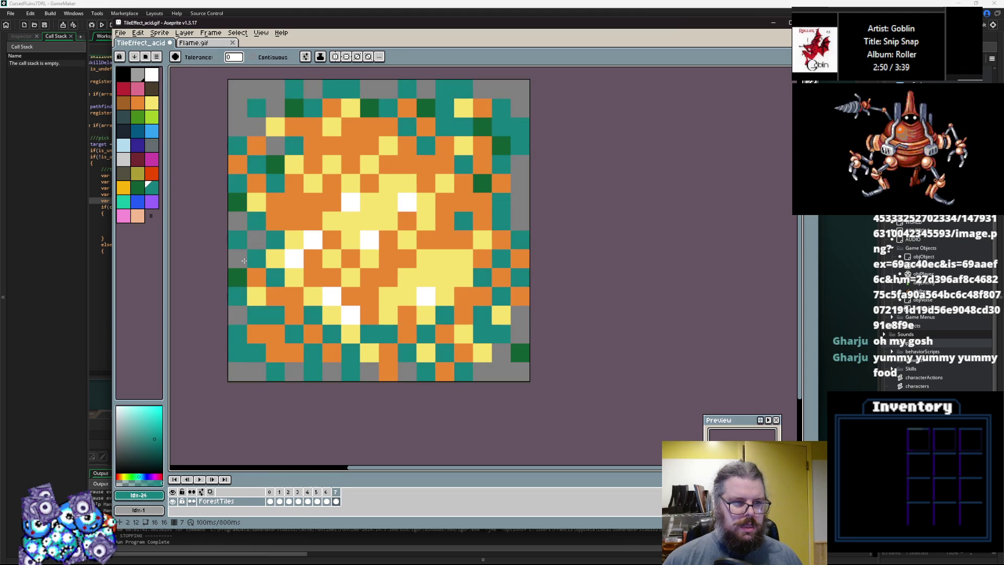
{"action": "left_click", "coordinate": [123, 201]}
{"action": "left_click", "coordinate": [309, 279]}
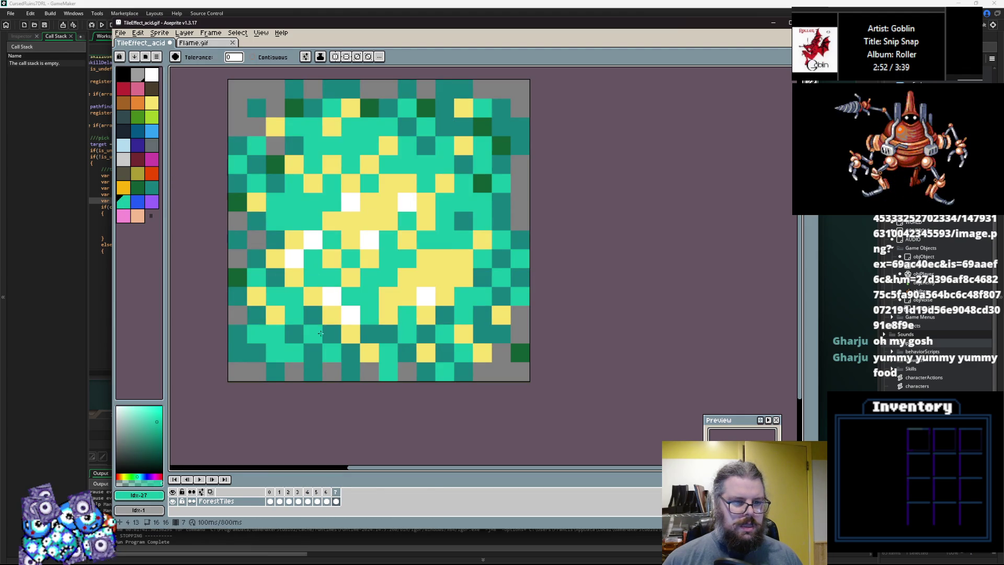
{"action": "key", "text": "Left"}
{"action": "left_click", "coordinate": [293, 328]}
{"action": "key", "text": "Left"}
{"action": "left_click", "coordinate": [293, 337]}
{"action": "key", "text": "Left"}
{"action": "left_click", "coordinate": [285, 348]}
{"action": "key", "text": "Left"}
{"action": "left_click", "coordinate": [295, 370]}
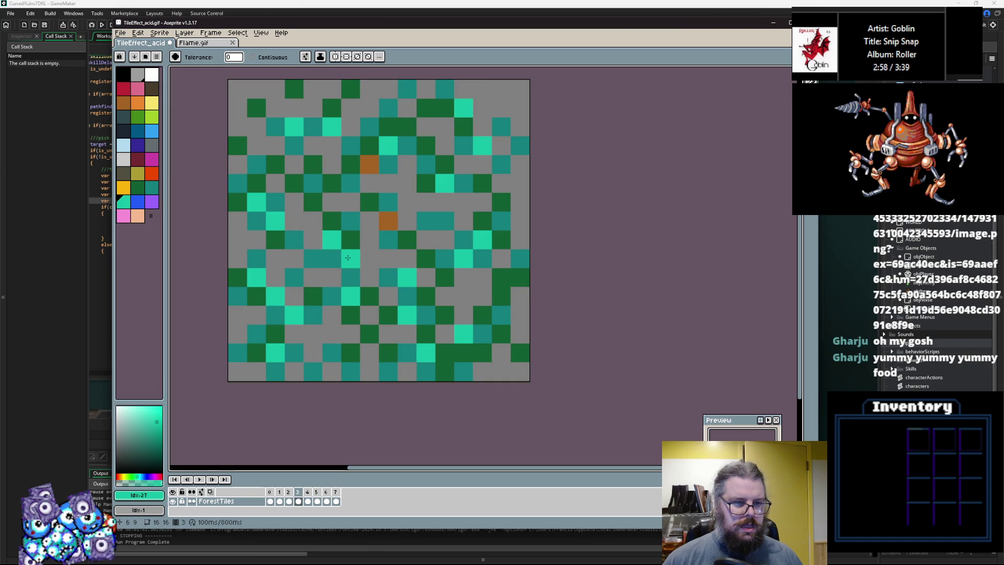
{"action": "left_click", "coordinate": [351, 258]}
{"action": "key", "text": "Left"}
{"action": "left_click", "coordinate": [331, 240]}
{"action": "left_click", "coordinate": [407, 315]}
{"action": "key", "text": "Right"}
{"action": "key", "text": "Right"}
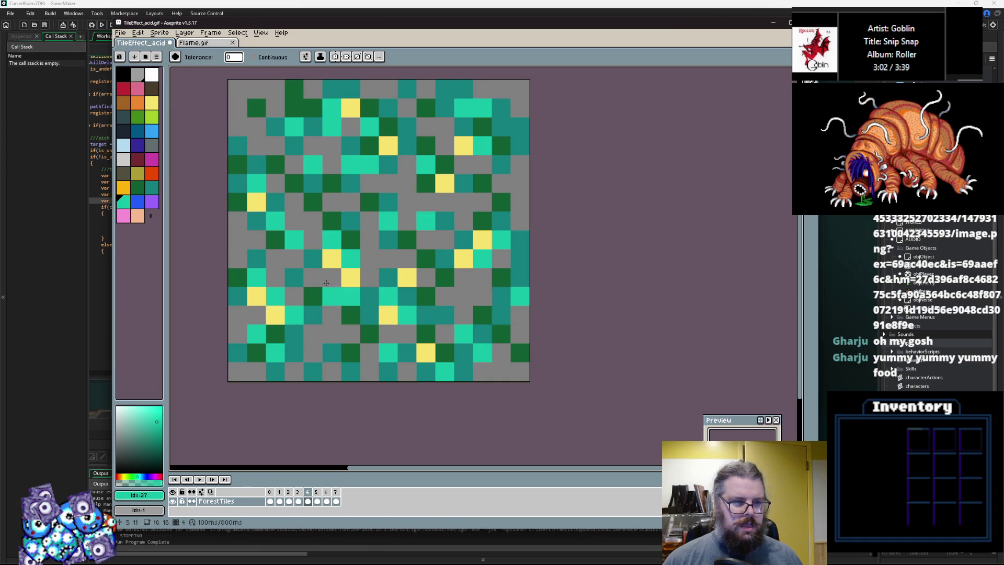
Turn the yellow pixels lime on four consecutive frames
{"action": "left_click", "coordinate": [152, 117]}
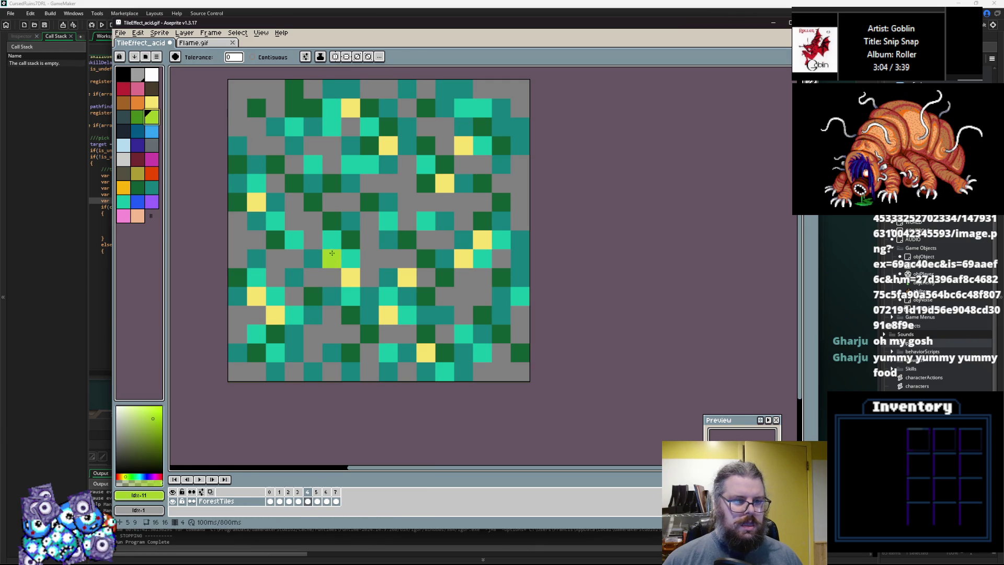
{"action": "left_click", "coordinate": [328, 252]}
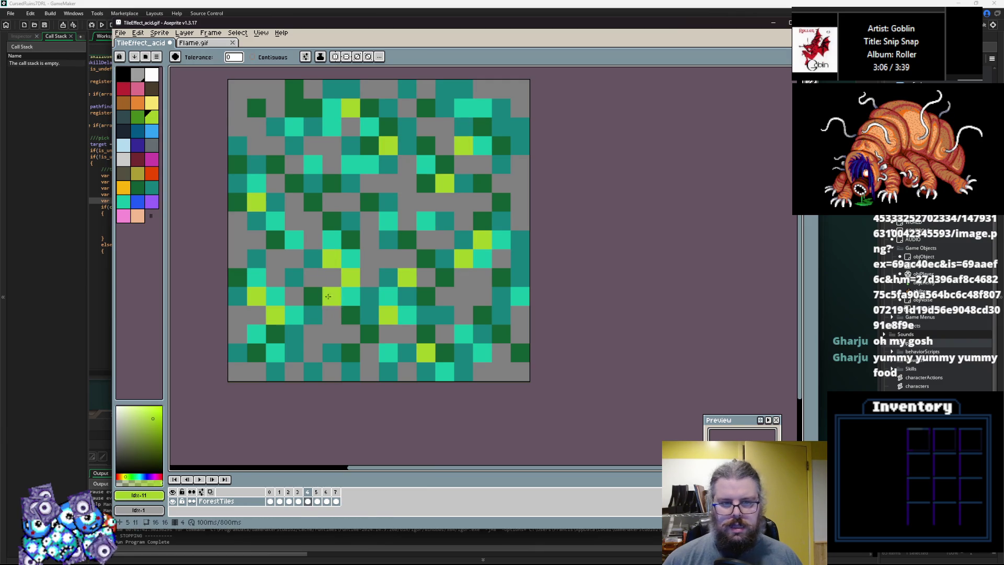
{"action": "key", "text": "Right"}
{"action": "left_click", "coordinate": [354, 301]}
{"action": "key", "text": "Right"}
{"action": "left_click", "coordinate": [337, 264]}
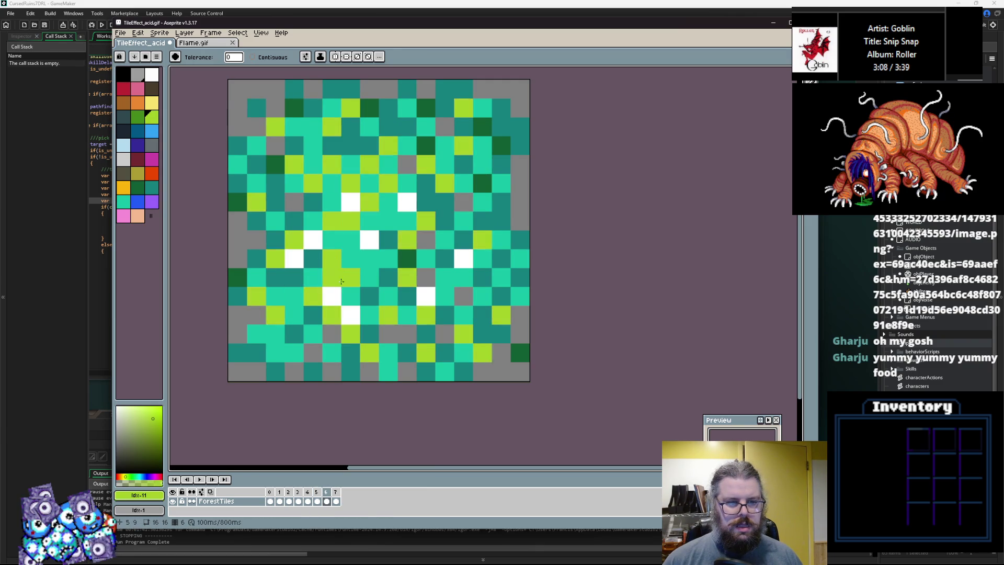
{"action": "key", "text": "Right"}
{"action": "left_click", "coordinate": [334, 259]}
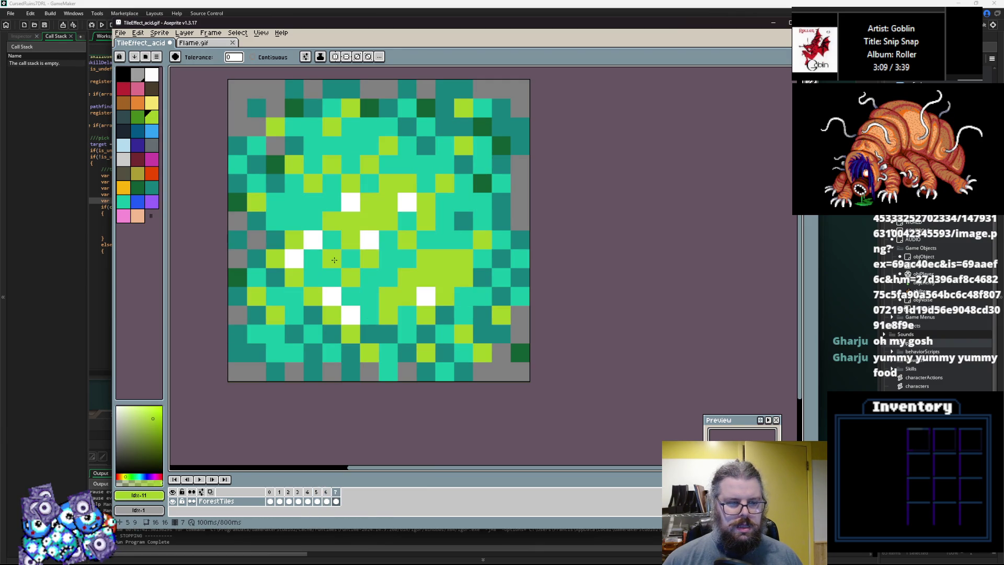
Save the recolour over TileEffect_acid.gif, confirming the replacement
{"action": "left_click", "coordinate": [121, 33]}
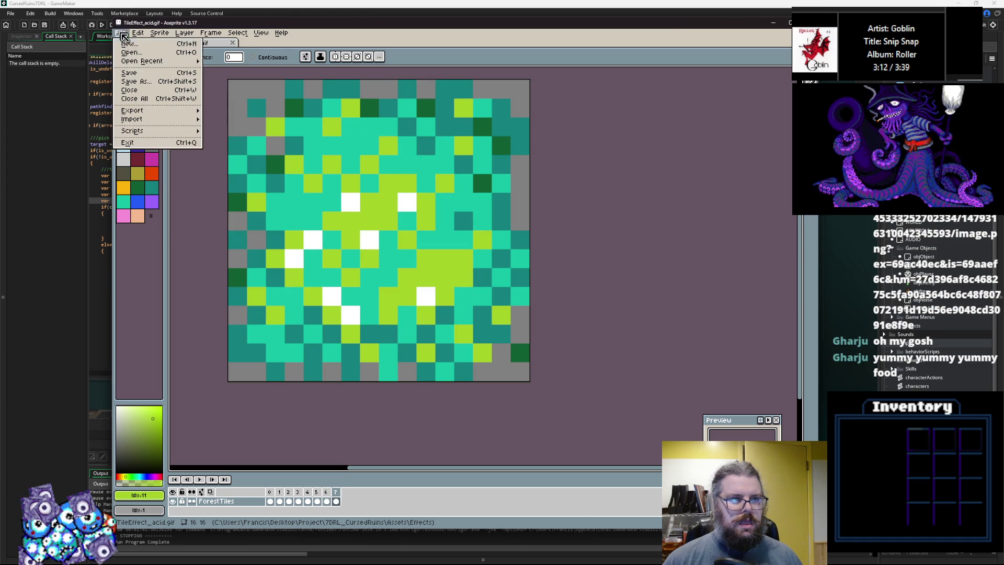
{"action": "left_click", "coordinate": [135, 81]}
{"action": "left_click", "coordinate": [226, 260]}
{"action": "left_click", "coordinate": [524, 297]}
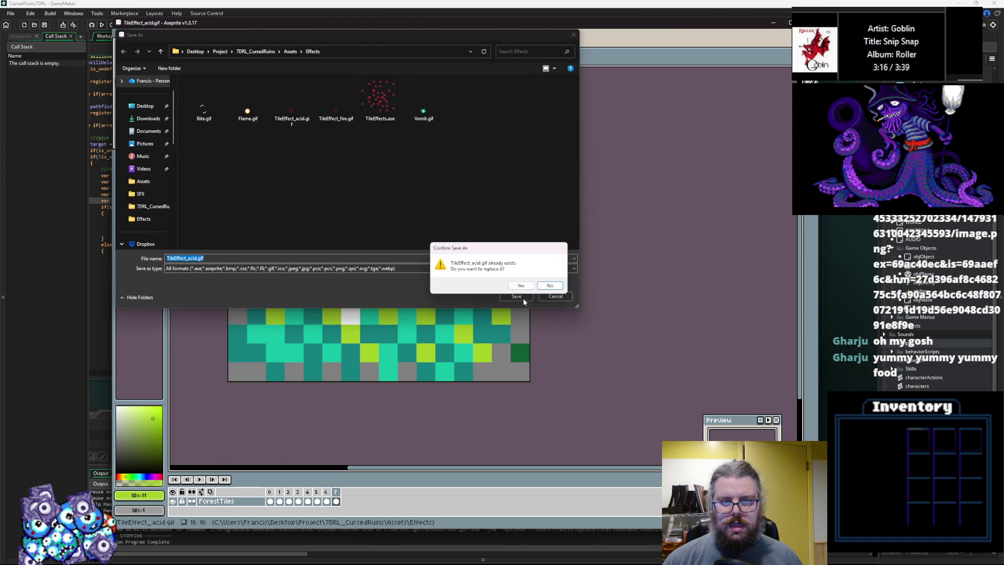
{"action": "left_click", "coordinate": [523, 286]}
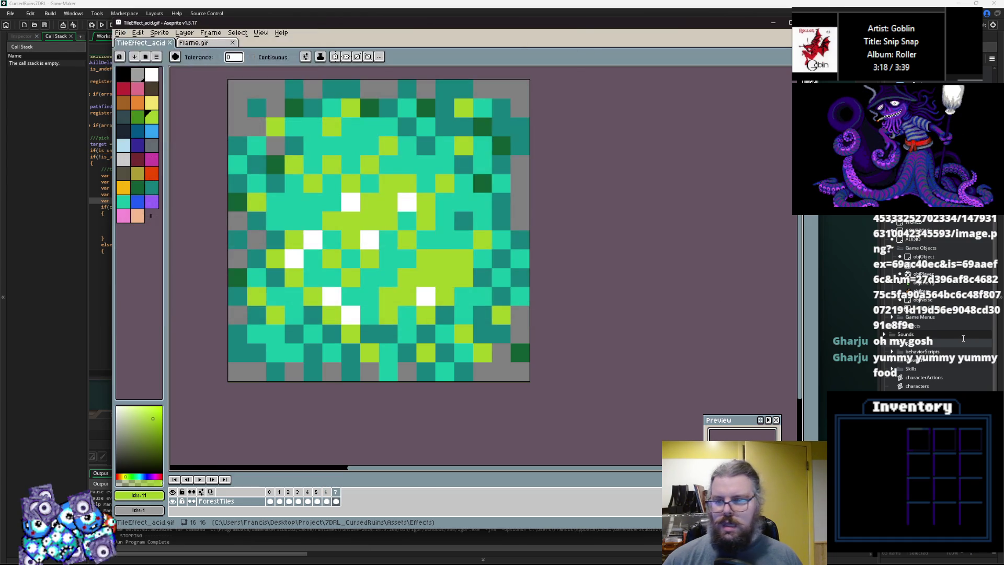
Create a new sprite in GameMaker's asset browser
{"action": "key", "text": "alt+Tab"}
{"action": "right_click", "coordinate": [926, 291]}
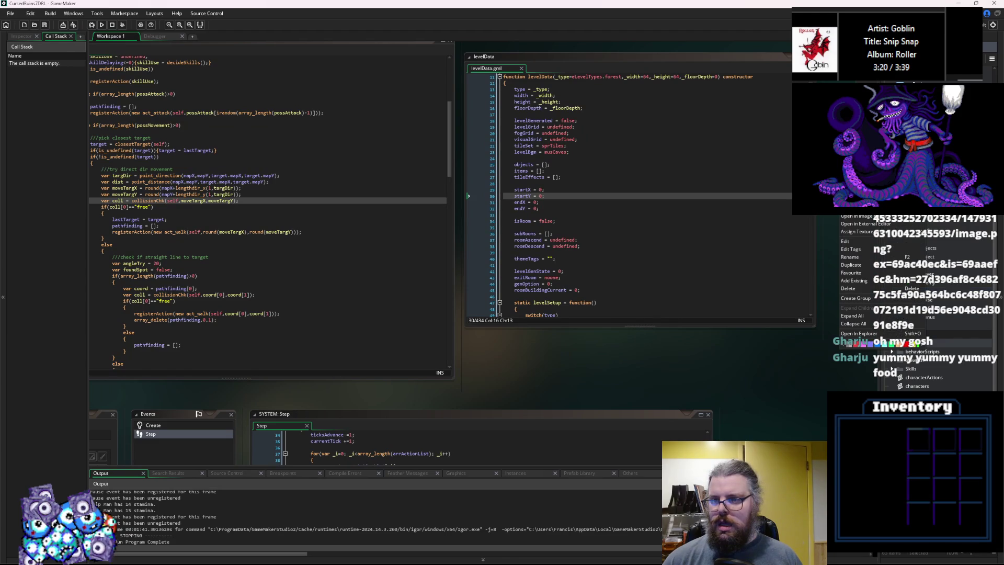
{"action": "left_click", "coordinate": [931, 220]}
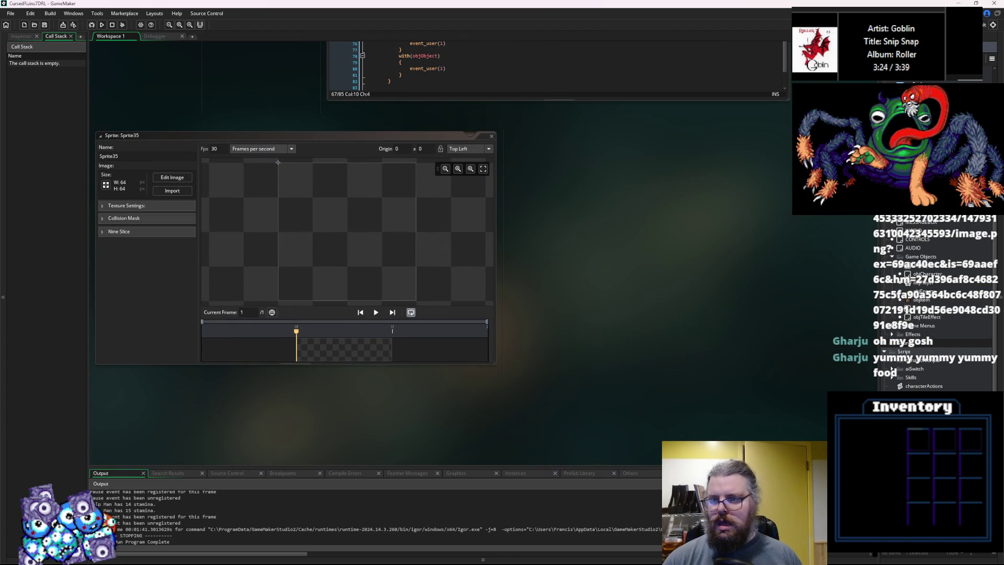
{"action": "type", "text": "spr_tileEffect_acid"}
Name the sprite spr_tileEffect_acid, import TileEffect_acid.gif's frames into it, and close the editor
{"action": "key", "text": "Return"}
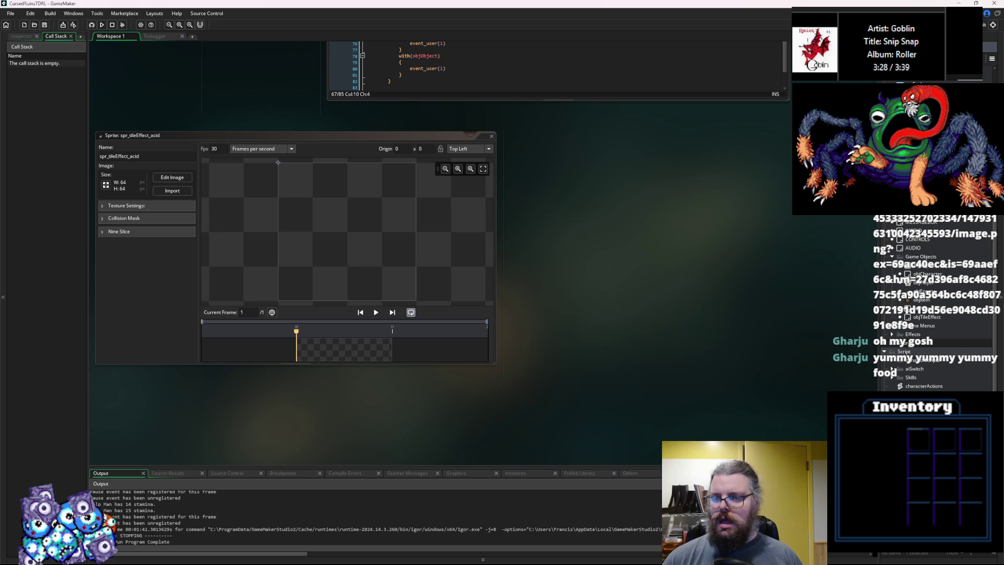
{"action": "scroll", "coordinate": [624, 181], "scroll_direction": "up", "scroll_amount": 3}
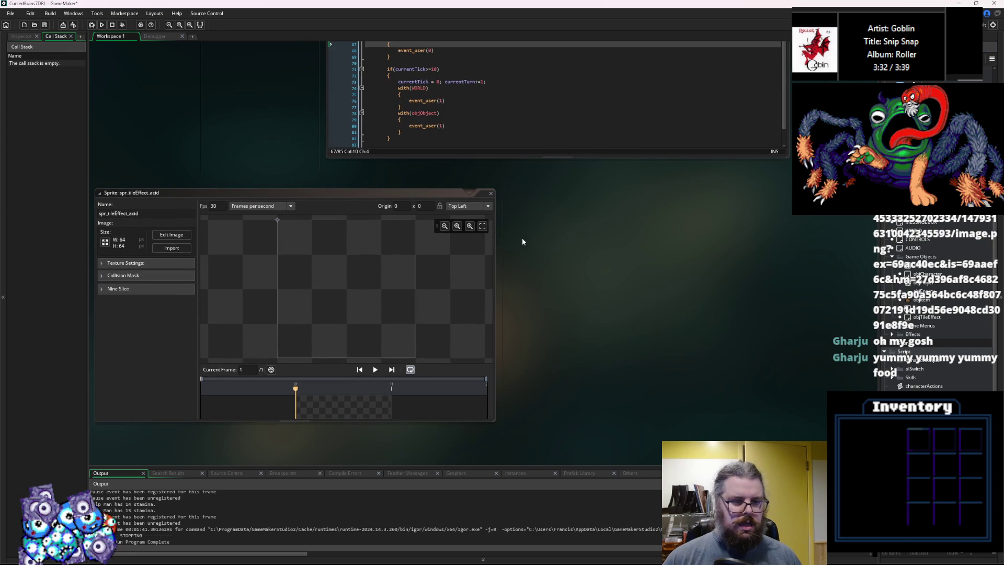
{"action": "left_click", "coordinate": [171, 248]}
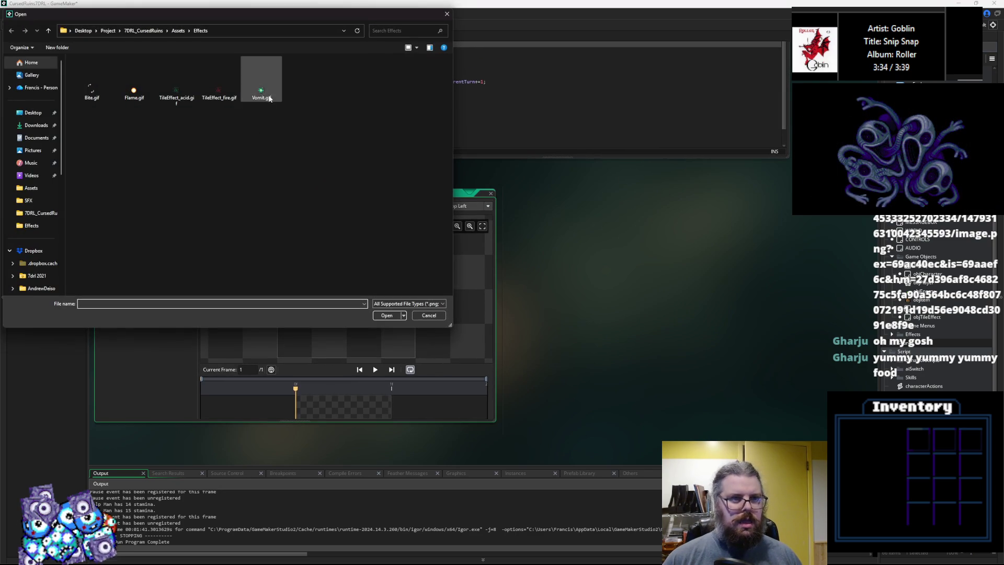
{"action": "left_click", "coordinate": [184, 92]}
{"action": "left_click", "coordinate": [386, 315]}
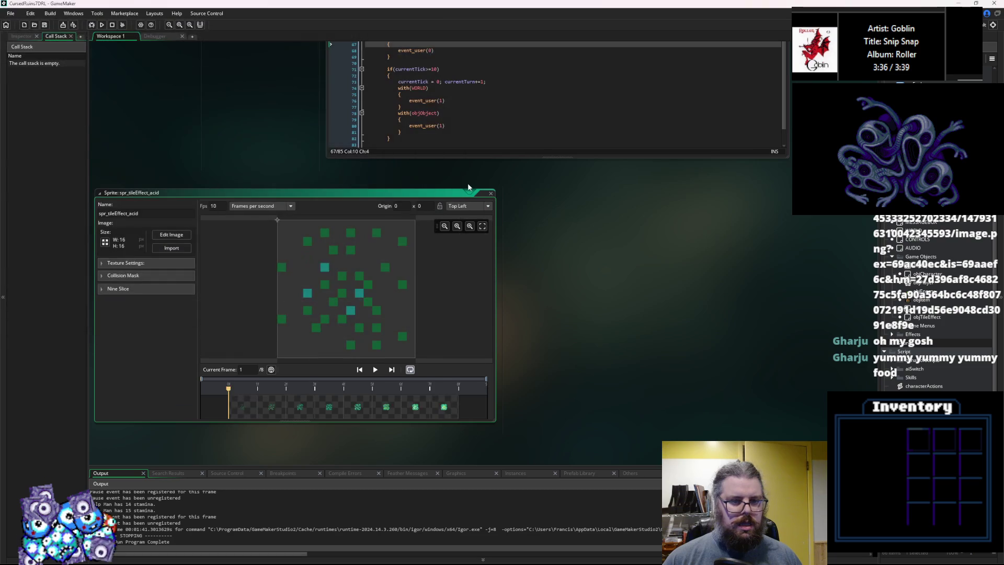
{"action": "left_click", "coordinate": [492, 195]}
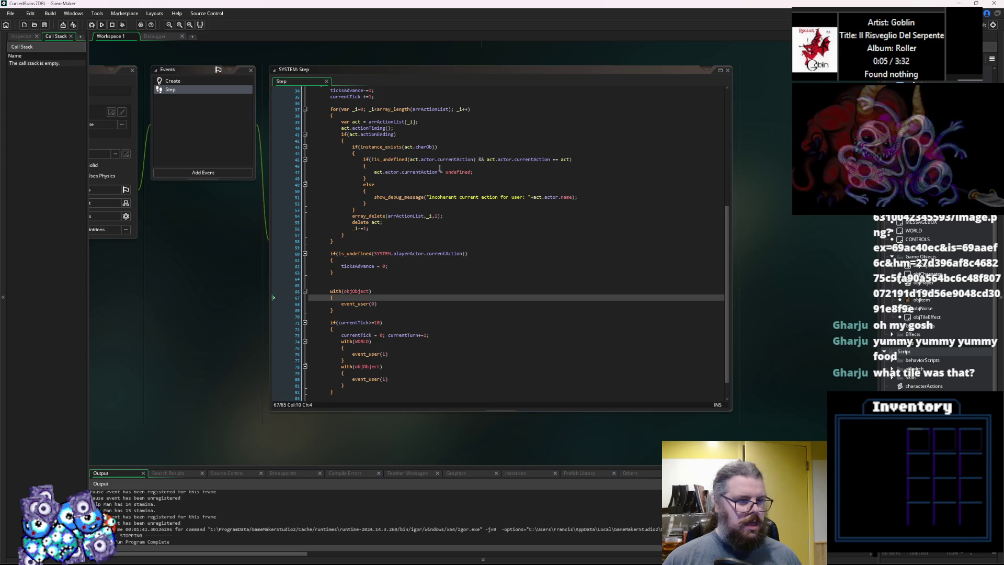
Focus skillDefinitions, save the project, and select the Fire Breath skillHitSpecial function code
{"action": "key", "text": "ctrl+Tab"}
{"action": "key", "text": "ctrl+Tab"}
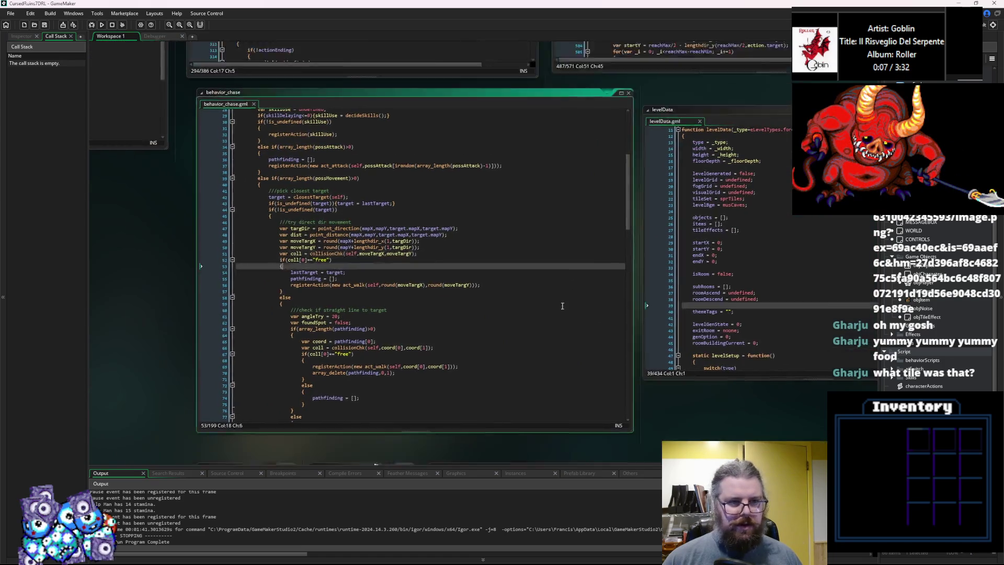
{"action": "key", "text": "ctrl+Tab"}
{"action": "left_click", "coordinate": [453, 281]}
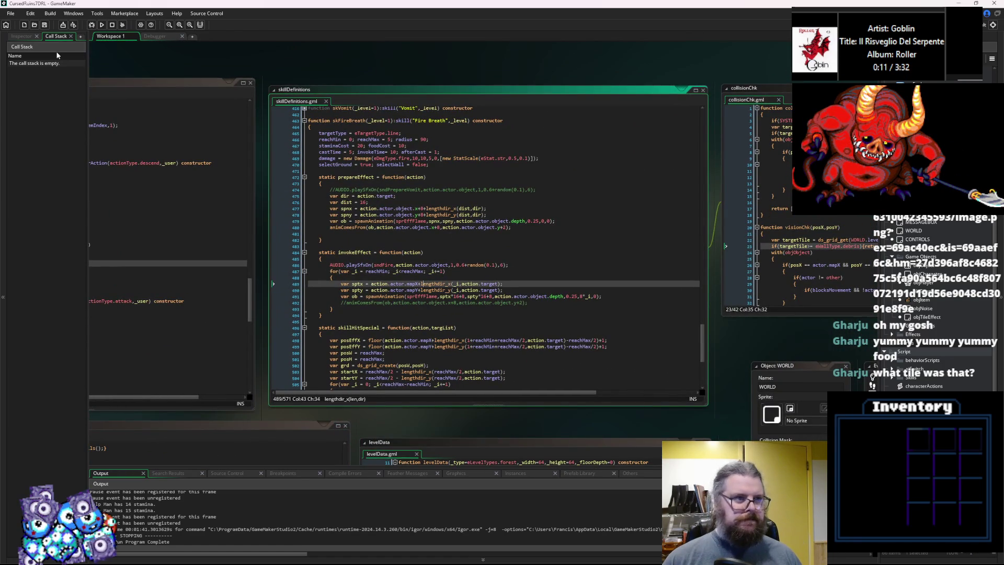
{"action": "left_click", "coordinate": [45, 25]}
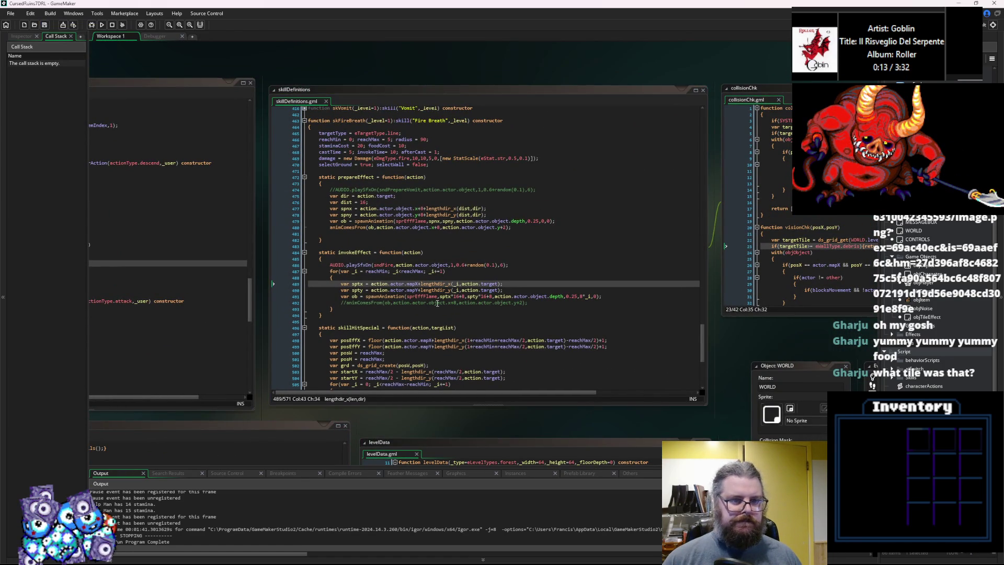
{"action": "scroll", "coordinate": [437, 304], "scroll_direction": "down", "scroll_amount": 5}
{"action": "left_click_drag", "start_coordinate": [332, 347], "coordinate": [323, 201]}
{"action": "left_click", "coordinate": [377, 253]}
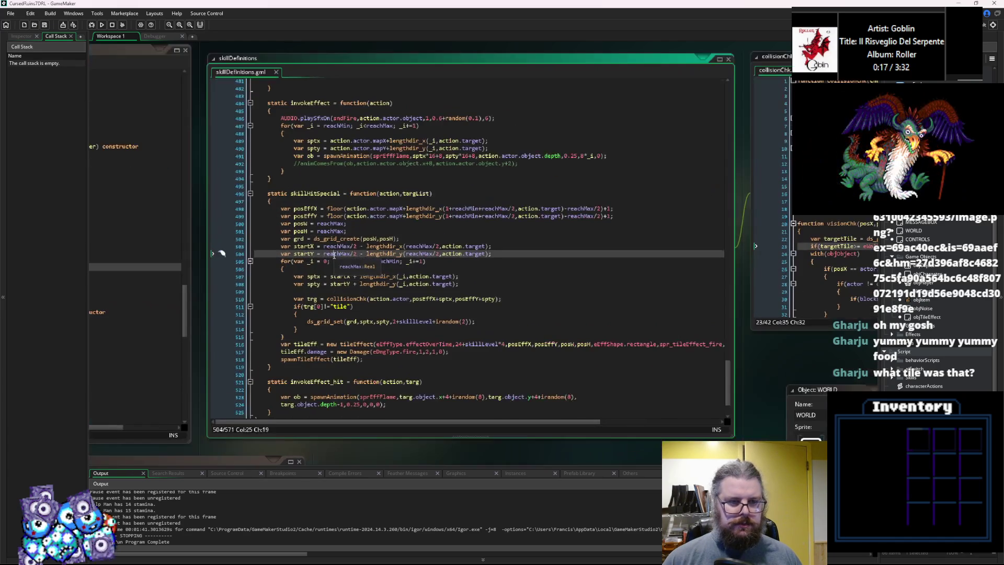
{"action": "scroll", "coordinate": [345, 258], "scroll_direction": "up", "scroll_amount": 10}
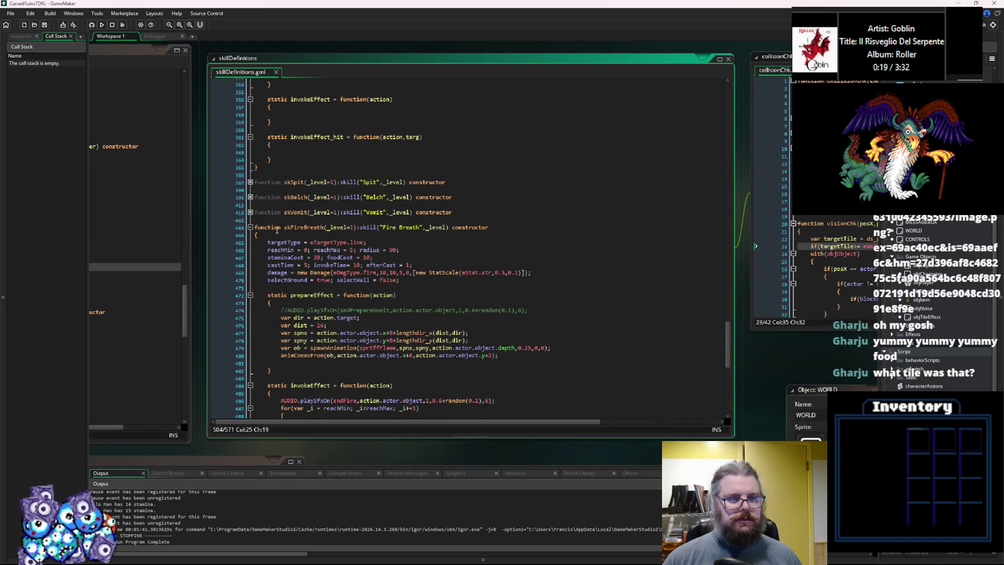
Expand the Belch and Spit skill definitions and place the caret at the end of Spit's hit effect
{"action": "left_click", "coordinate": [250, 197]}
{"action": "left_click", "coordinate": [342, 272]}
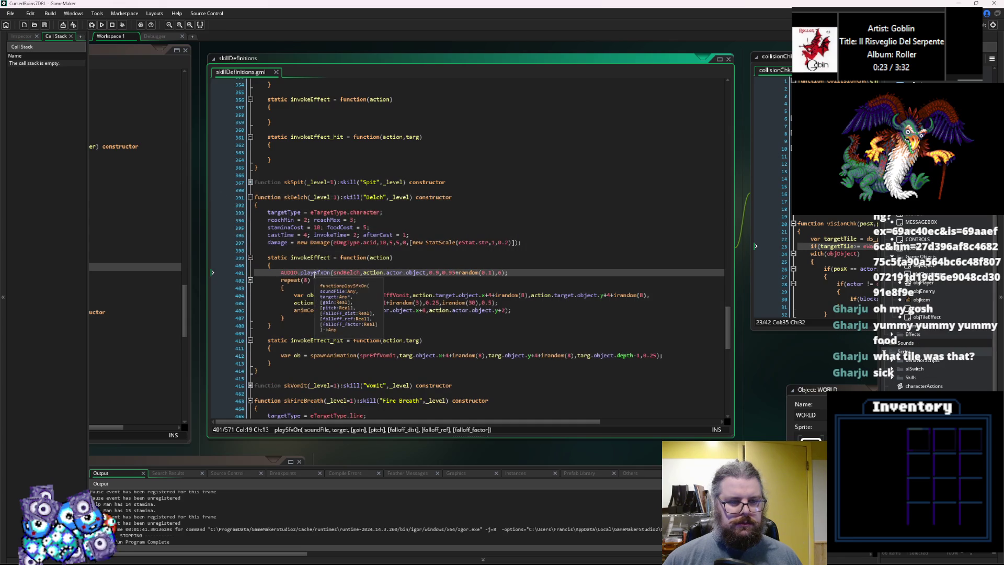
{"action": "left_click", "coordinate": [251, 182]}
{"action": "left_click", "coordinate": [337, 280]}
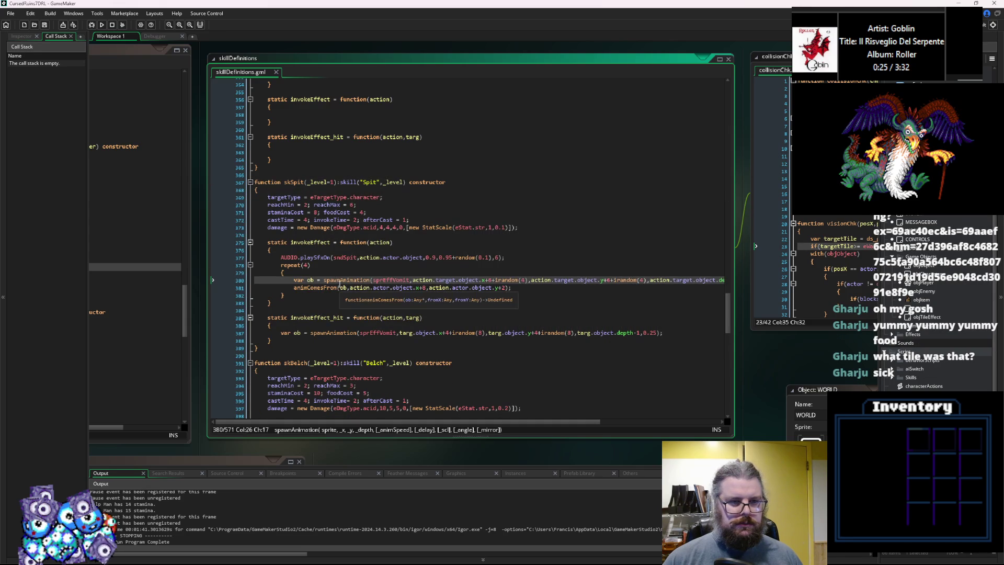
{"action": "left_click", "coordinate": [308, 339]}
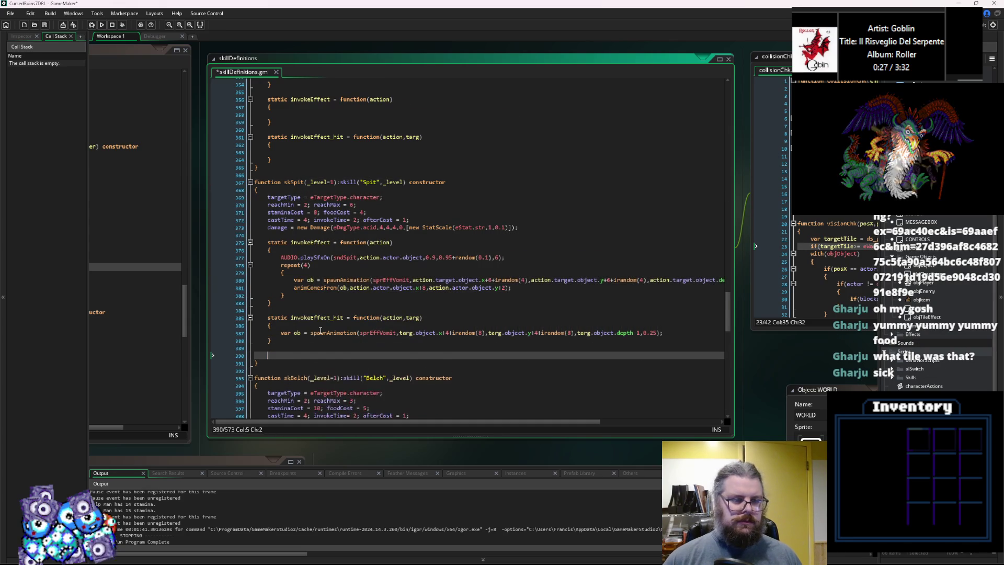
Paste the skillHitSpecial function into the Spit skill and review its collisionChk, targList and posEffX code
{"action": "key", "text": "ctrl+v"}
{"action": "left_click", "coordinate": [395, 298]}
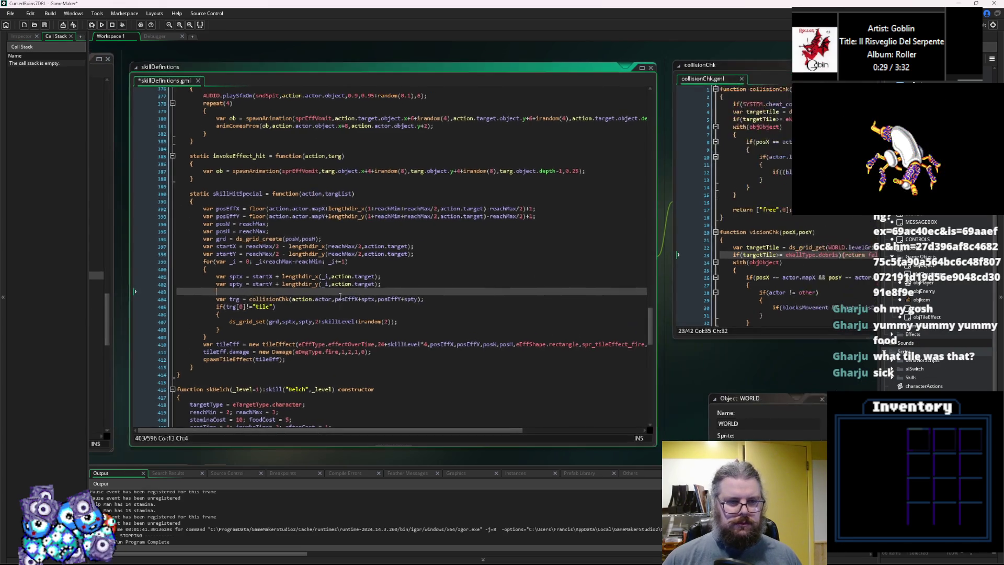
{"action": "left_click", "coordinate": [381, 294]}
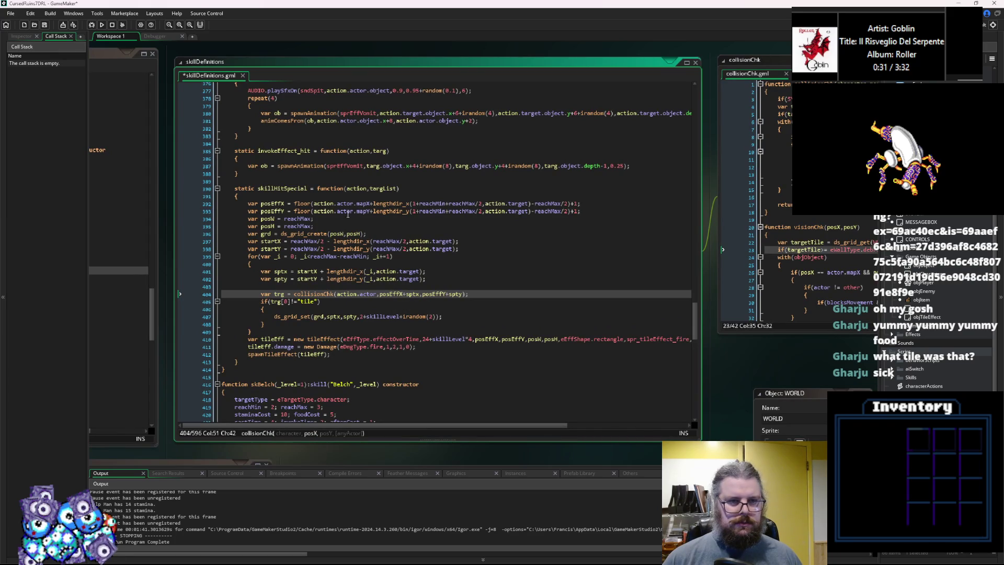
{"action": "left_click", "coordinate": [371, 203]}
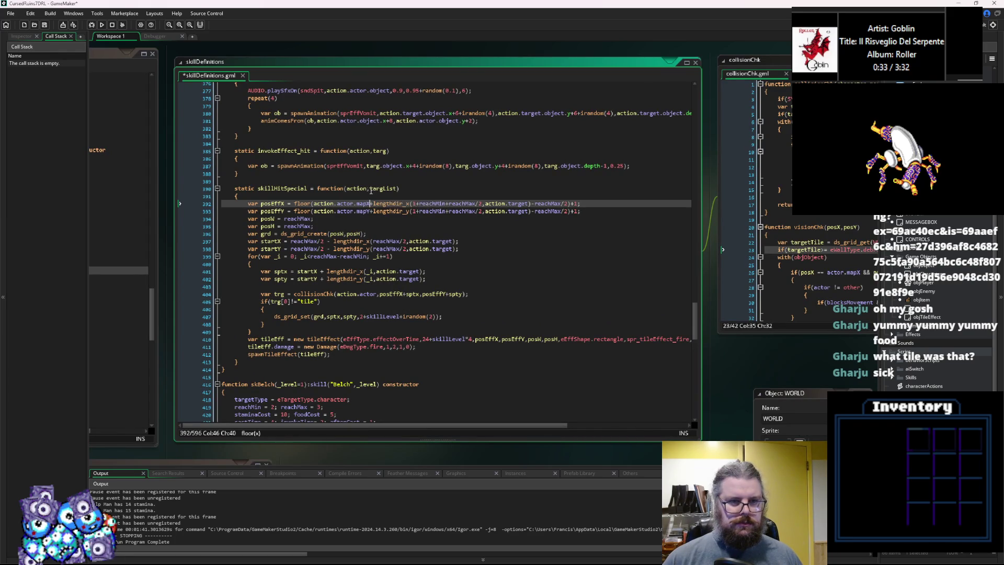
{"action": "left_click", "coordinate": [375, 189]}
{"action": "double_click", "coordinate": [375, 189]}
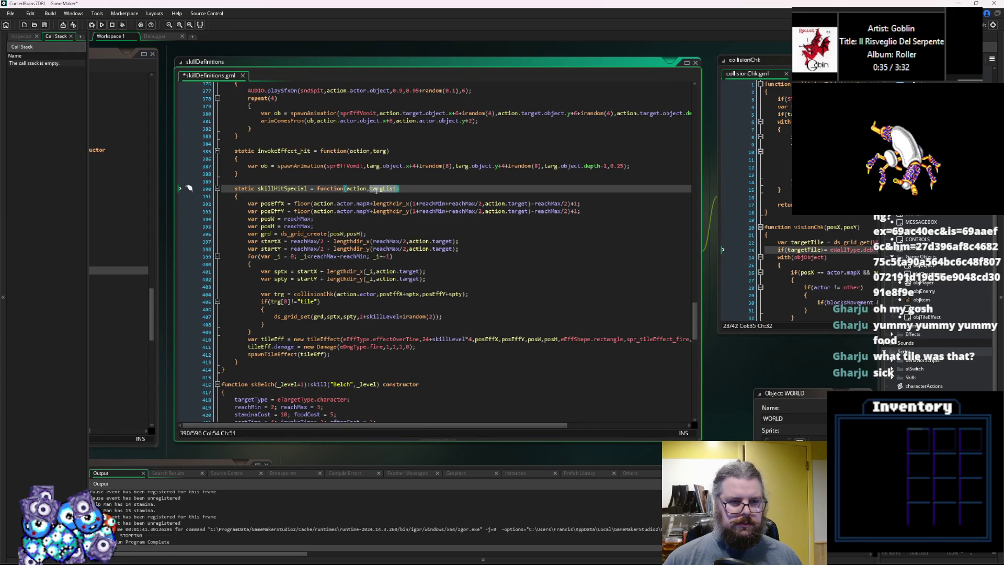
{"action": "left_click", "coordinate": [331, 204]}
{"action": "key", "text": "Up"}
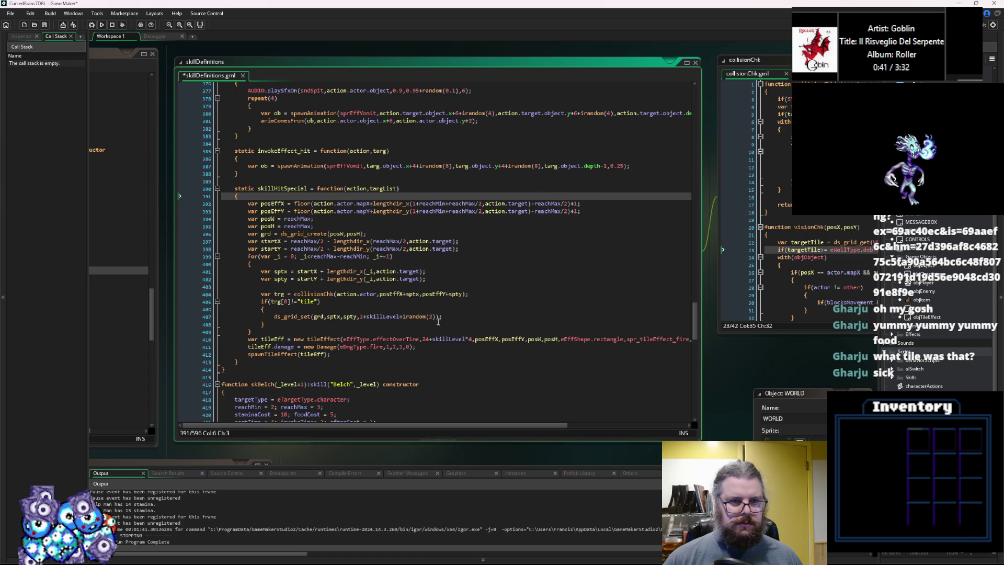
Check where targ is used, then start trimming the posEffX expression toward action.target.mapX
{"action": "scroll", "coordinate": [439, 319], "scroll_direction": "up", "scroll_amount": 2}
{"action": "left_click", "coordinate": [373, 203]}
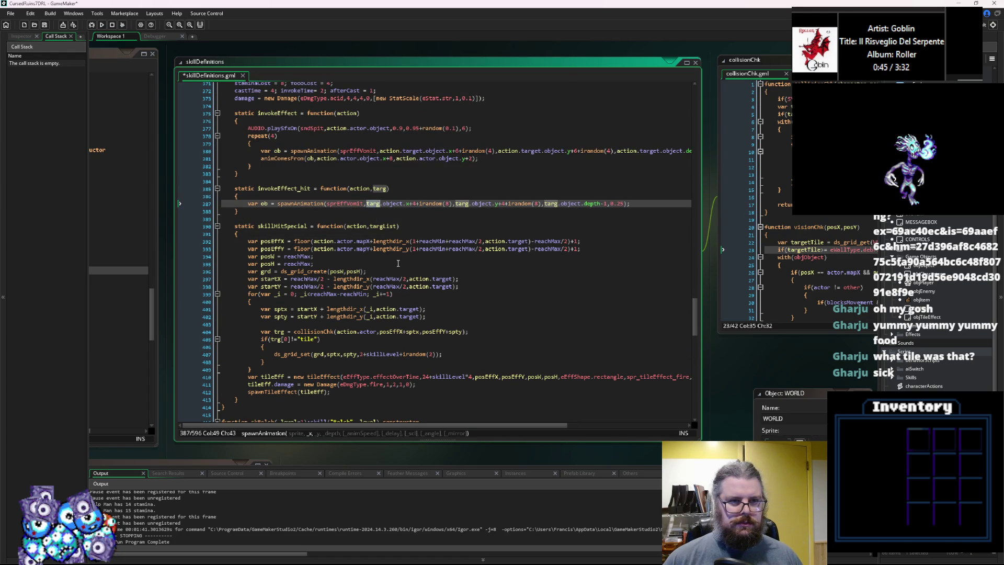
{"action": "scroll", "coordinate": [398, 263], "scroll_direction": "up", "scroll_amount": 1}
{"action": "scroll", "coordinate": [398, 263], "scroll_direction": "up", "scroll_amount": 1}
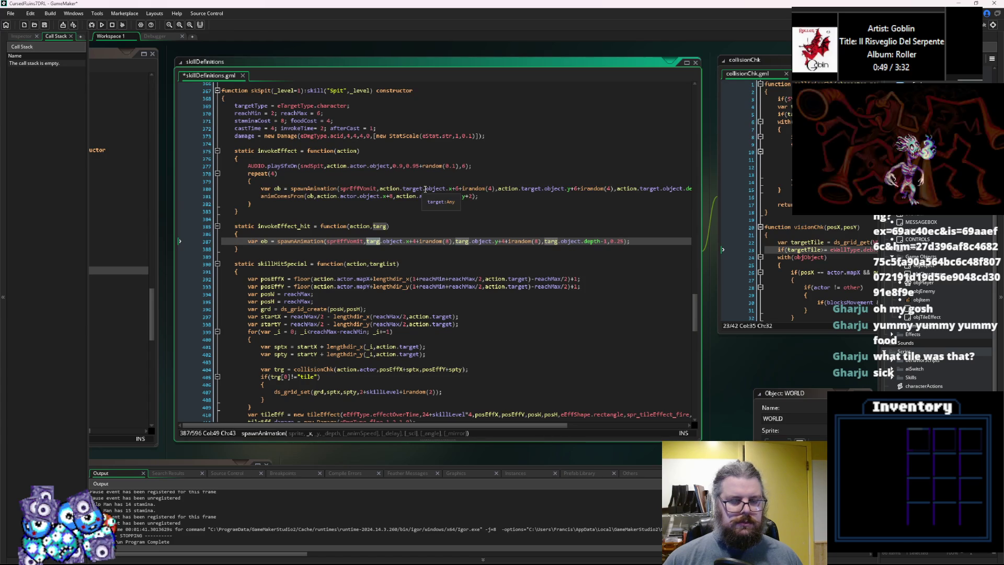
{"action": "left_click", "coordinate": [381, 189]}
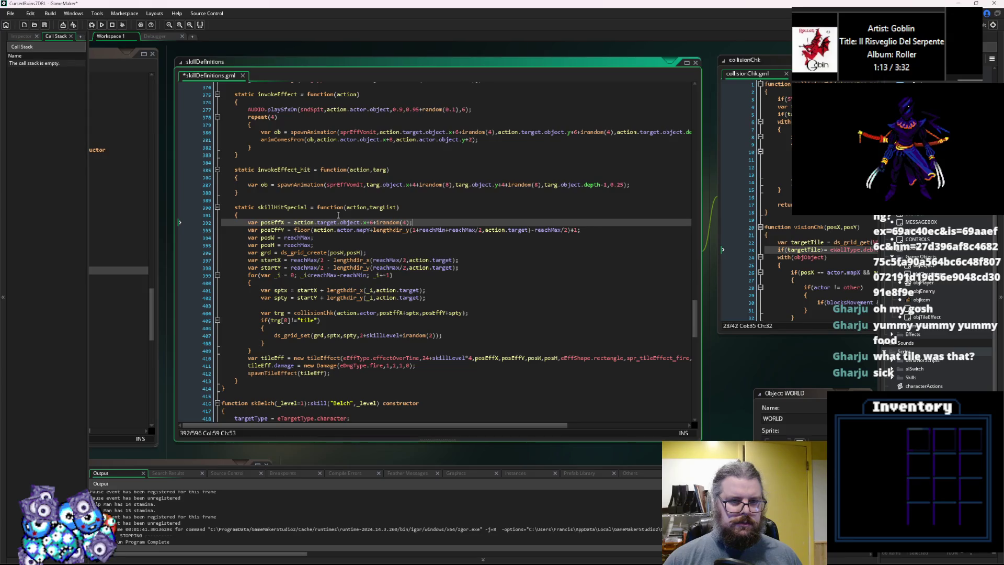
{"action": "key", "text": "BackSpace"}
{"action": "key", "text": "BackSpace"}
{"action": "key", "text": "BackSpace"}
{"action": "type", "text": "mapX"}
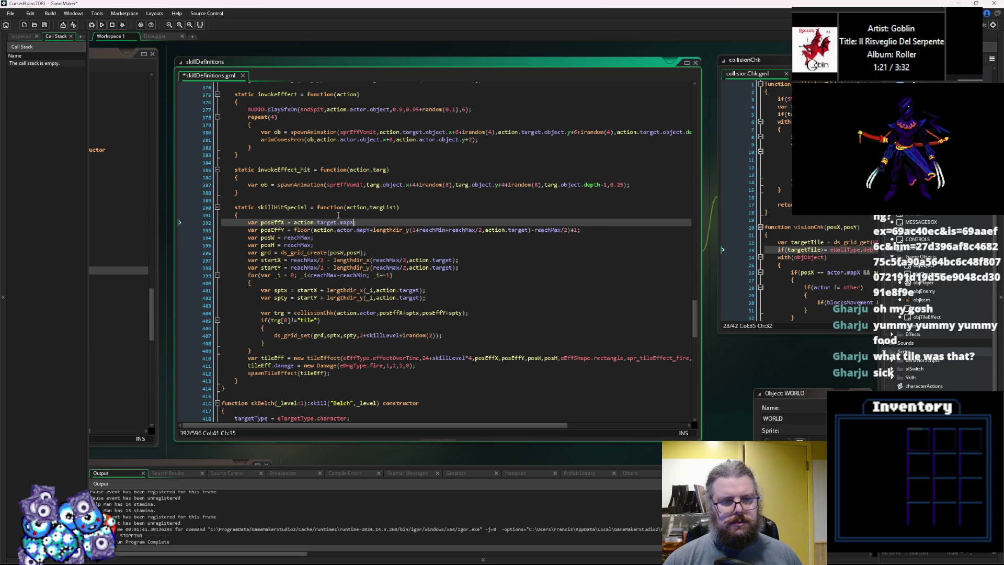
Set posEffX/posEffY to the target's mapX-1/mapY-1 and posW/posH to 3
{"action": "type", "text": "-1"}
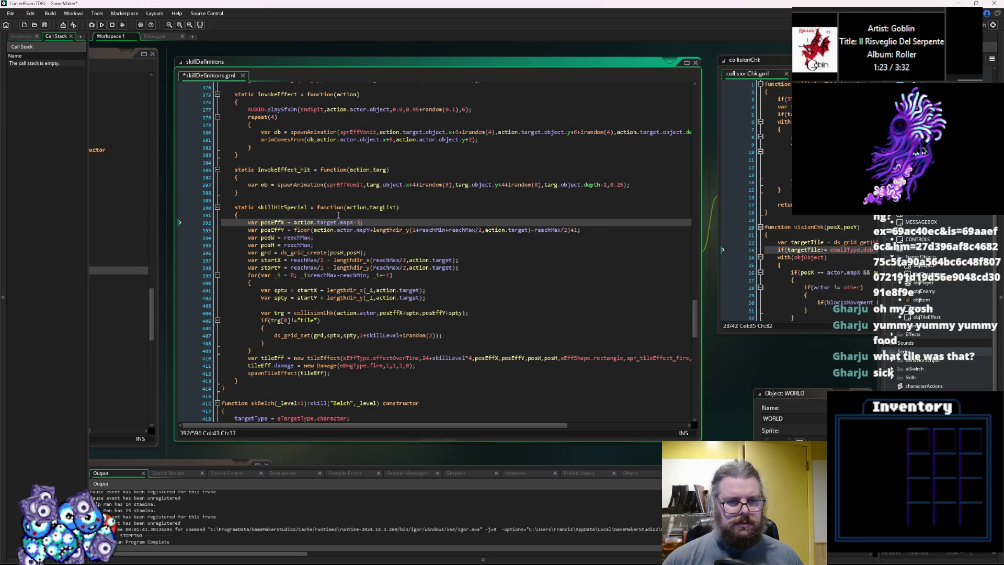
{"action": "left_click_drag", "start_coordinate": [293, 230], "coordinate": [354, 230]}
{"action": "left_click_drag", "start_coordinate": [580, 230], "coordinate": [294, 230]}
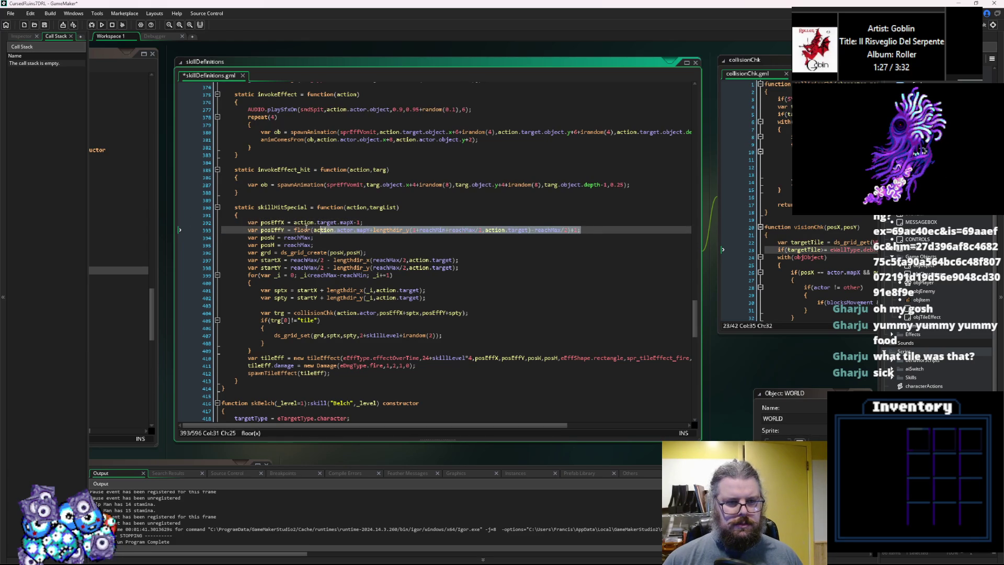
{"action": "type", "text": "action.target.mapX-1;"}
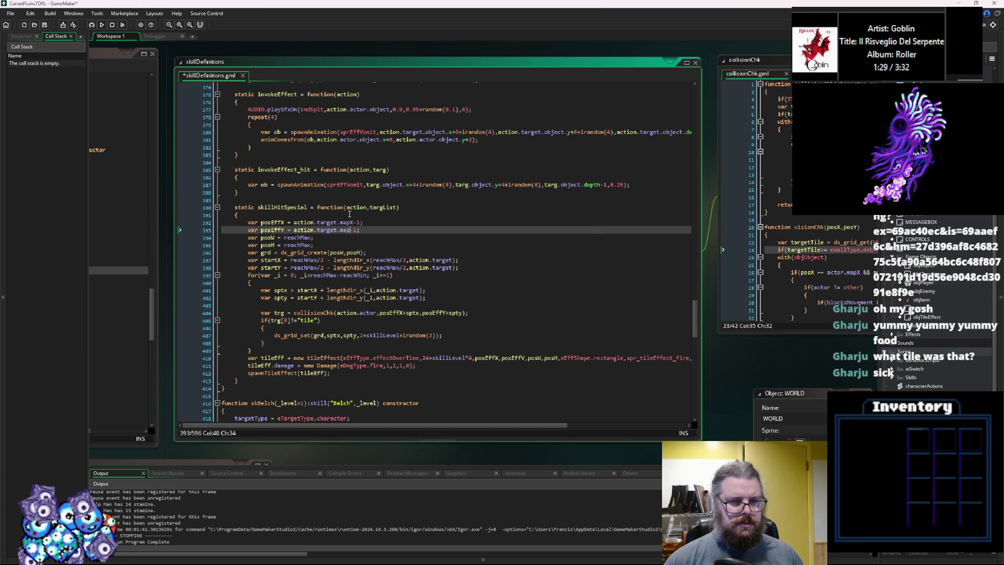
{"action": "key", "text": "BackSpace"}
{"action": "type", "text": "Y"}
{"action": "double_click", "coordinate": [298, 238]}
{"action": "type", "text": "3"}
{"action": "double_click", "coordinate": [298, 244]}
{"action": "type", "text": "3"}
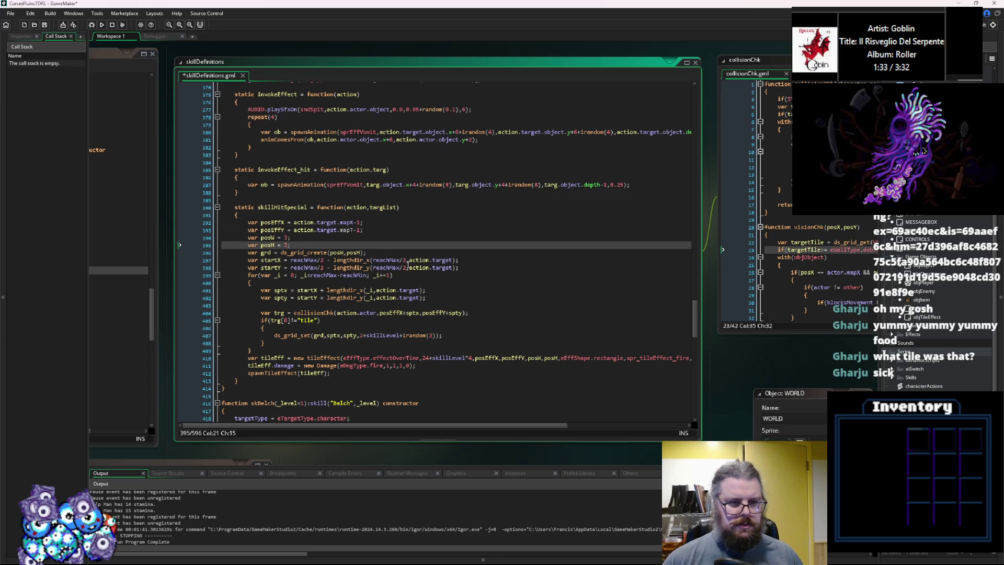
Delete the startX/startY lines and replace the tile-checking for loop with a ds_grid_set line
{"action": "left_click_drag", "start_coordinate": [391, 268], "coordinate": [221, 260]}
{"action": "key", "text": "Delete"}
{"action": "key", "text": "BackSpace"}
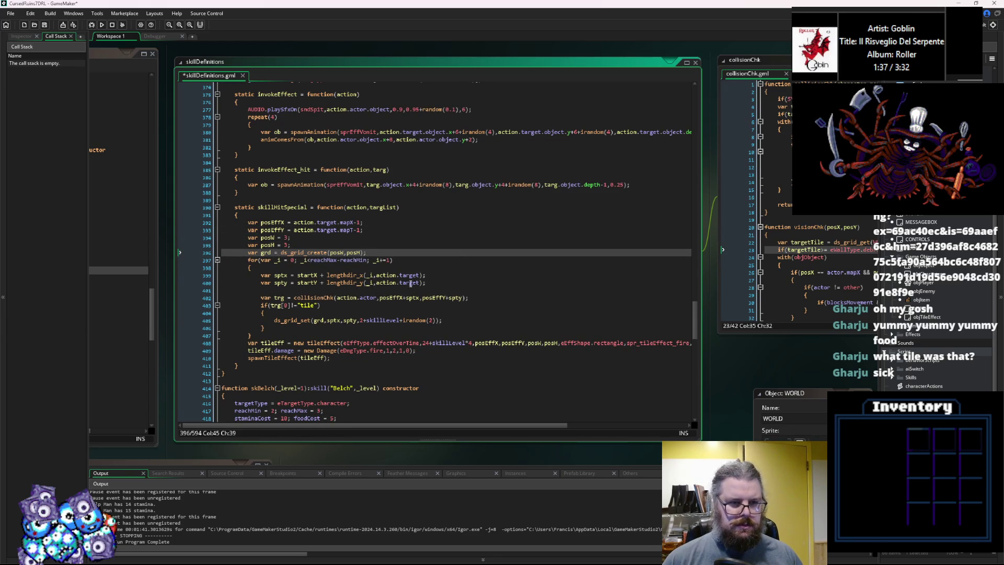
{"action": "left_click_drag", "start_coordinate": [256, 335], "coordinate": [221, 252]}
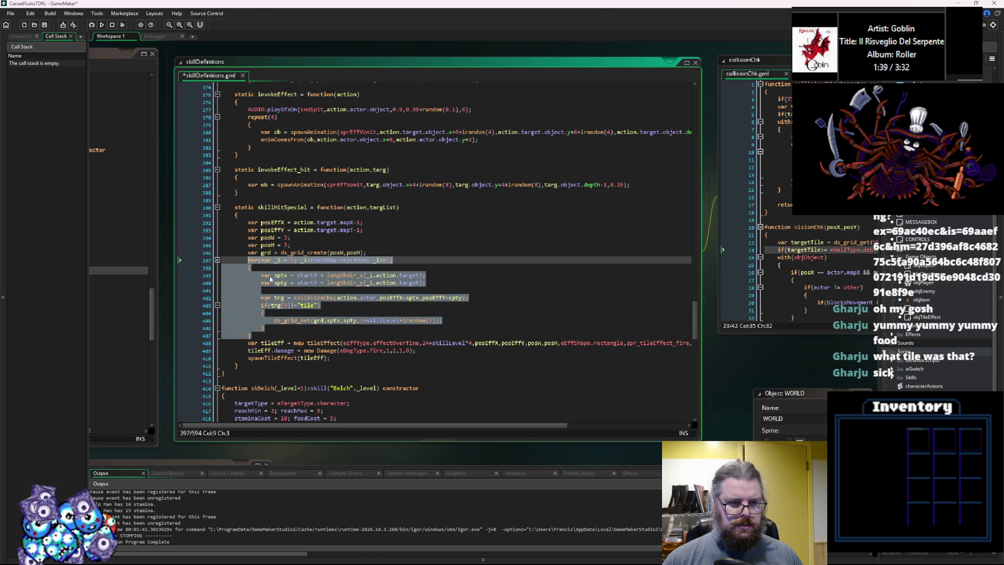
{"action": "left_click", "coordinate": [418, 316]}
{"action": "key", "text": "Down"}
{"action": "key", "text": "Down"}
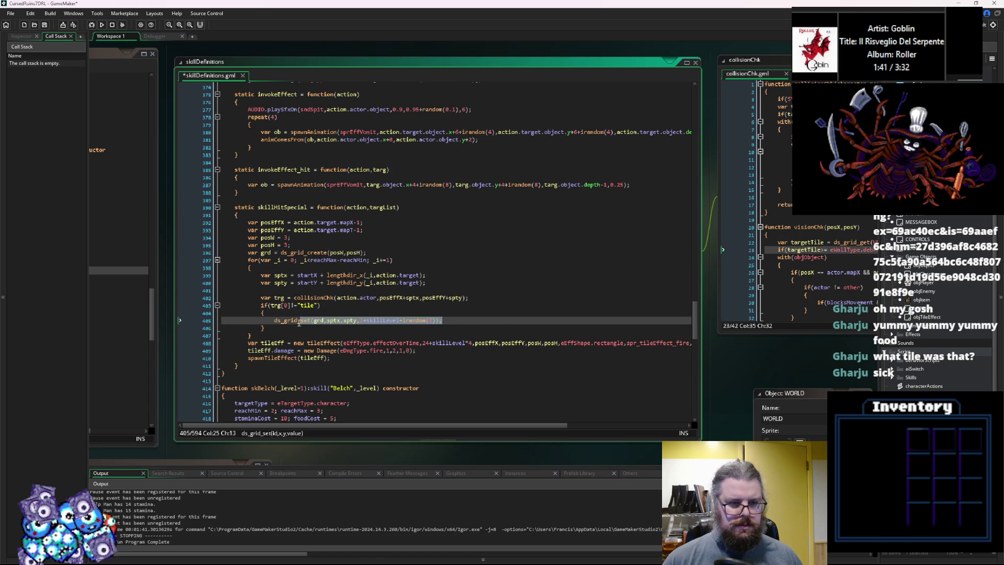
{"action": "key", "text": "BackSpace"}
{"action": "left_click_drag", "start_coordinate": [260, 307], "coordinate": [249, 262]}
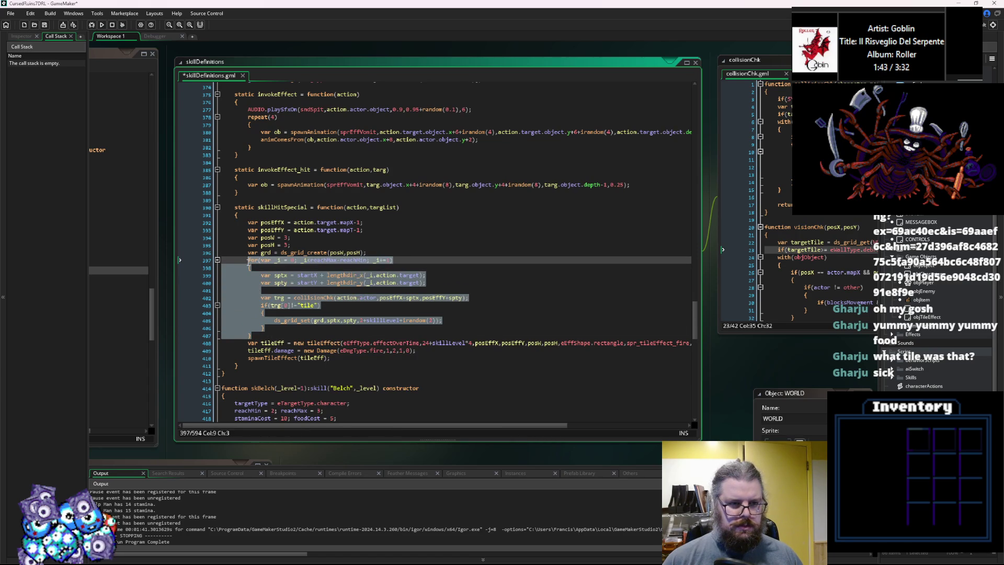
{"action": "type", "text": "ds_grid_set(grd,sptx,spty,1+skillLevel+irandom(2));"}
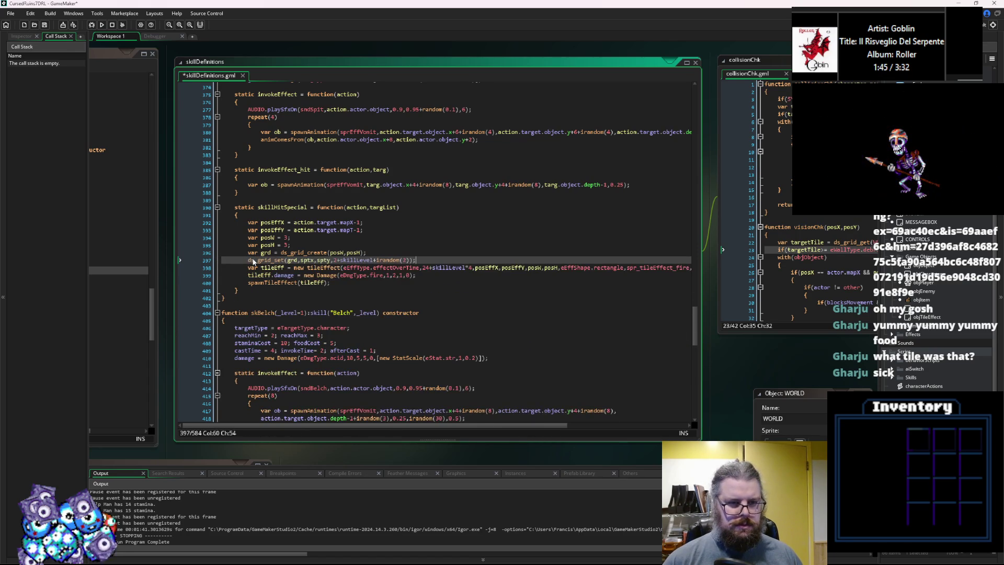
{"action": "key", "text": "Return"}
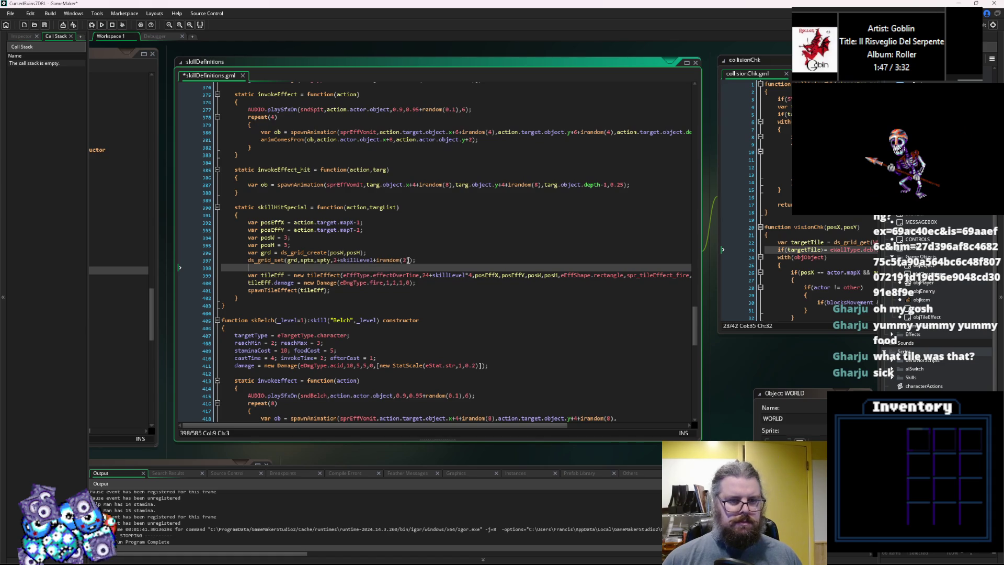
Set the ds_grid_set cell coordinates to 1,0
{"action": "left_click", "coordinate": [305, 261]}
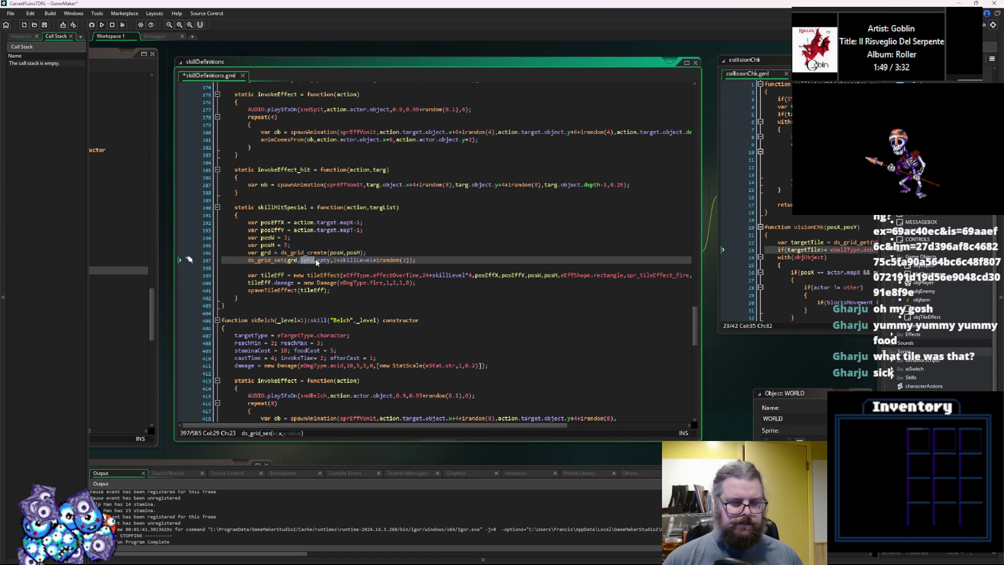
{"action": "type", "text": "1"}
{"action": "double_click", "coordinate": [314, 259]}
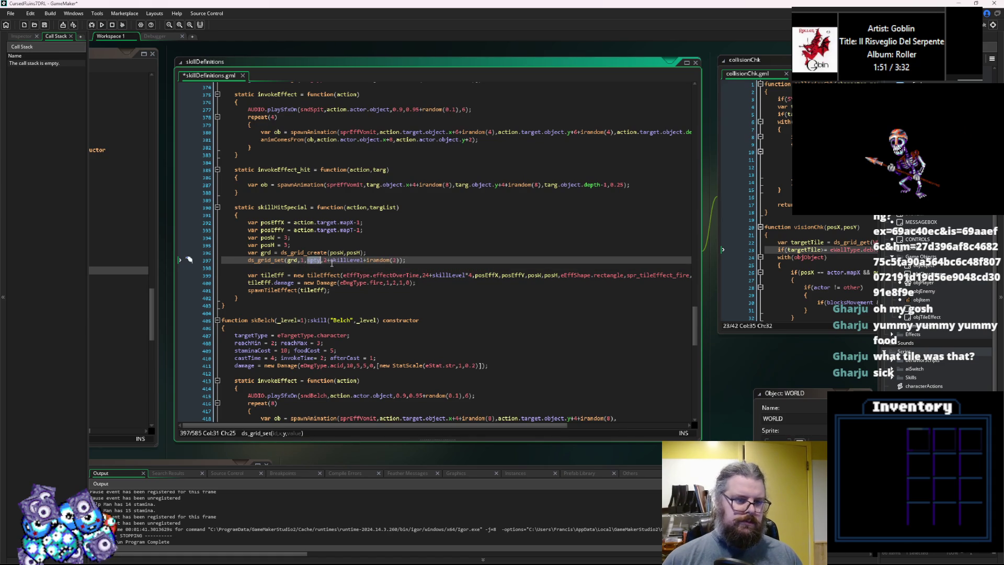
{"action": "type", "text": "0"}
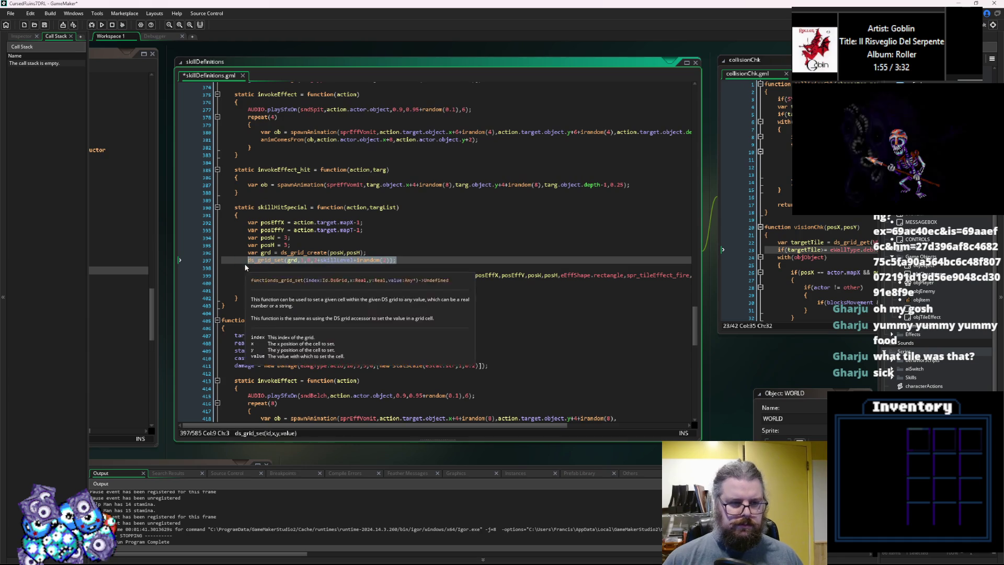
{"action": "key", "text": "Left"}
{"action": "left_click", "coordinate": [319, 259]}
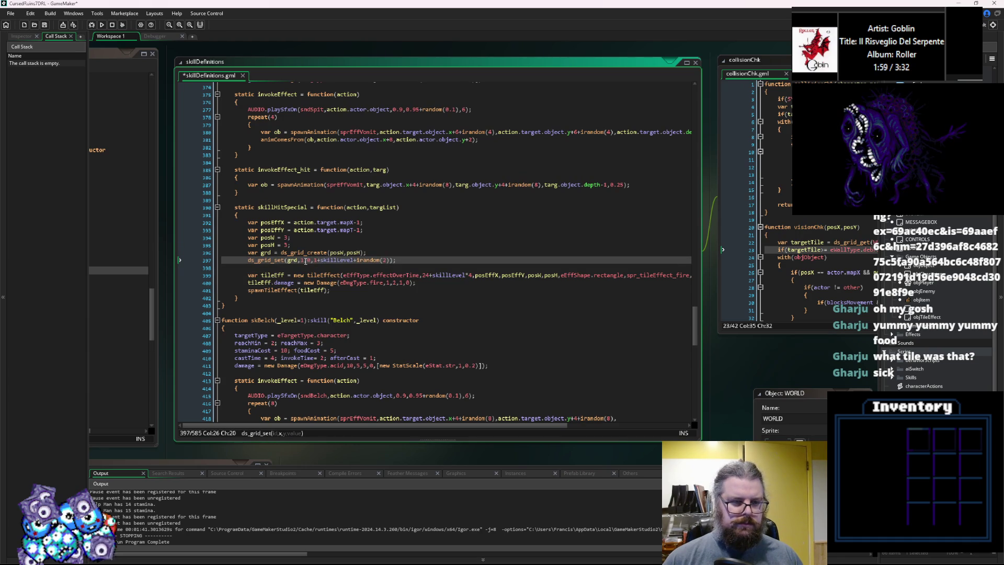
Duplicate the ds_grid_set line into new side-cell lines, giving the first copy x coordinate 0
{"action": "left_click_drag", "start_coordinate": [395, 259], "coordinate": [249, 262]}
{"action": "key", "text": "ctrl+c"}
{"action": "key", "text": "End"}
{"action": "key", "text": "Return"}
{"action": "key", "text": "ctrl+v"}
{"action": "key", "text": "Left"}
{"action": "key", "text": "Left"}
{"action": "key", "text": "Left"}
{"action": "key", "text": "Left"}
{"action": "key", "text": "Left"}
{"action": "key", "text": "Left"}
{"action": "key", "text": "BackSpace"}
{"action": "type", "text": "0"}
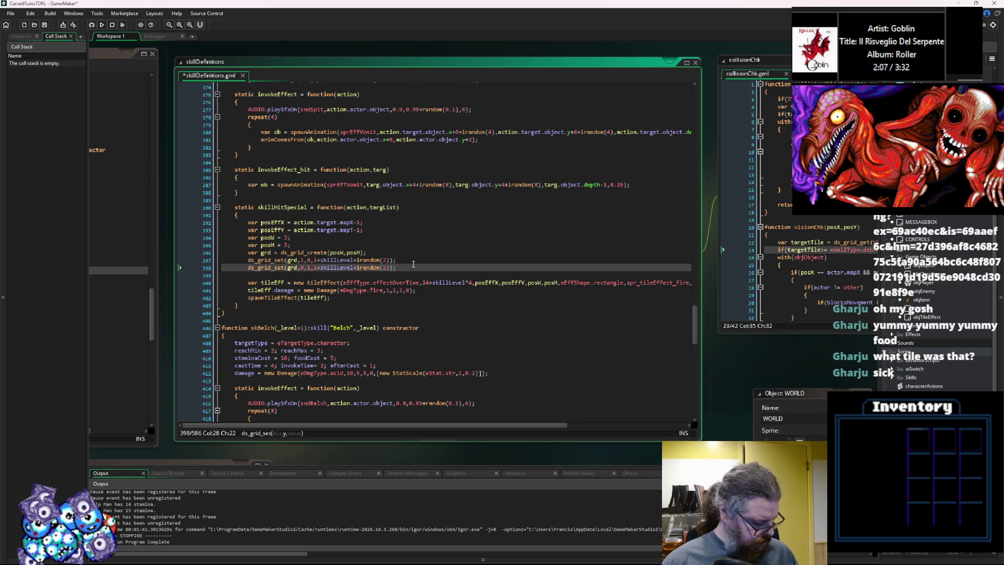
{"action": "left_click", "coordinate": [401, 269]}
{"action": "key", "text": "Up"}
{"action": "key", "text": "Down"}
{"action": "key", "text": "ctrl+d"}
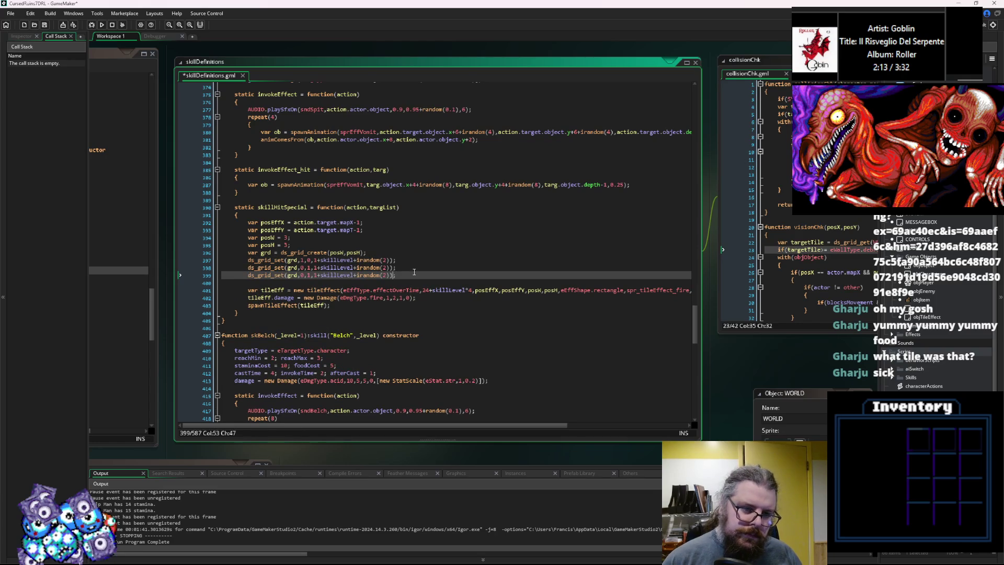
{"action": "key", "text": "Left"}
{"action": "key", "text": "Left"}
{"action": "key", "text": "Left"}
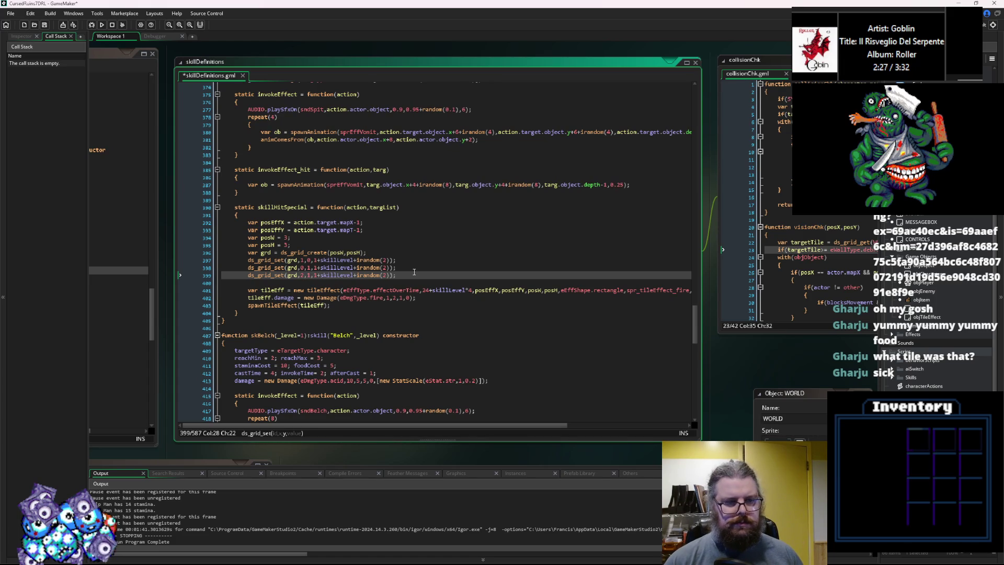
Copy the third grid line and change the copy's x coordinate from 2 to 1
{"action": "left_click_drag", "start_coordinate": [415, 272], "coordinate": [249, 279]}
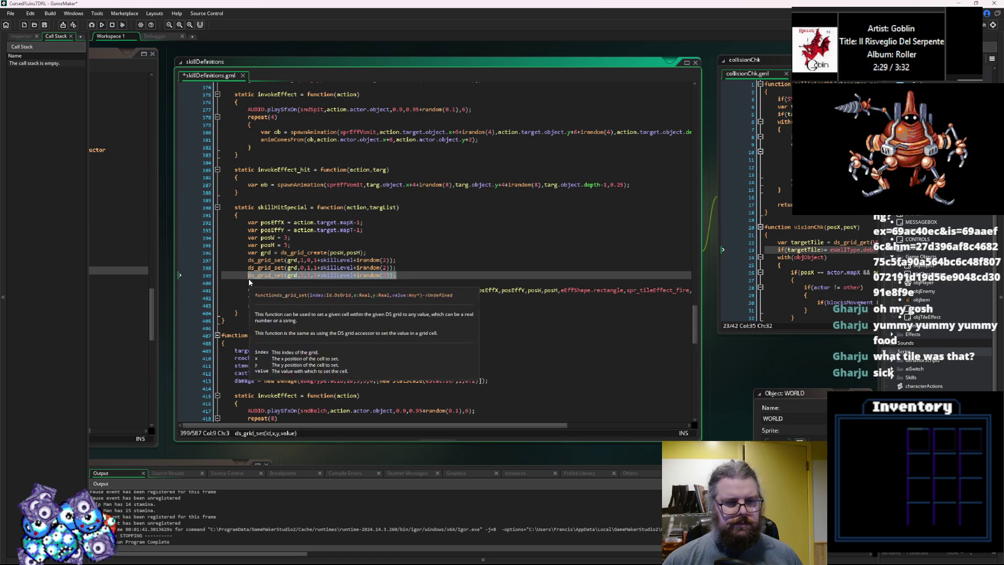
{"action": "key", "text": "ctrl+c"}
{"action": "key", "text": "End"}
{"action": "key", "text": "Return"}
{"action": "key", "text": "ctrl+v"}
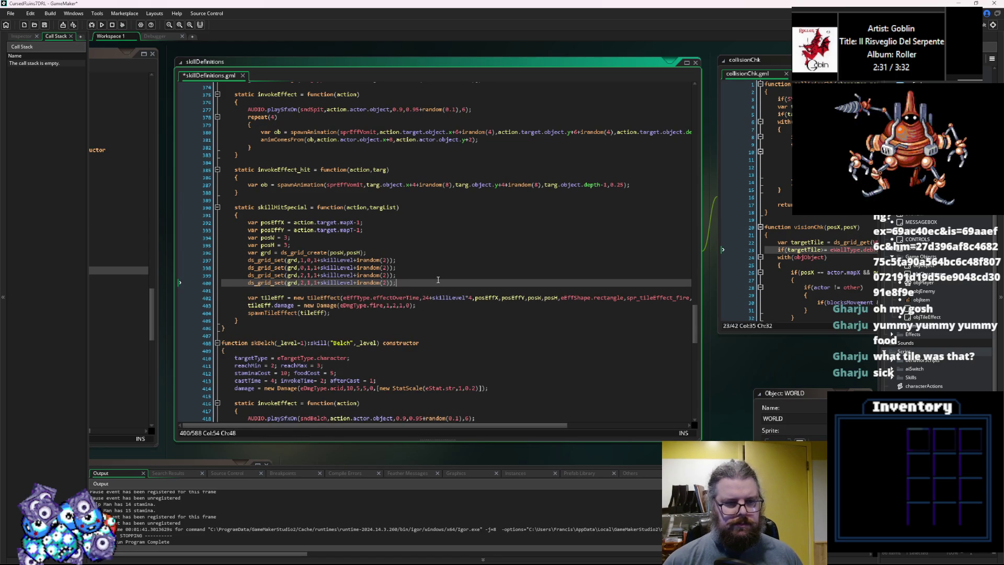
{"action": "key", "text": "Left"}
{"action": "key", "text": "Left"}
{"action": "key", "text": "Left"}
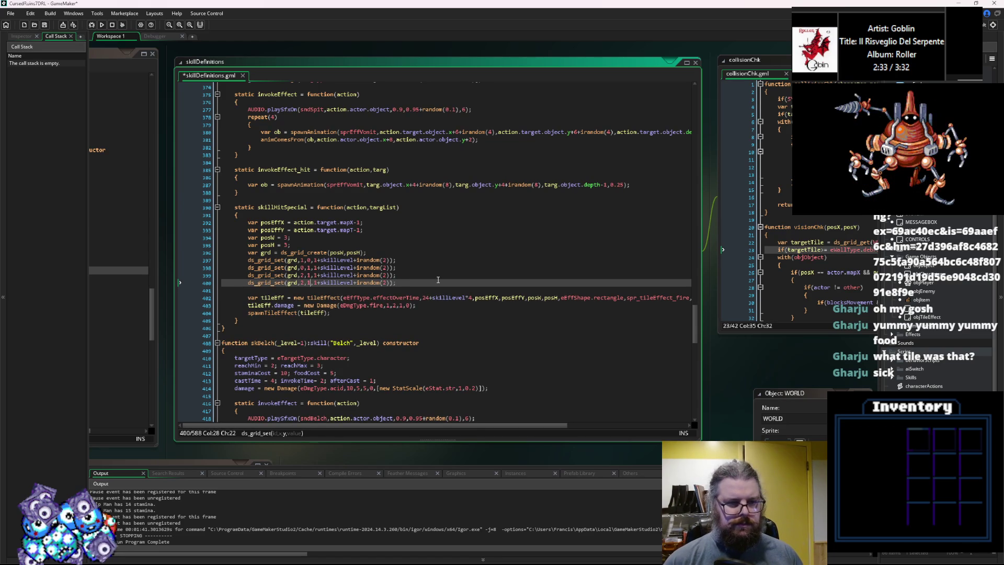
{"action": "key", "text": "Left"}
{"action": "key", "text": "BackSpace"}
{"action": "type", "text": "1"}
Add the centre cell line at 1,1 with its base value raised from 1 to 2
{"action": "left_click", "coordinate": [419, 268]}
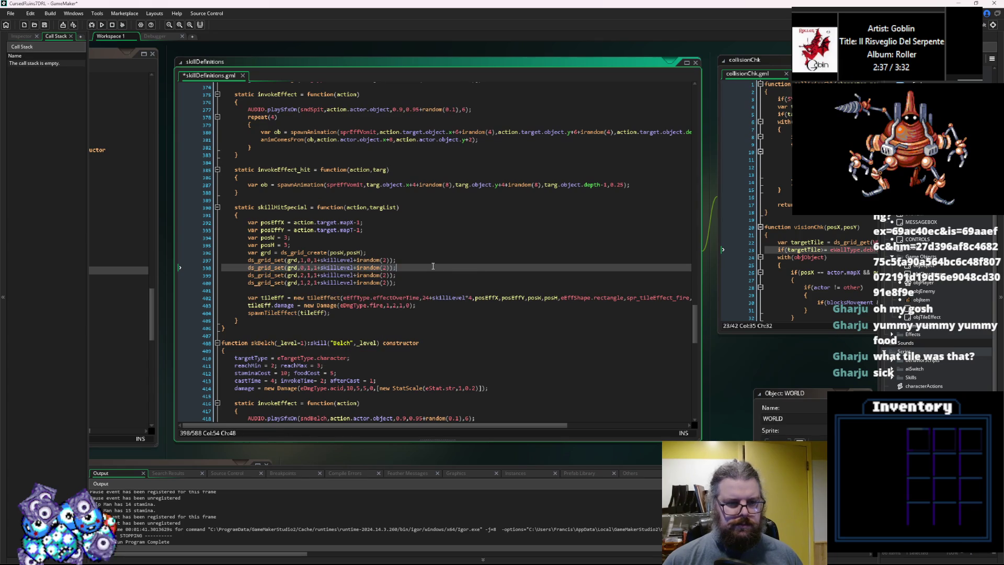
{"action": "key", "text": "ctrl+d"}
{"action": "double_click", "coordinate": [302, 275]}
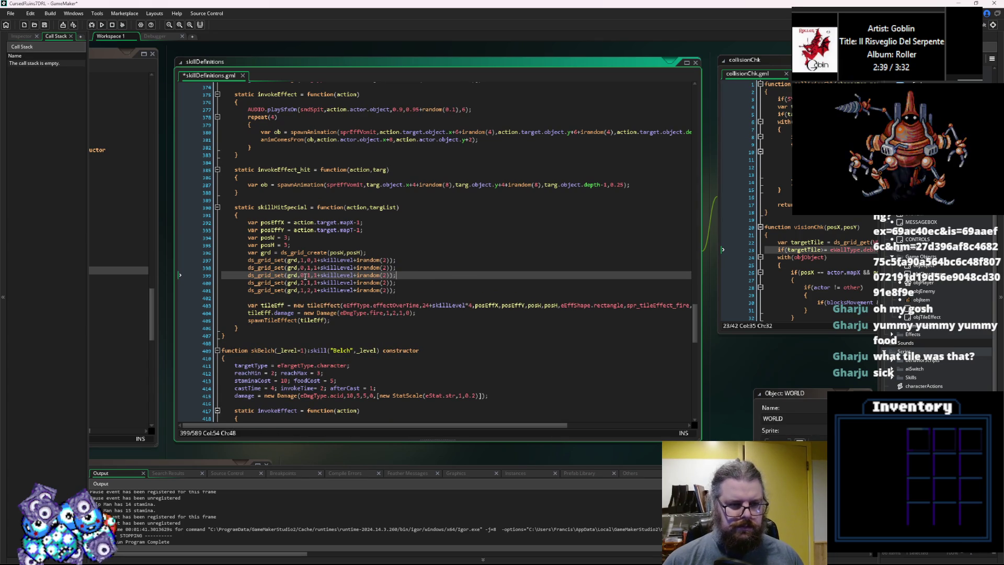
{"action": "type", "text": "1"}
{"action": "key", "text": "BackSpace"}
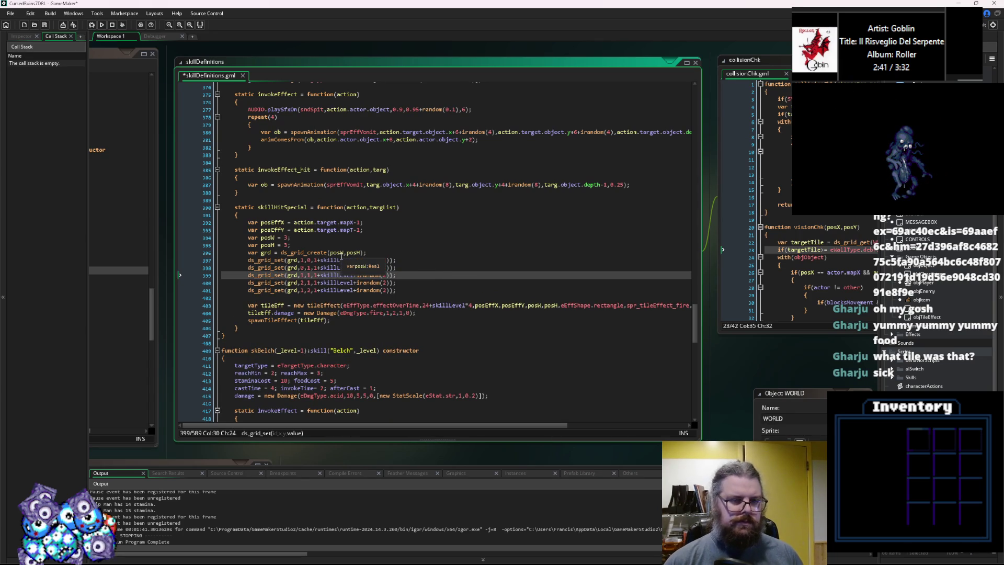
{"action": "type", "text": "2"}
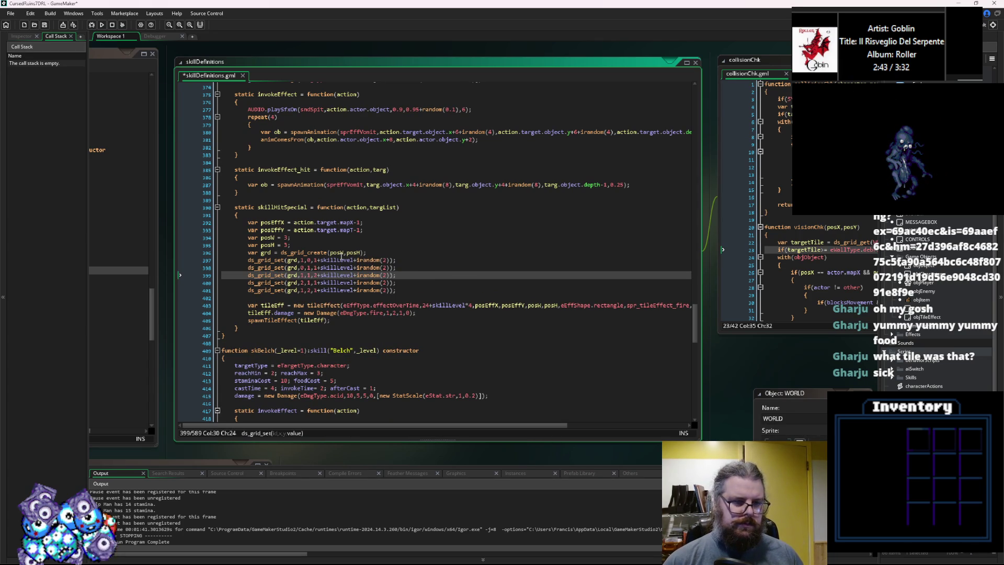
{"action": "key", "text": "Right"}
{"action": "key", "text": "Right"}
{"action": "key", "text": "Right"}
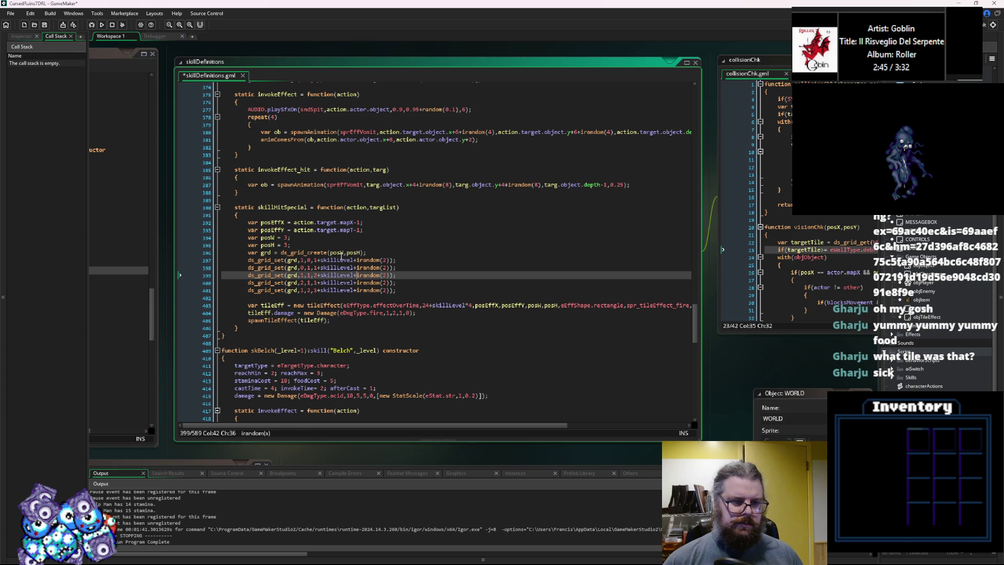
{"action": "key", "text": "Right"}
{"action": "key", "text": "Right"}
{"action": "key", "text": "Right"}
{"action": "key", "text": "ctrl+Left"}
{"action": "key", "text": "ctrl+Left"}
{"action": "key", "text": "ctrl+Left"}
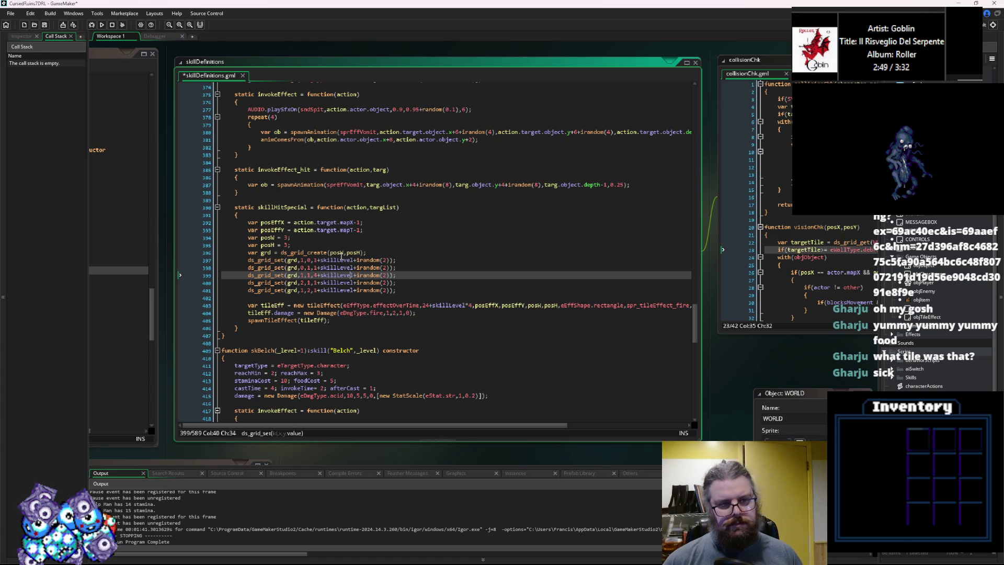
{"action": "key", "text": "ctrl+Left"}
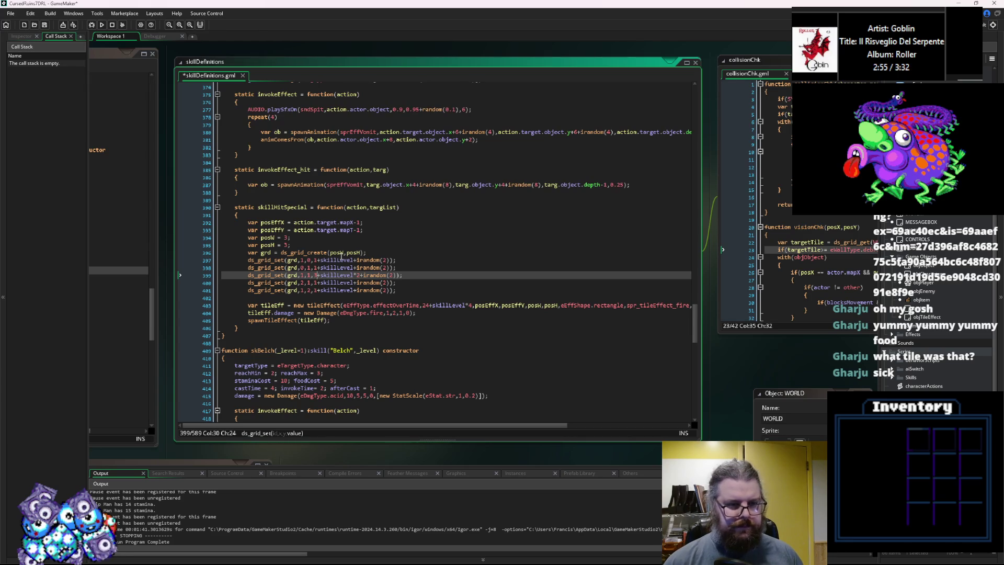
{"action": "left_click", "coordinate": [419, 305]}
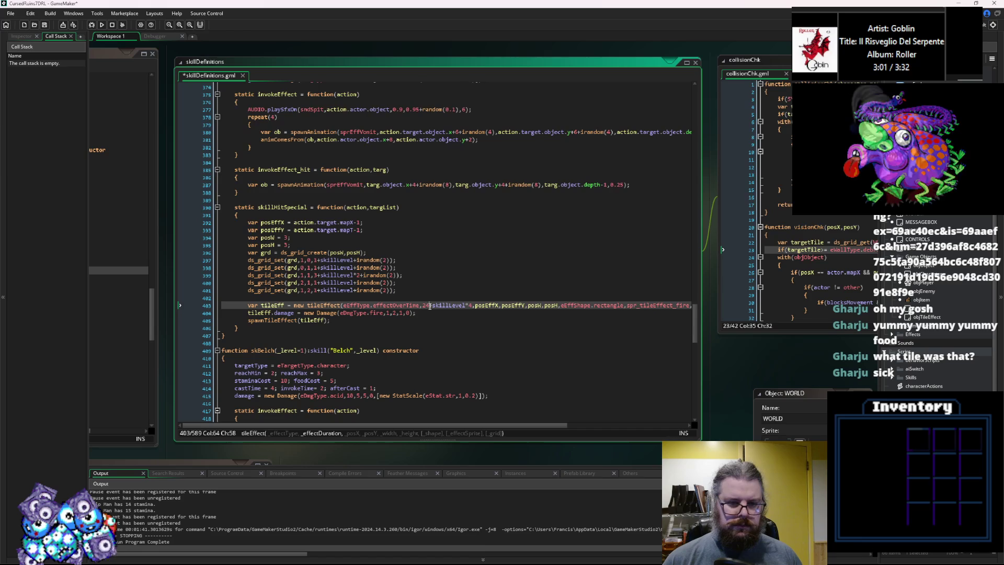
Change the tile effect sprite from spr_tileEffect_fire to spr_tileEffect_acid
{"action": "left_click", "coordinate": [491, 305]}
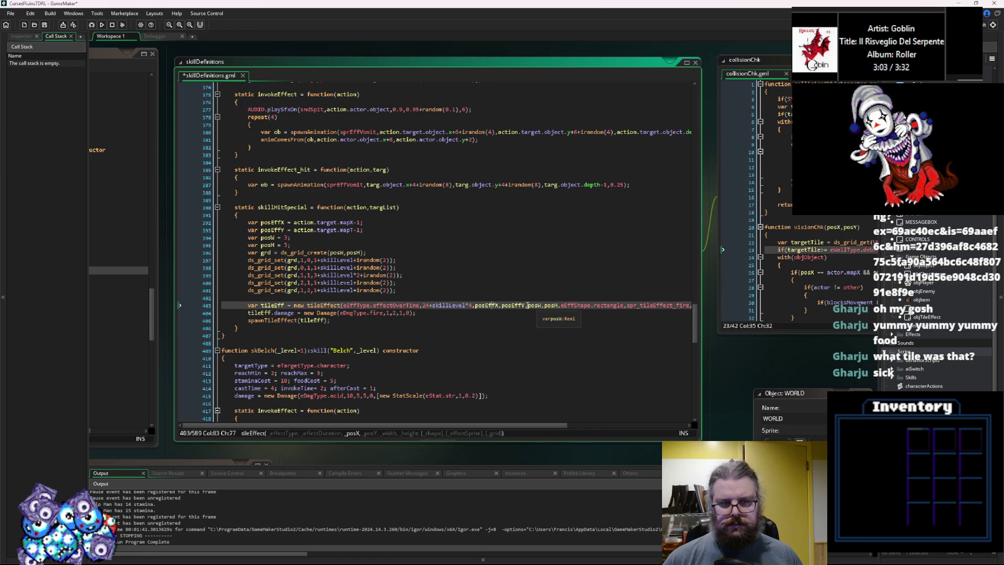
{"action": "left_click", "coordinate": [572, 305]}
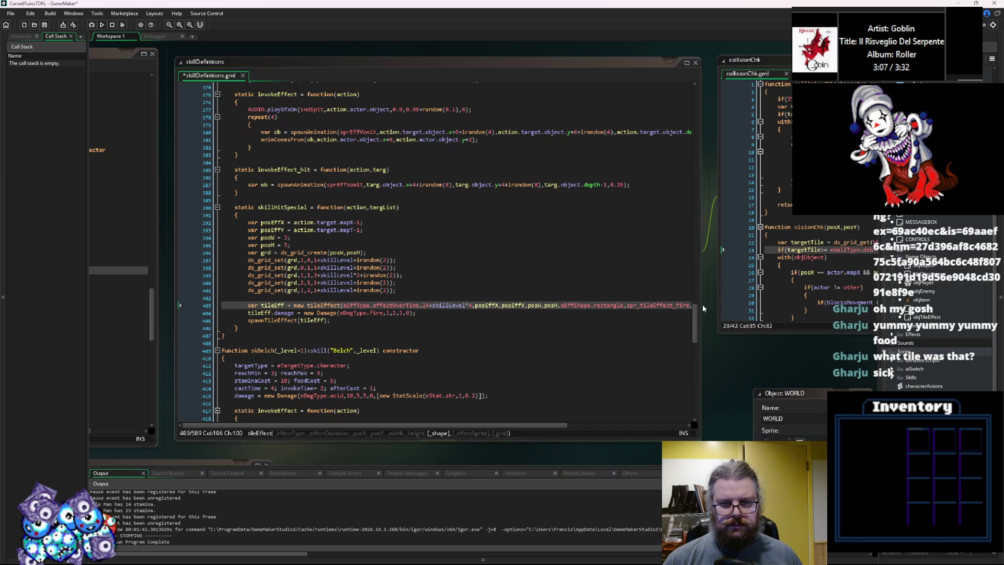
{"action": "left_click_drag", "start_coordinate": [703, 308], "coordinate": [753, 308]}
{"action": "double_click", "coordinate": [683, 308]}
{"action": "type", "text": "acid"}
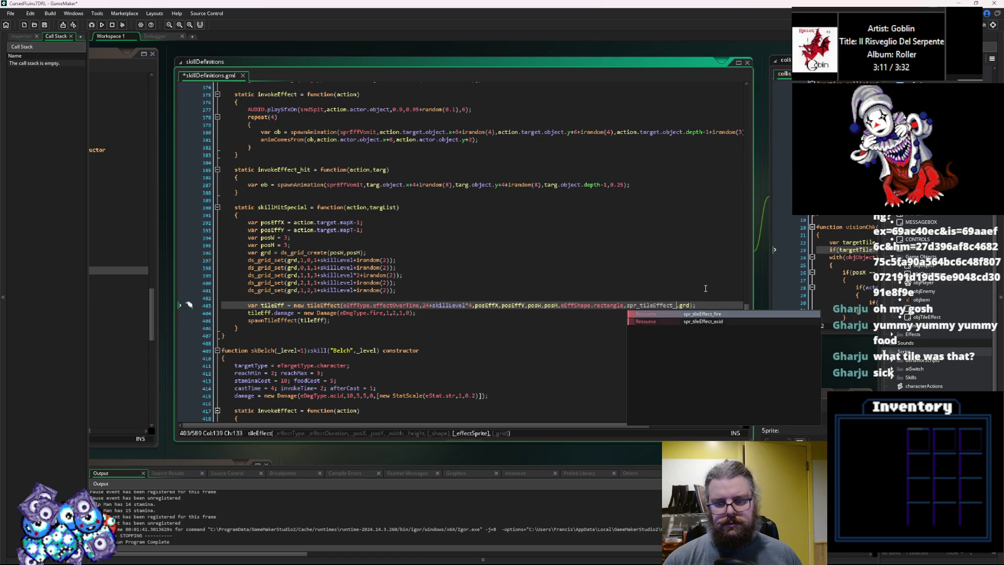
Change the damage type from eDmgType.fire to eDmgType.acid and save skillDefinitions
{"action": "key", "text": "Down"}
{"action": "key", "text": "Left"}
{"action": "key", "text": "Left"}
{"action": "key", "text": "Left"}
{"action": "key", "text": "BackSpace"}
{"action": "key", "text": "BackSpace"}
{"action": "key", "text": "BackSpace"}
{"action": "type", "text": "acid"}
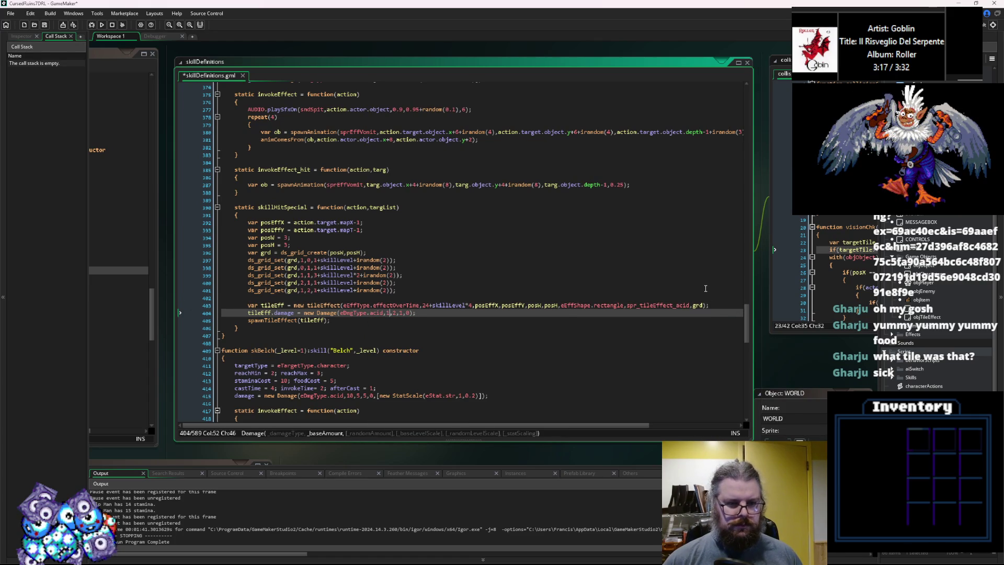
{"action": "key", "text": "Right"}
{"action": "key", "text": "Right"}
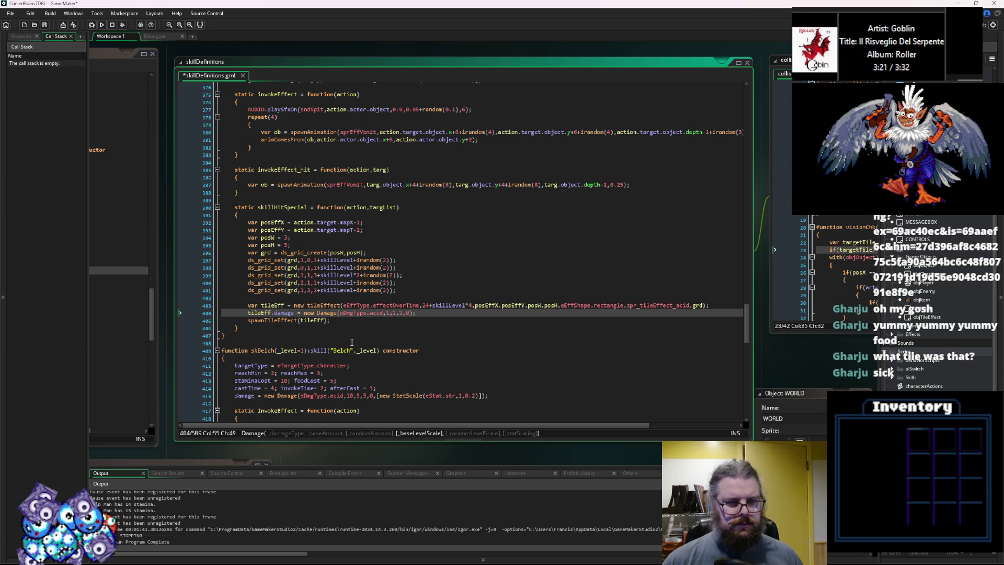
{"action": "left_click", "coordinate": [334, 290]}
{"action": "left_click", "coordinate": [44, 24]}
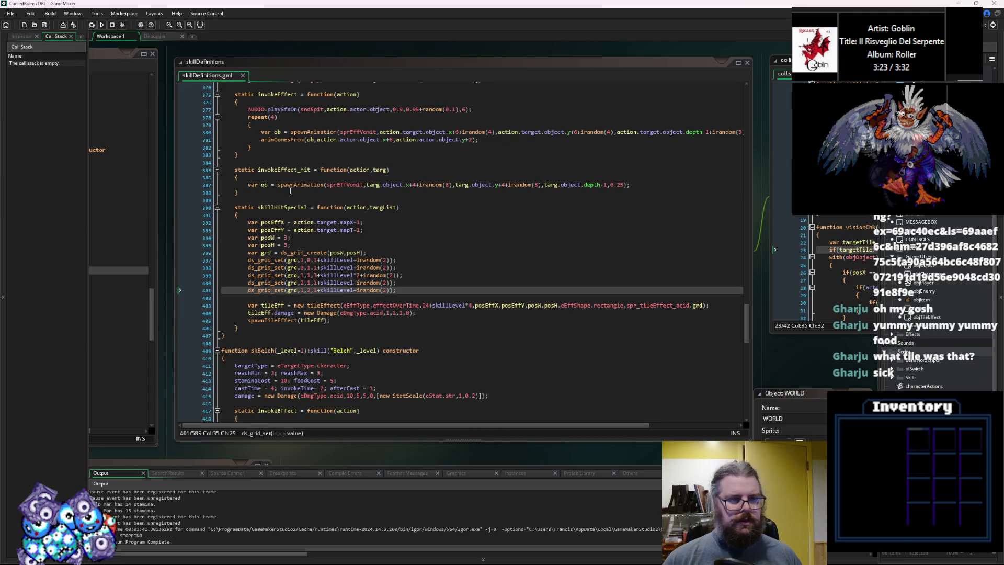
In characters.gml, comment out skFireBreath, uncomment skSpit, then save and run in debug mode
{"action": "scroll", "coordinate": [295, 214], "scroll_direction": "up", "scroll_amount": 7}
{"action": "left_click_drag", "start_coordinate": [294, 214], "coordinate": [632, 293]}
{"action": "mouse_move", "coordinate": [238, 69]}
{"action": "left_mouse_down"}
{"action": "mouse_move", "coordinate": [319, 251]}
{"action": "mouse_move", "coordinate": [336, 322]}
{"action": "left_mouse_up"}
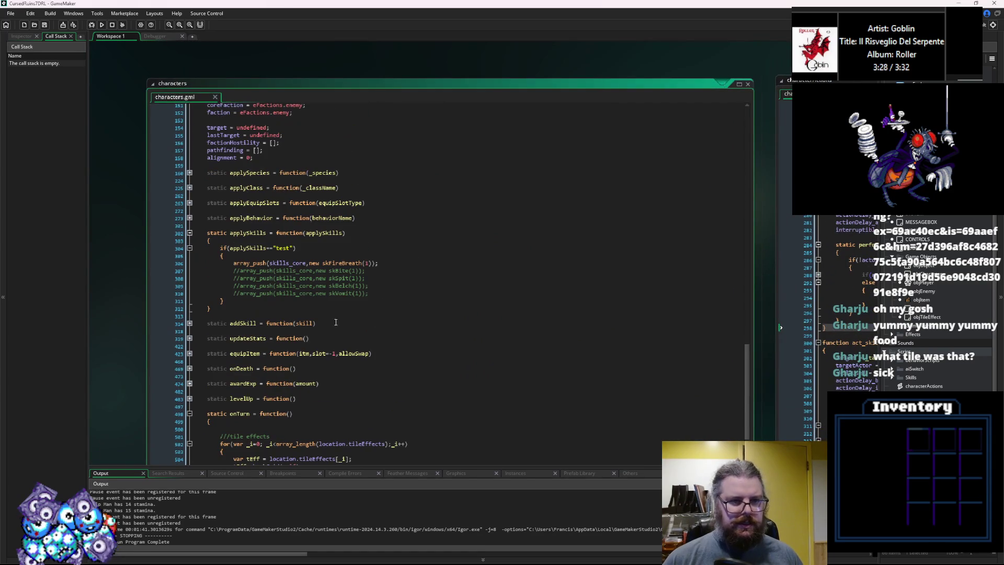
{"action": "left_click", "coordinate": [234, 263]}
{"action": "type", "text": "//"}
{"action": "key", "text": "Down"}
{"action": "key", "text": "Down"}
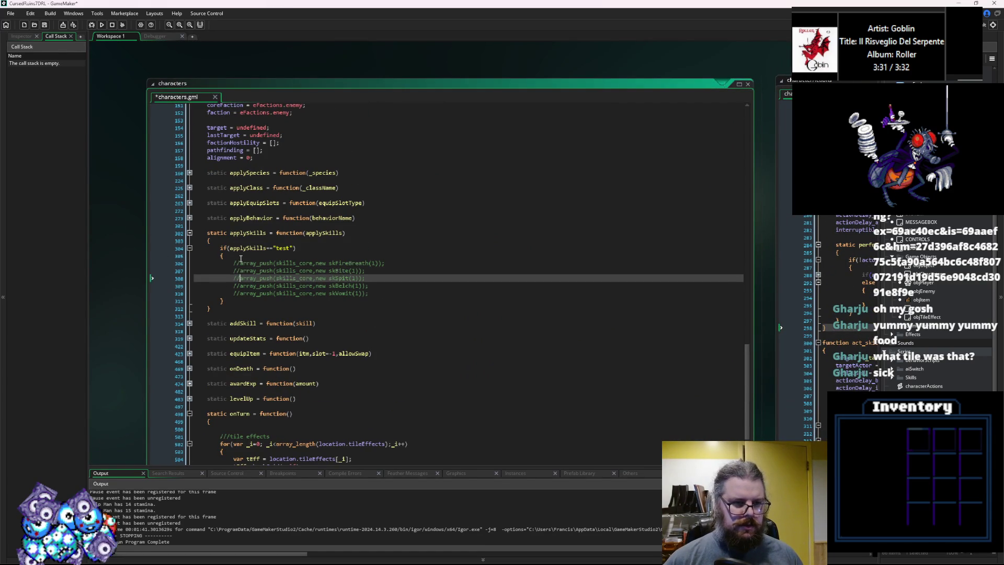
{"action": "key", "text": "BackSpace"}
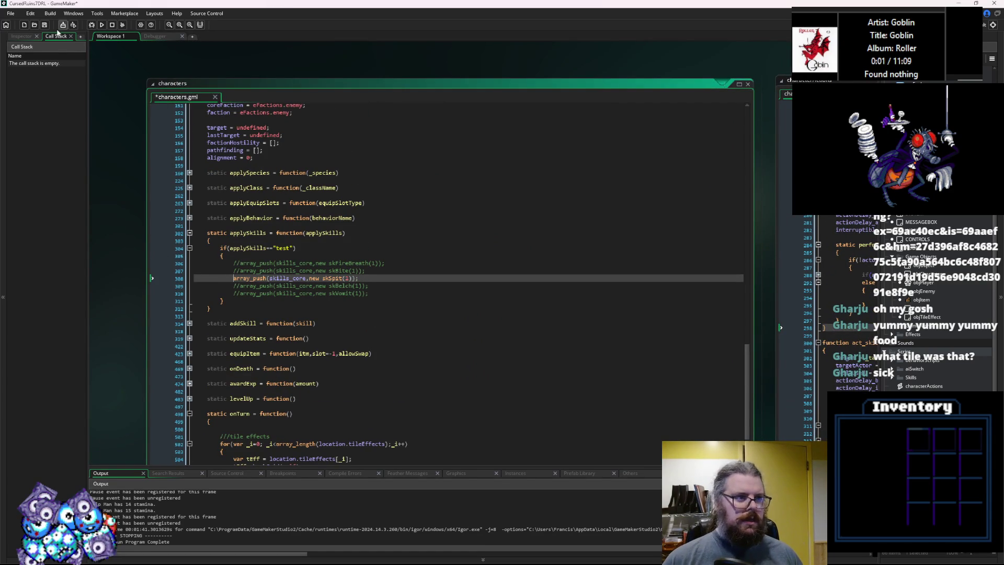
{"action": "left_click", "coordinate": [45, 24]}
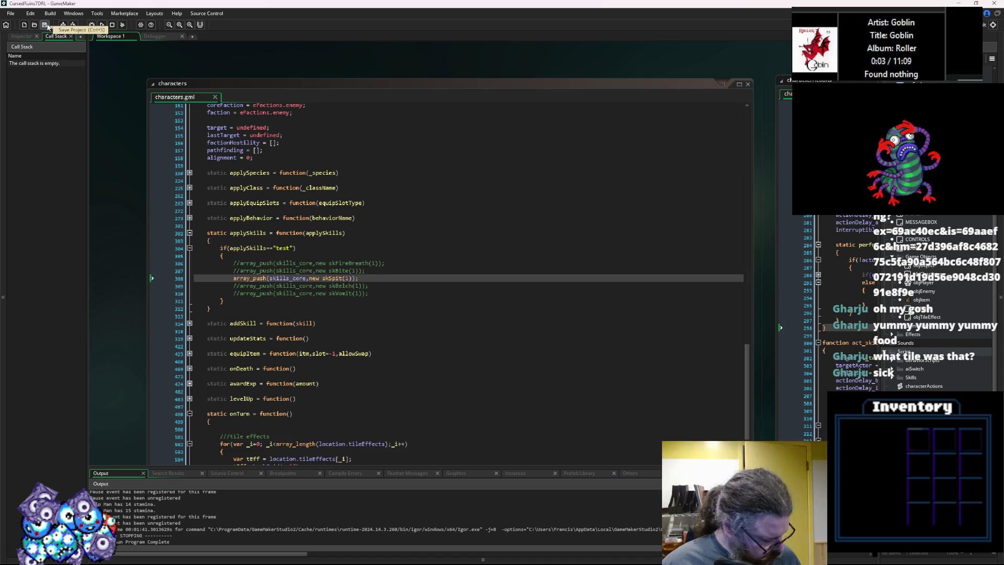
{"action": "left_click", "coordinate": [92, 25]}
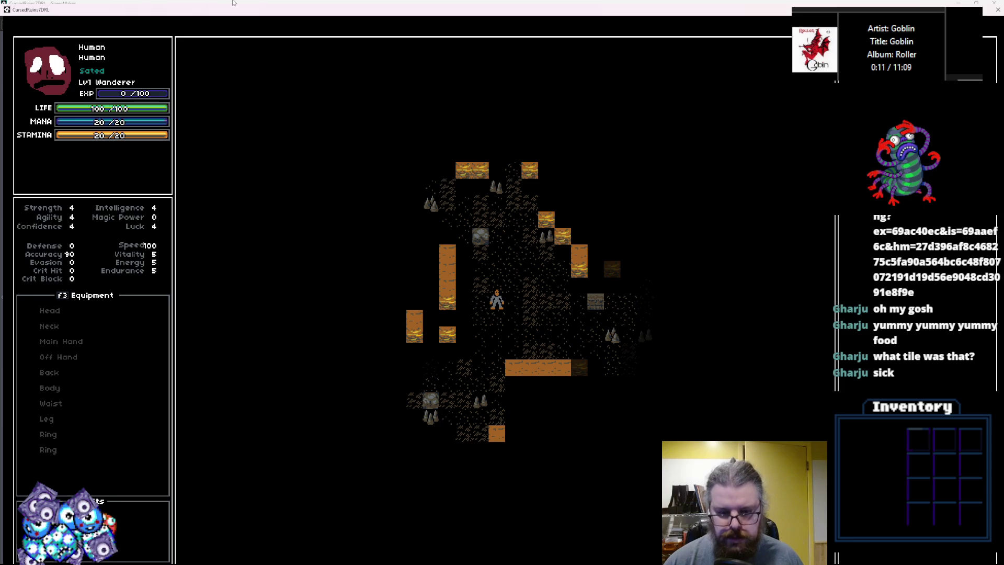
Reveal the dungeon map with F1 and walk the player right and down until the error appears
{"action": "key", "text": "F1"}
{"action": "key", "text": "Right"}
{"action": "key", "text": "Right"}
{"action": "key", "text": "Right"}
{"action": "key", "text": "Down"}
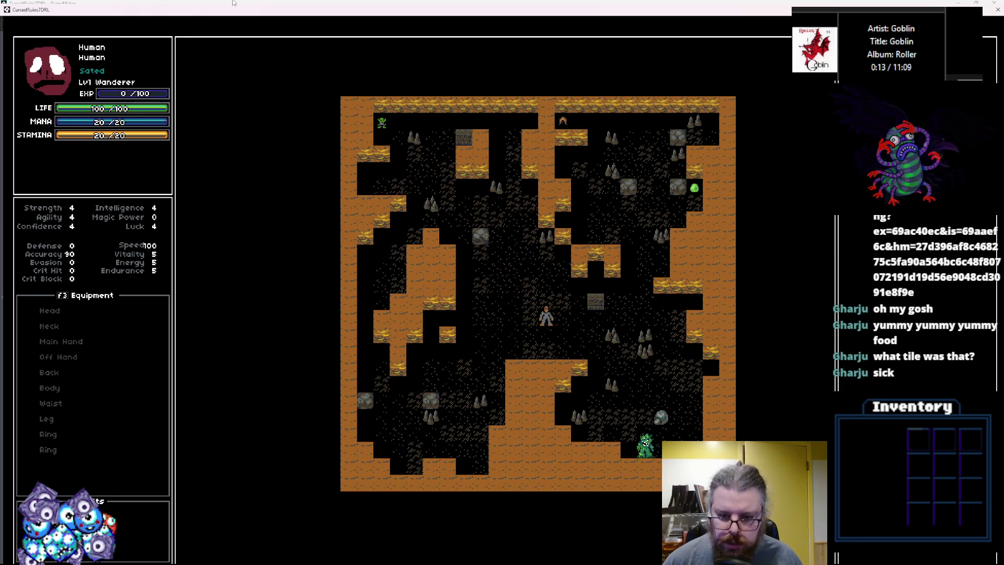
{"action": "key", "text": "Right"}
{"action": "key", "text": "Right"}
{"action": "key", "text": "Right"}
{"action": "key", "text": "Down"}
{"action": "key", "text": "Down"}
{"action": "key", "text": "Down"}
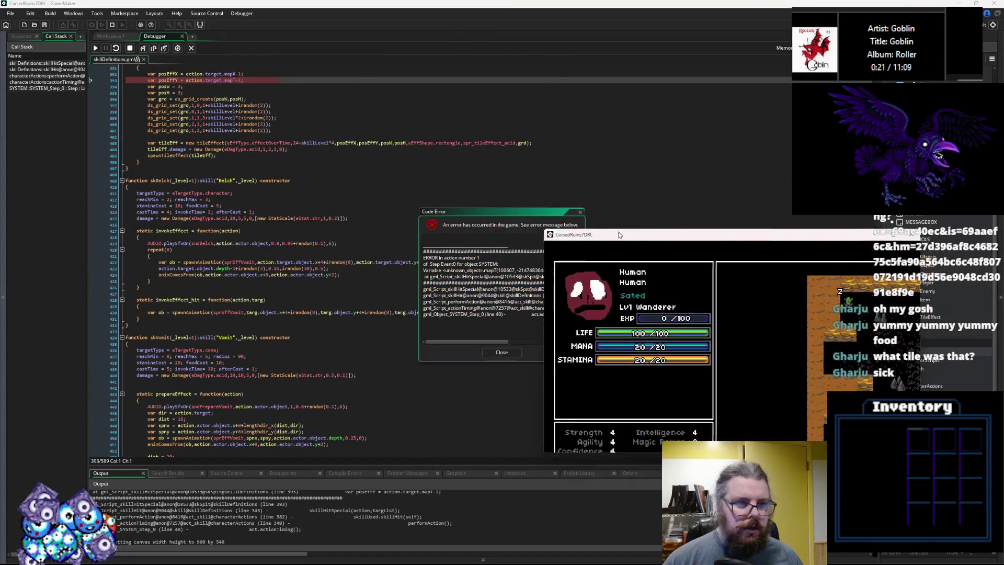
Stop the crashed debug session, check error line 393, and close the Code Error dialog
{"action": "scroll", "coordinate": [249, 256], "scroll_direction": "up", "scroll_amount": 4}
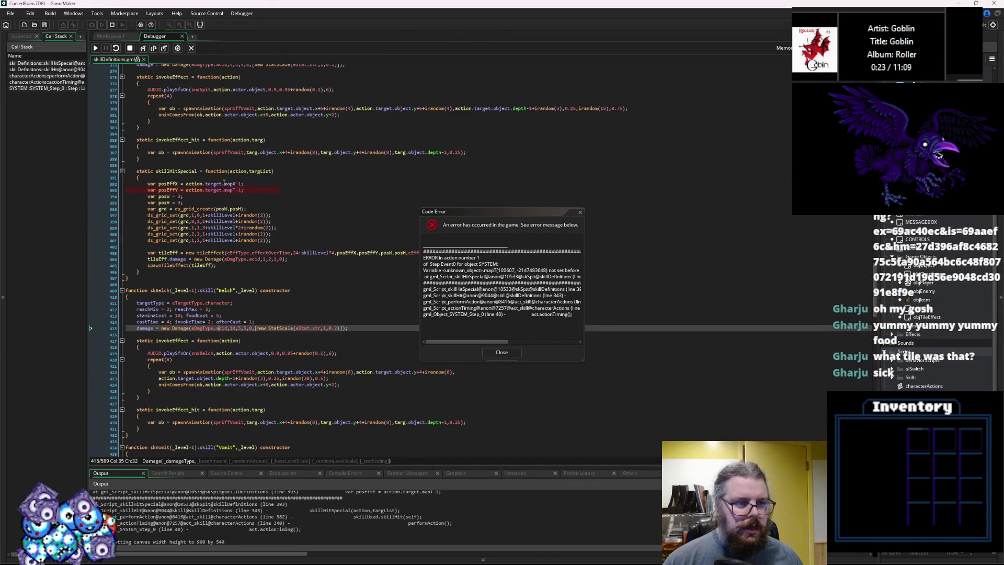
{"action": "type", "text": "Y"}
{"action": "left_click", "coordinate": [130, 48]}
{"action": "left_click", "coordinate": [235, 191]}
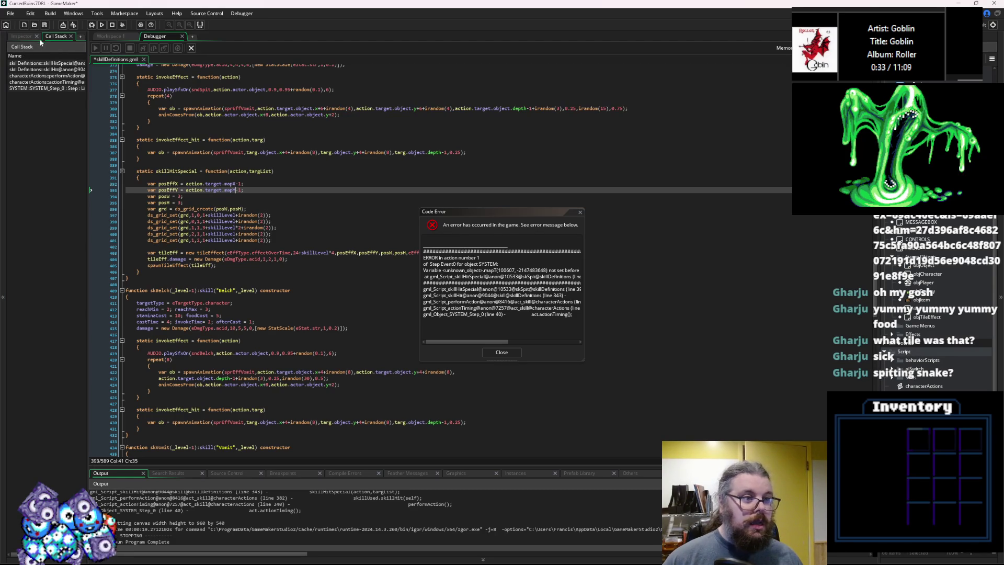
{"action": "left_click", "coordinate": [516, 353]}
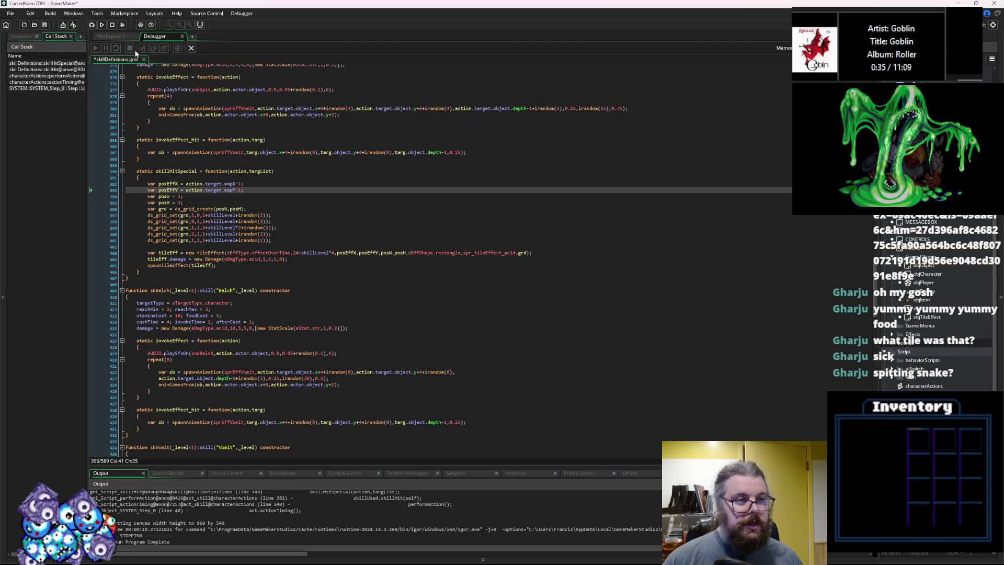
Start a debug run, begin a new game, and walk the player up toward the orange cave
{"action": "left_click", "coordinate": [92, 24]}
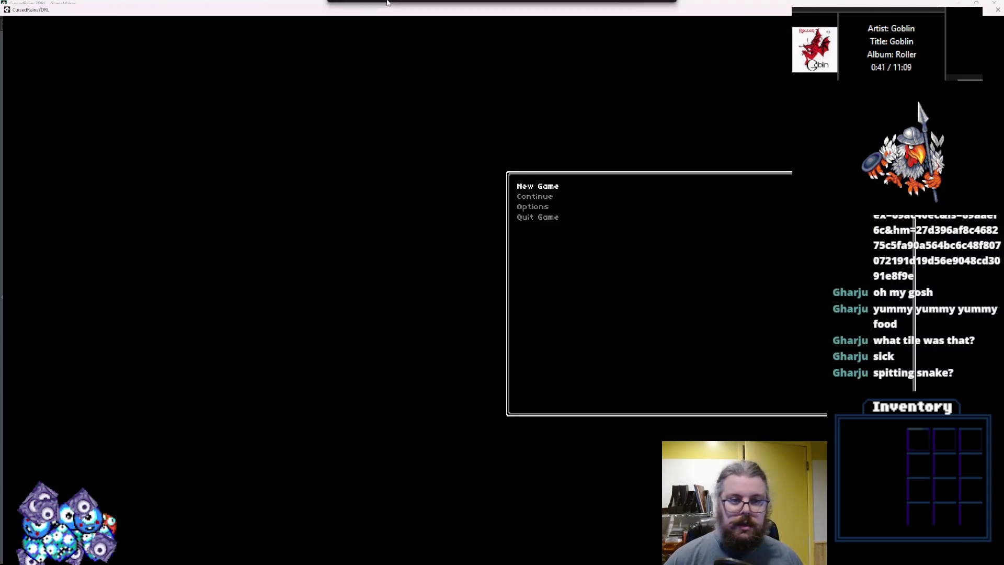
{"action": "key", "text": "Return"}
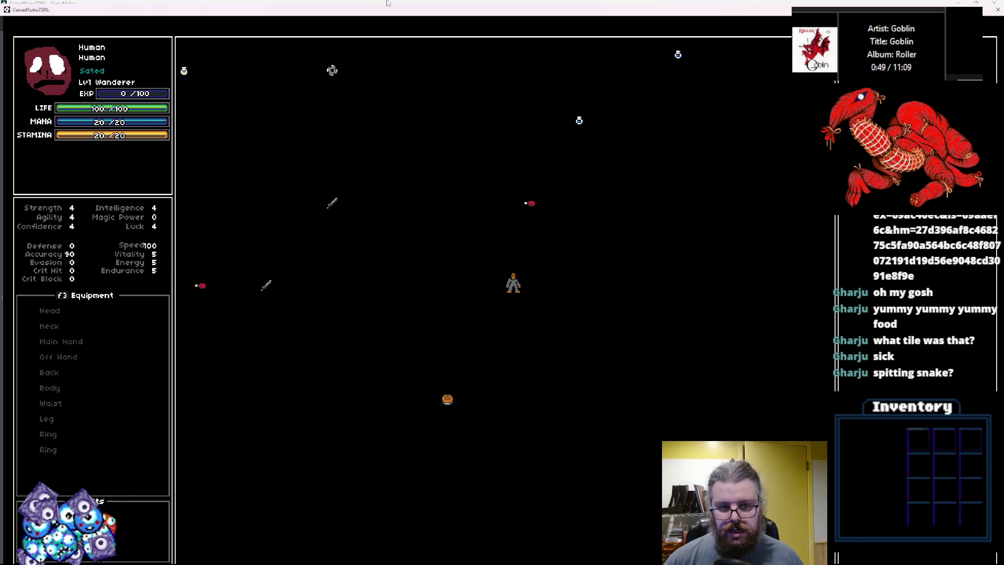
{"action": "key", "text": "Up"}
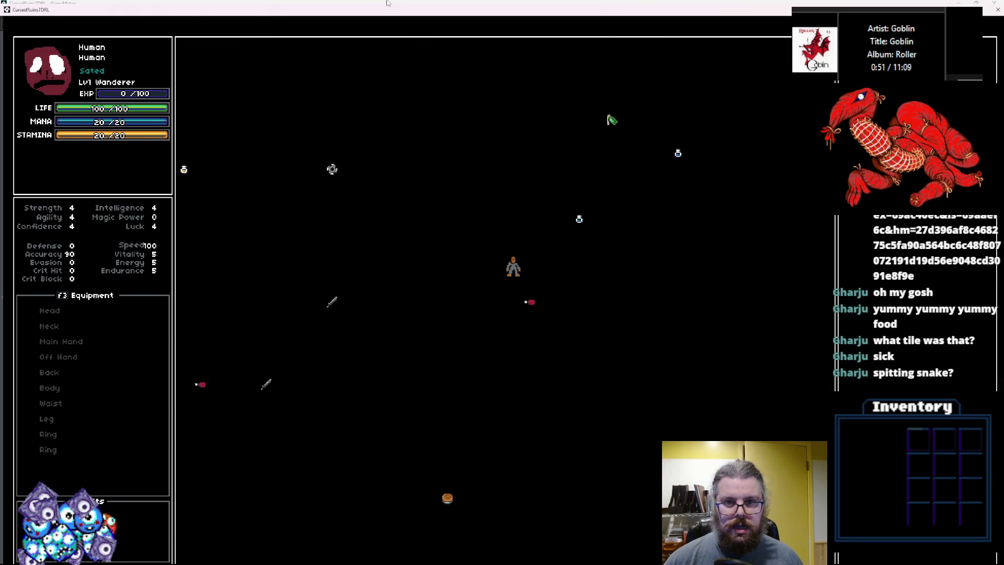
{"action": "key", "text": "Up"}
{"action": "key", "text": "Left"}
{"action": "key", "text": "Up"}
{"action": "key", "text": "Left"}
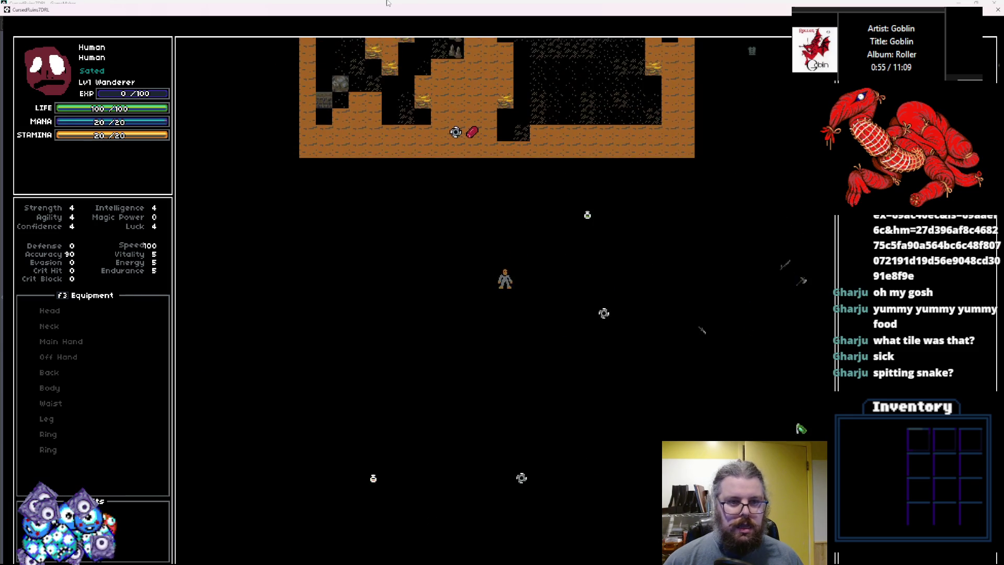
{"action": "key", "text": "Up"}
{"action": "key", "text": "Right"}
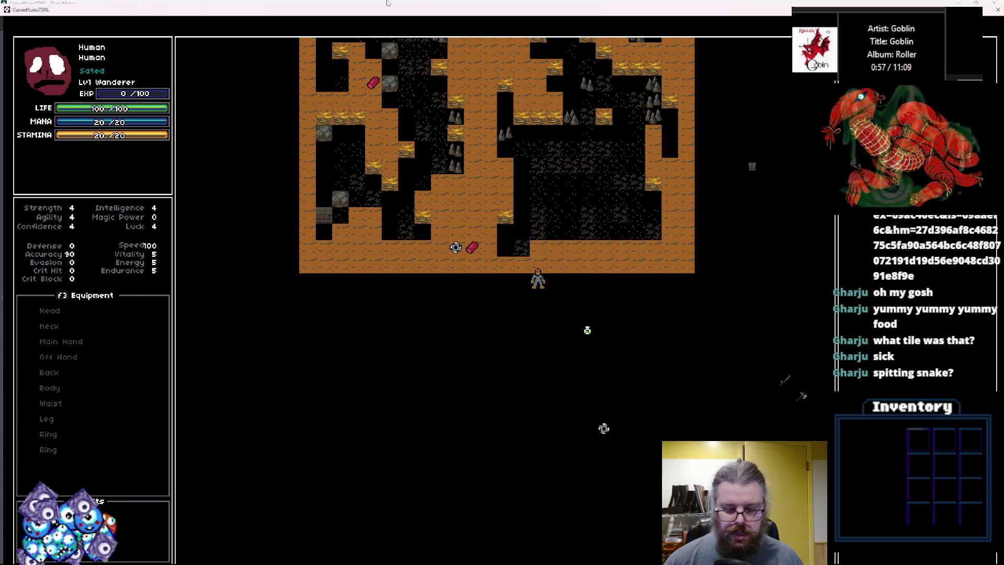
Toggle the F1 debug grid, walk up through the cave, then close the game and leave the debugger
{"action": "key", "text": "F1"}
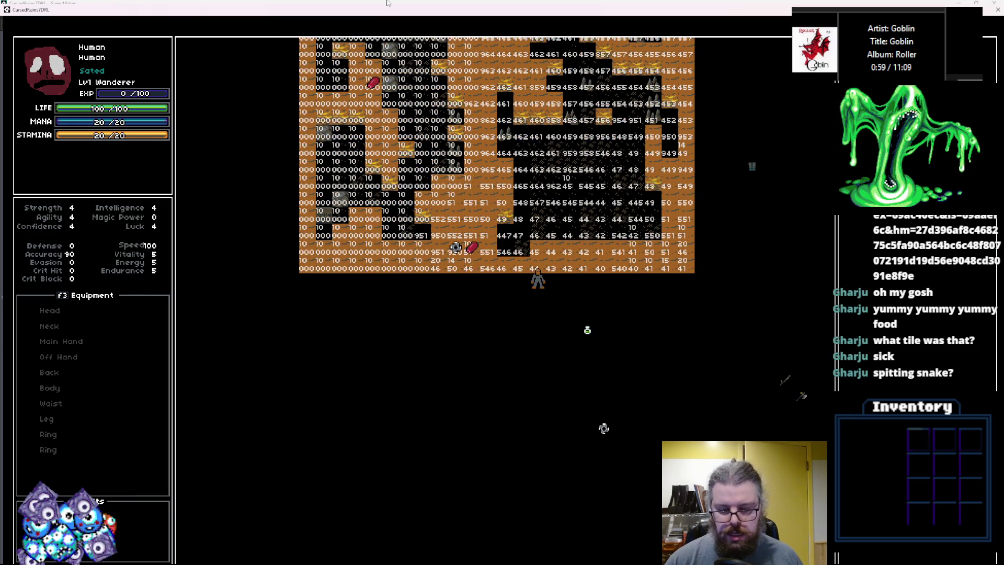
{"action": "key", "text": "F1"}
{"action": "key", "text": "Up"}
{"action": "key", "text": "Up"}
{"action": "key", "text": "Up"}
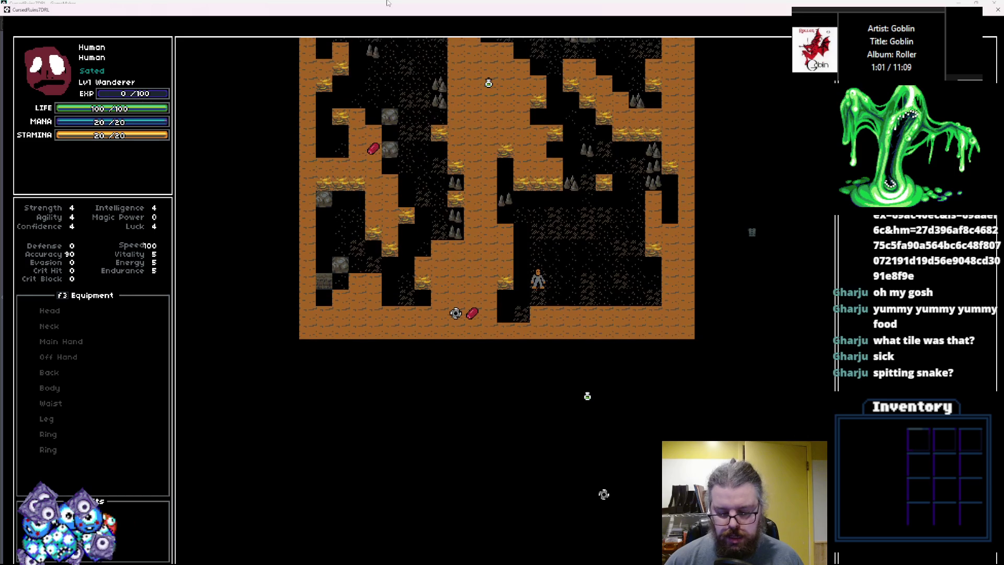
{"action": "key", "text": "Left"}
{"action": "key", "text": "Up"}
{"action": "key", "text": "Up"}
{"action": "key", "text": "Up"}
{"action": "key", "text": "Right"}
{"action": "key", "text": "Right"}
{"action": "key", "text": "Right"}
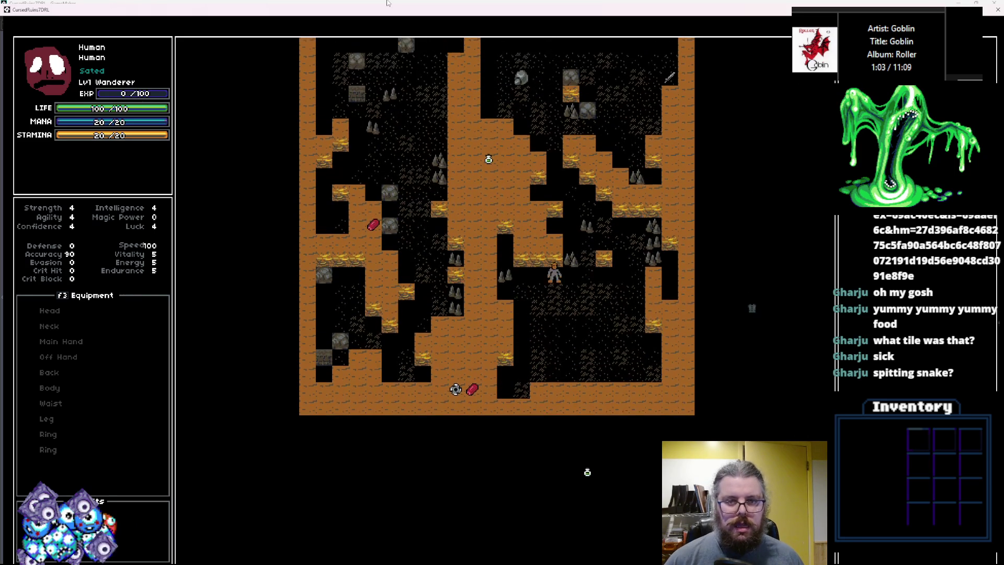
{"action": "key", "text": "Up"}
{"action": "key", "text": "Up"}
{"action": "key", "text": "Up"}
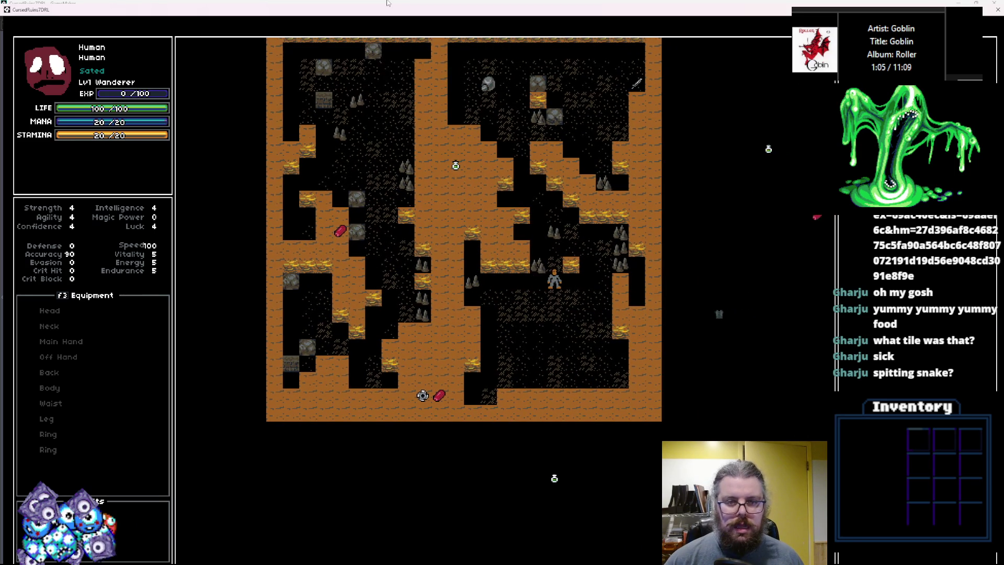
{"action": "key", "text": "Up"}
{"action": "key", "text": "Up"}
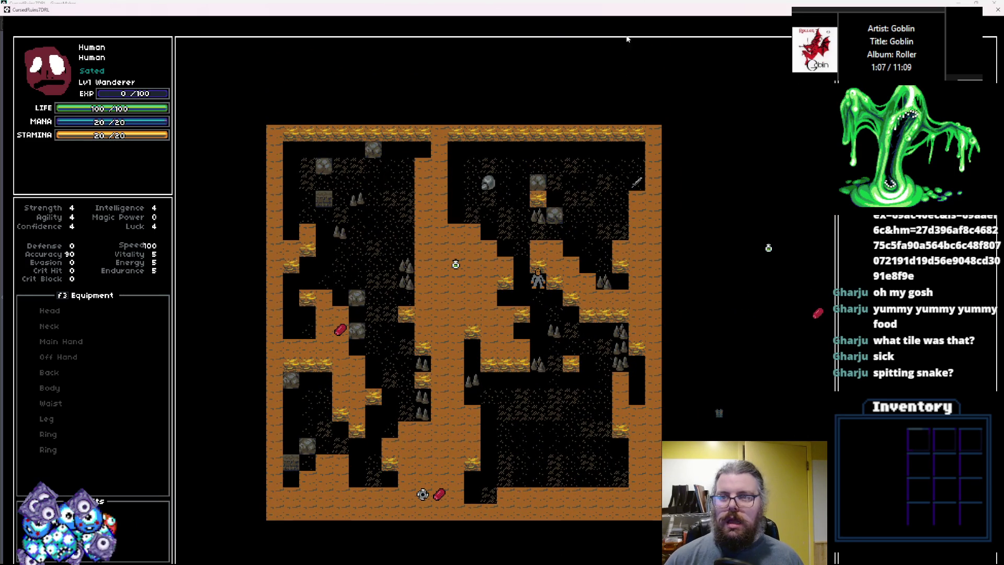
{"action": "double_click", "coordinate": [632, 14]}
{"action": "left_click", "coordinate": [680, 116]}
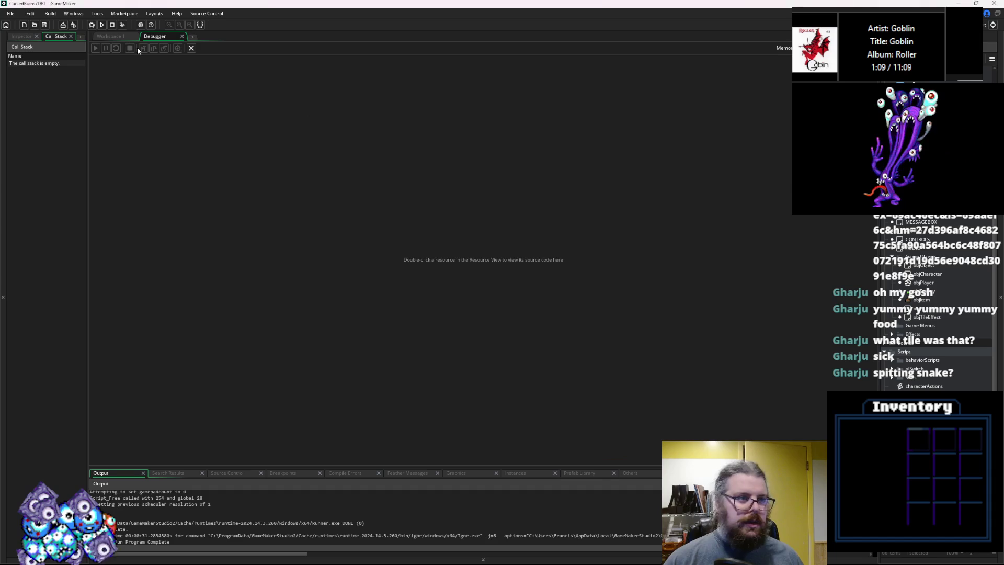
{"action": "left_click", "coordinate": [190, 50]}
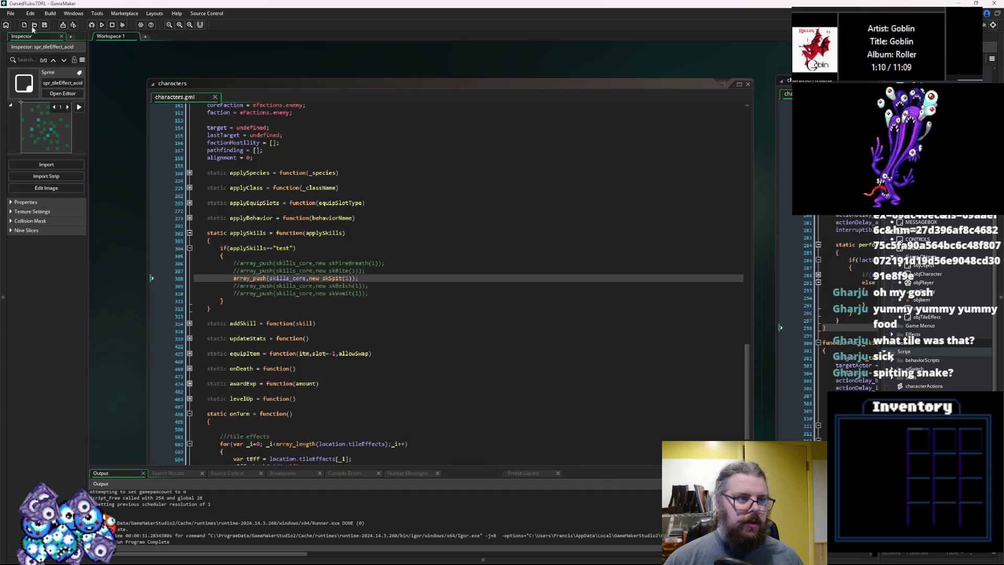
Run a new debug game, walk right and down into the spitting enemy's clouds, then close it
{"action": "left_click", "coordinate": [91, 24]}
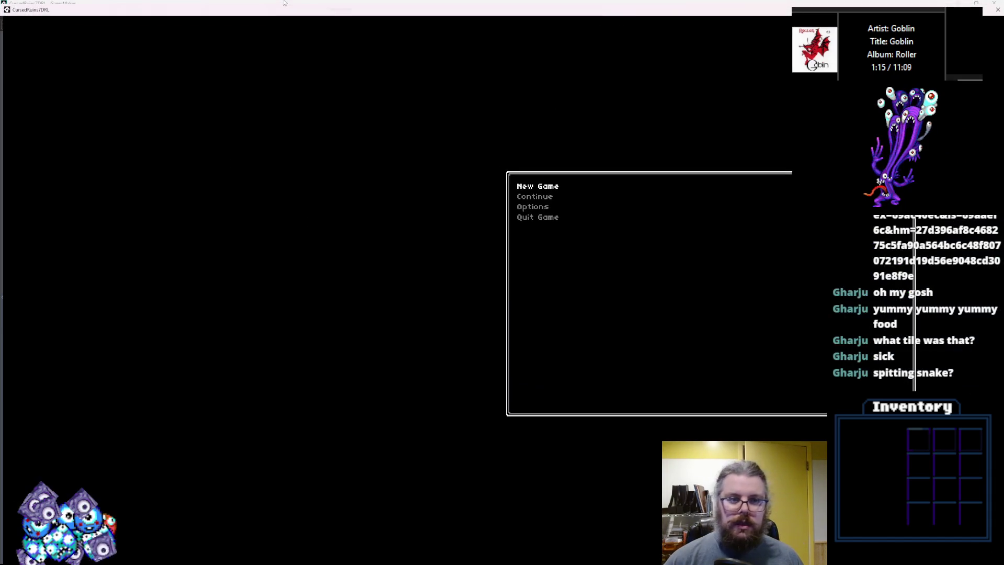
{"action": "key", "text": "Return"}
{"action": "key", "text": "Right"}
{"action": "key", "text": "Down"}
{"action": "key", "text": "Down"}
{"action": "key", "text": "Right"}
{"action": "key", "text": "Right"}
{"action": "key", "text": "Right"}
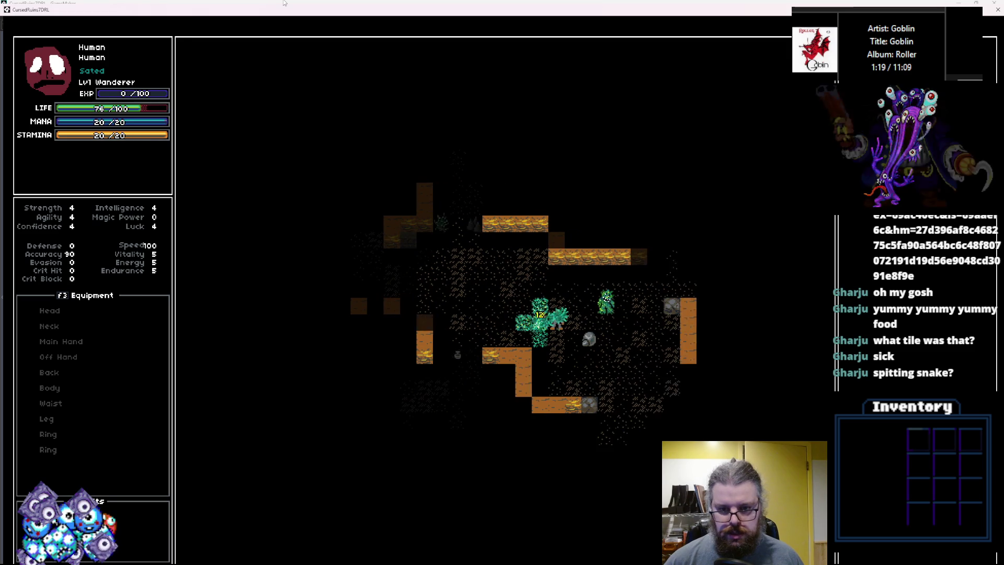
{"action": "key", "text": "Down"}
{"action": "key", "text": "Right"}
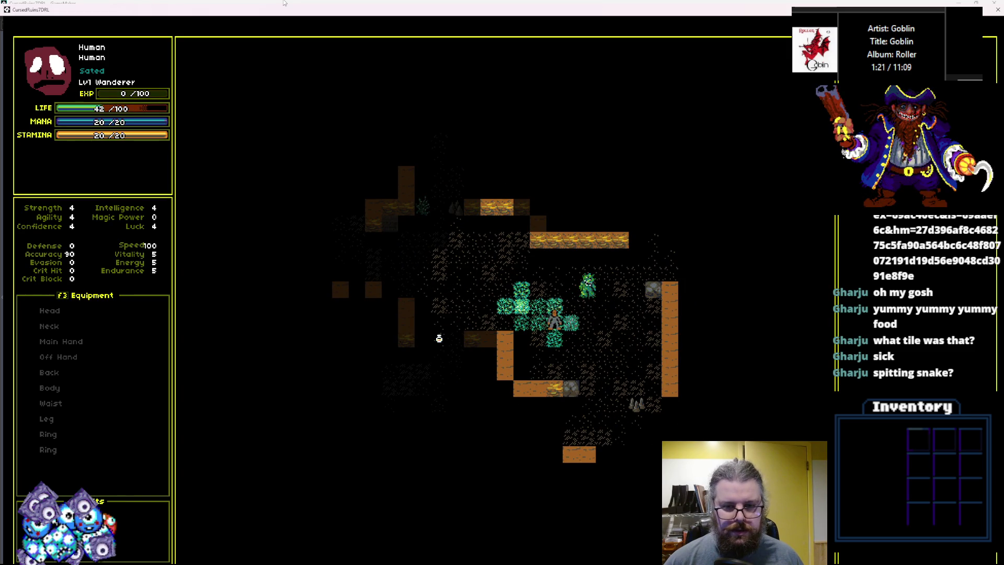
{"action": "key", "text": "Down"}
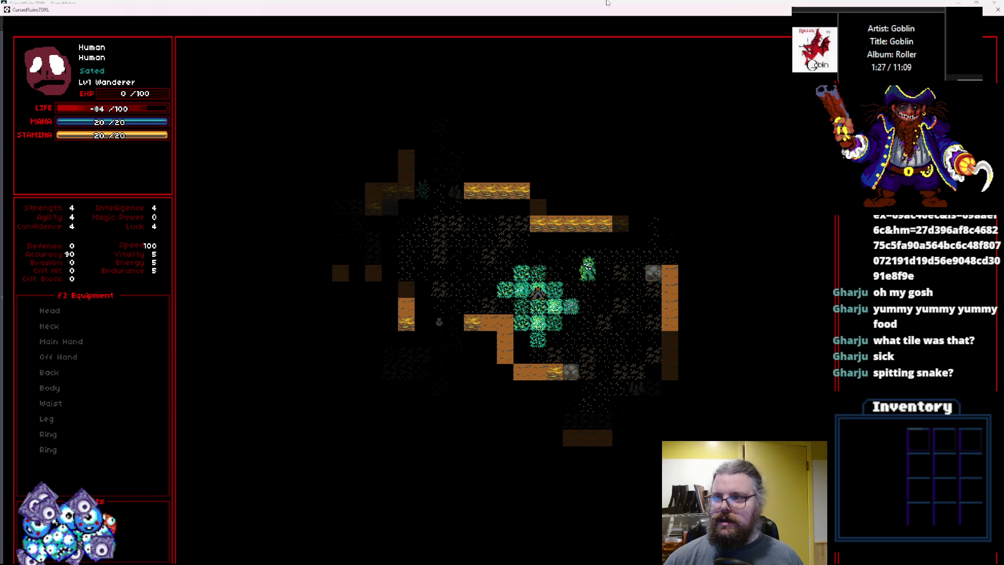
{"action": "left_click", "coordinate": [984, 3]}
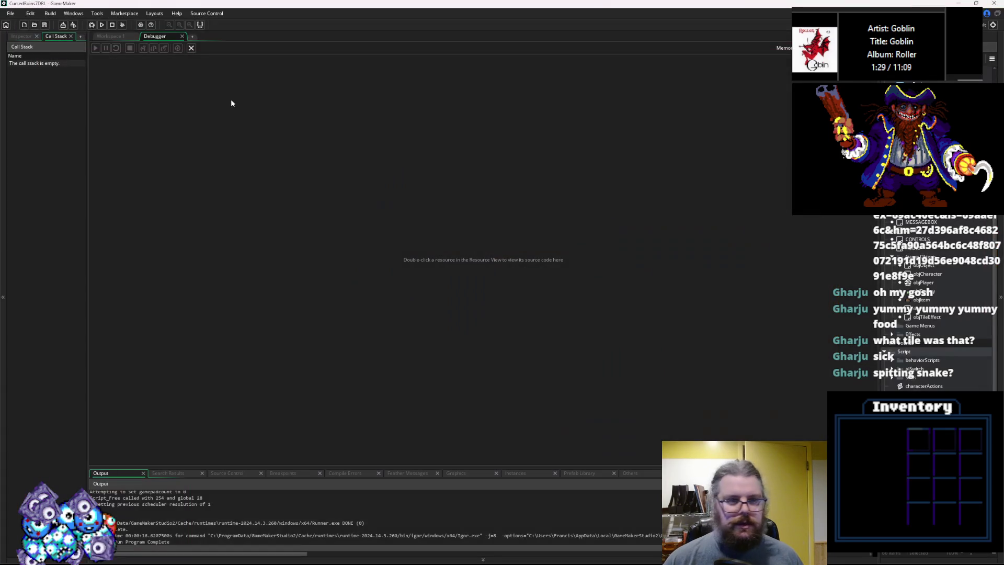
End the debug session and pan the workspace over to the characters.gml code
{"action": "left_click", "coordinate": [191, 48]}
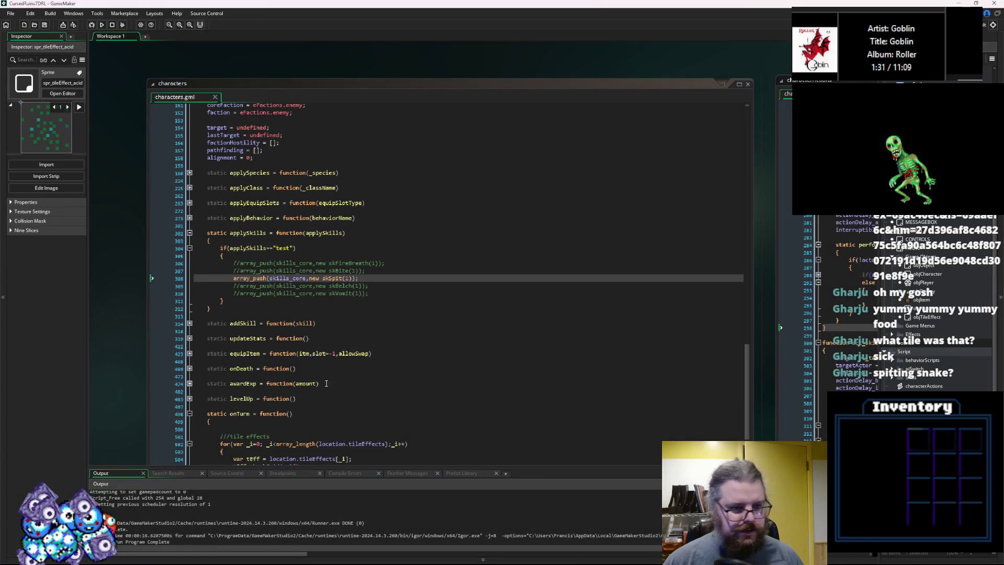
{"action": "middle_click", "coordinate": [400, 78]}
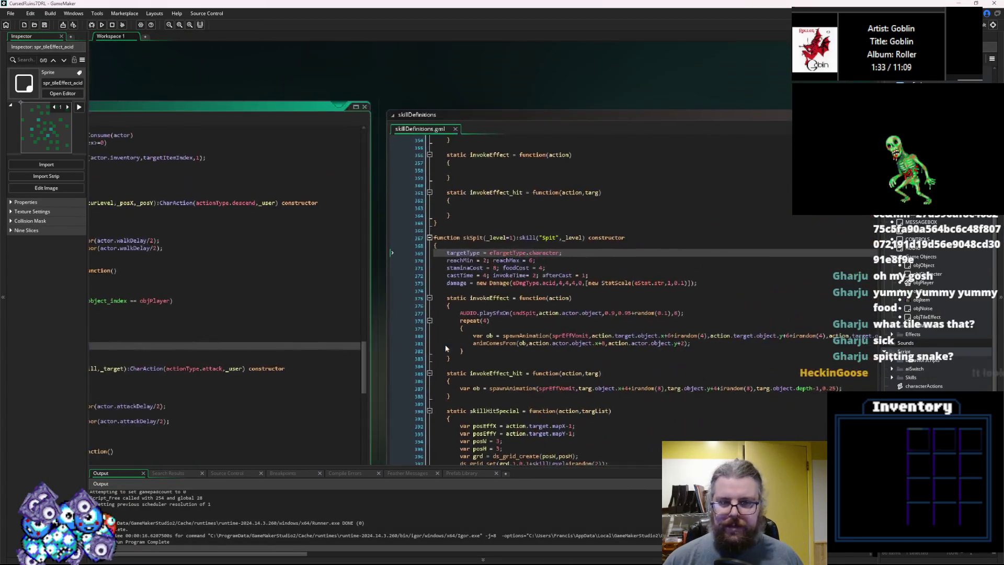
{"action": "left_click_drag", "start_coordinate": [456, 295], "coordinate": [336, 203]}
{"action": "middle_click", "coordinate": [246, 171]}
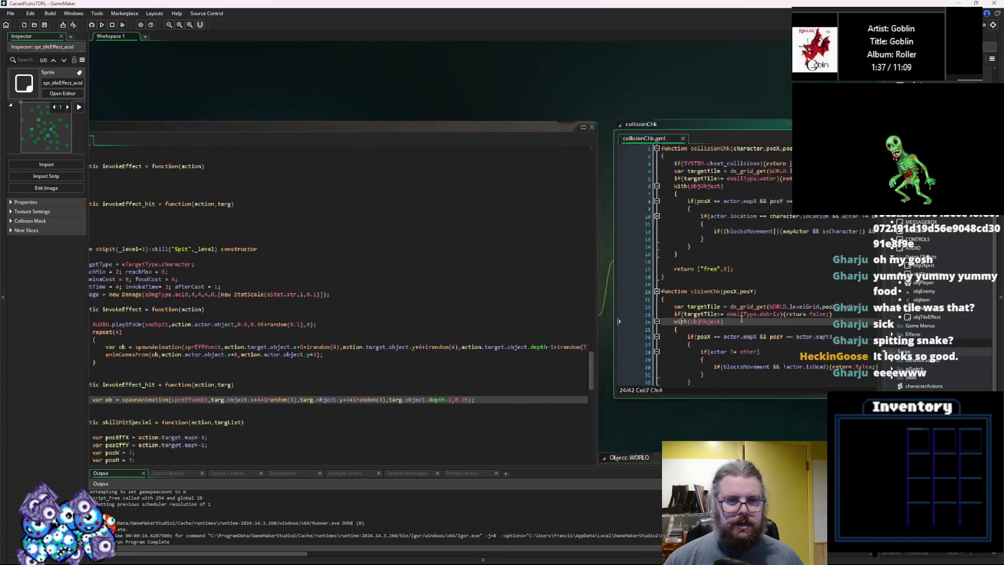
{"action": "middle_click", "coordinate": [387, 328]}
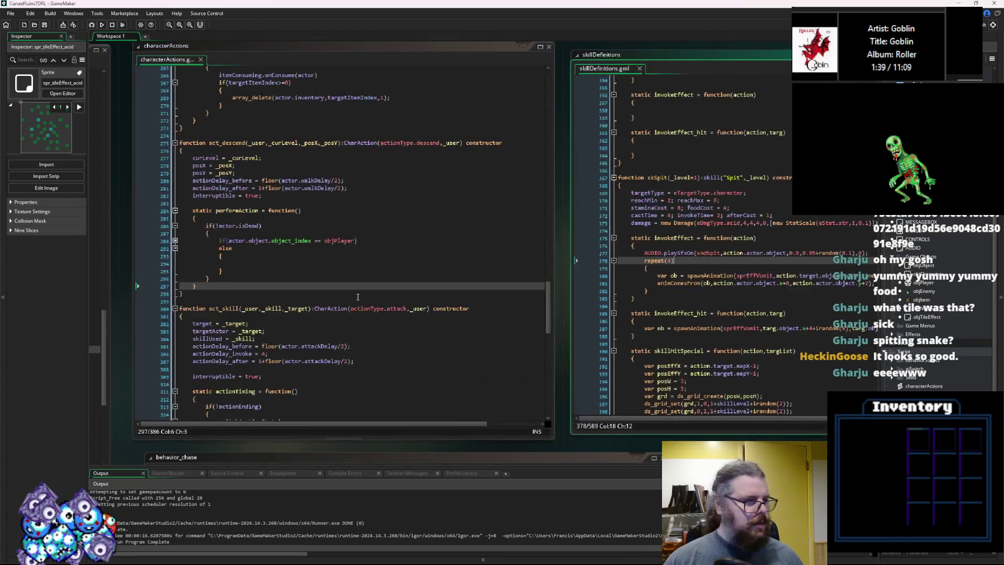
{"action": "middle_click", "coordinate": [551, 326]}
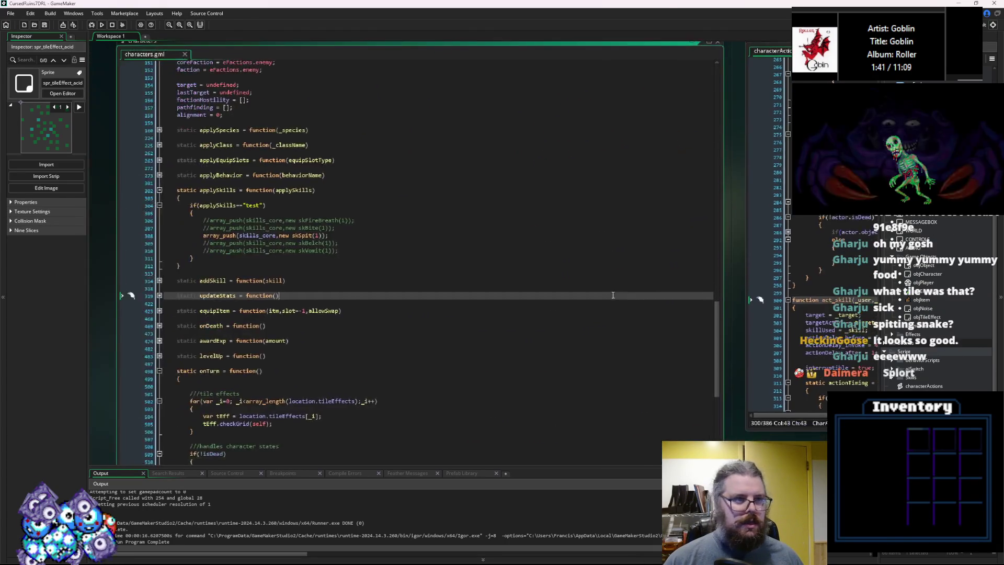
{"action": "scroll", "coordinate": [416, 349], "scroll_direction": "up", "scroll_amount": 10}
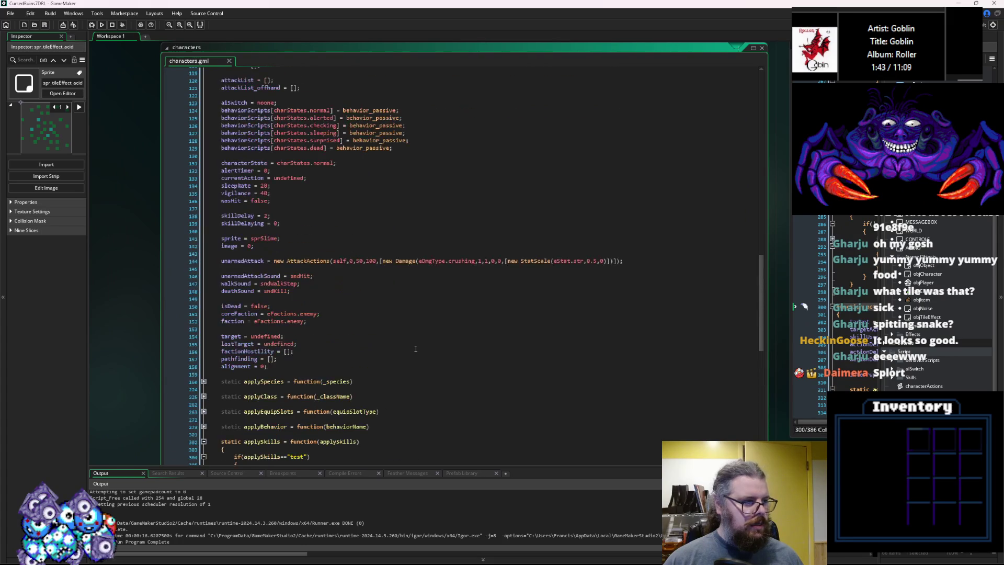
Change skillDelay from 2 to 5, save, and launch a debug run
{"action": "left_click", "coordinate": [268, 217]}
{"action": "type", "text": "5"}
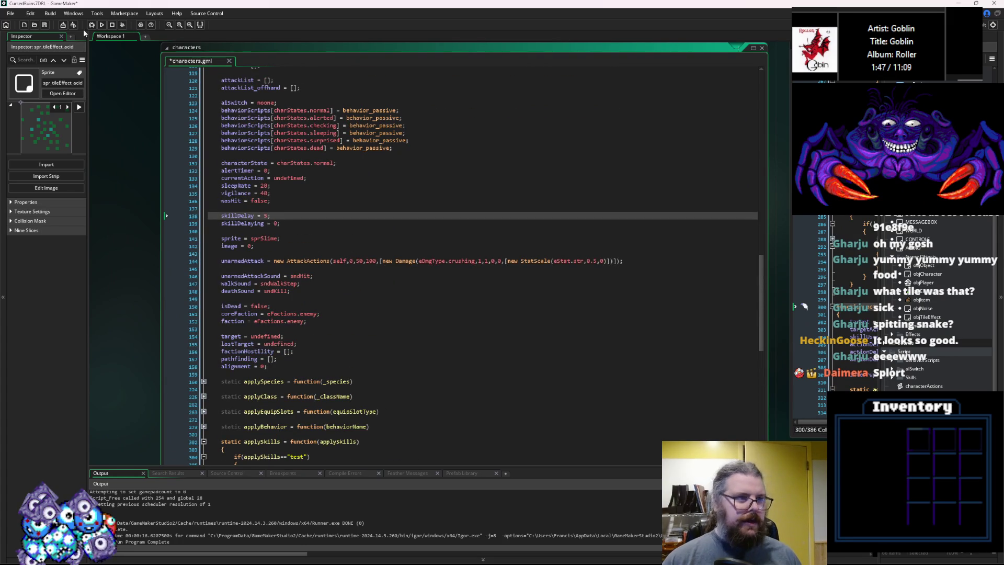
{"action": "left_click", "coordinate": [45, 27]}
{"action": "left_click", "coordinate": [91, 25]}
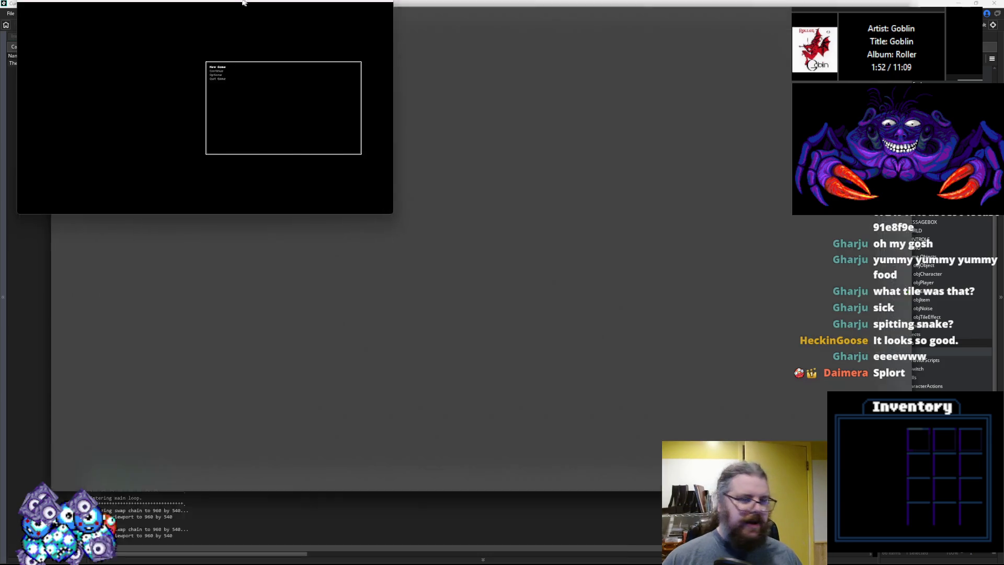
Run a first New Game test, walking the player in and out of the spit cloud, then stop debugging
{"action": "double_click", "coordinate": [242, 2]}
{"action": "key", "text": "Return"}
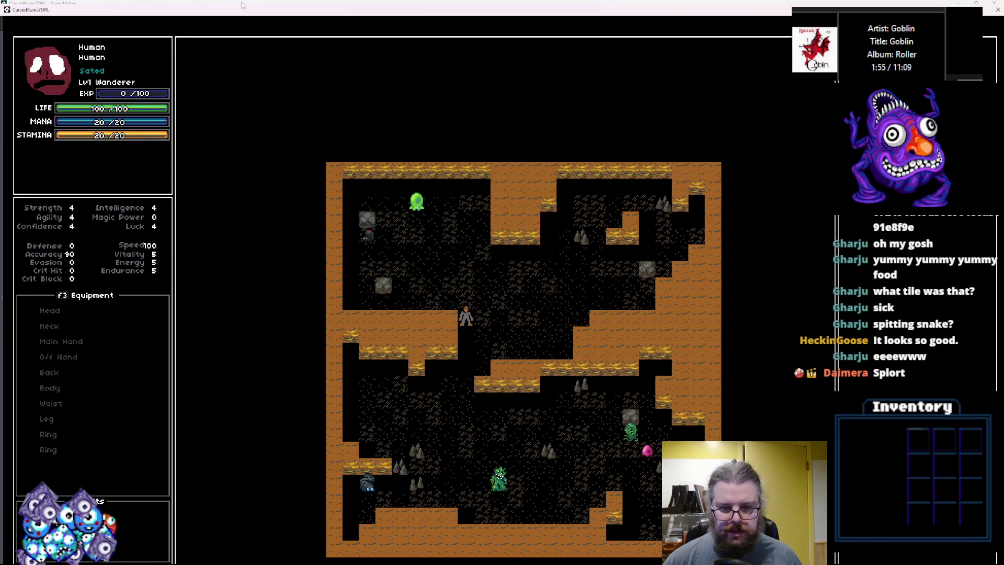
{"action": "key", "text": "Down"}
{"action": "key", "text": "Down"}
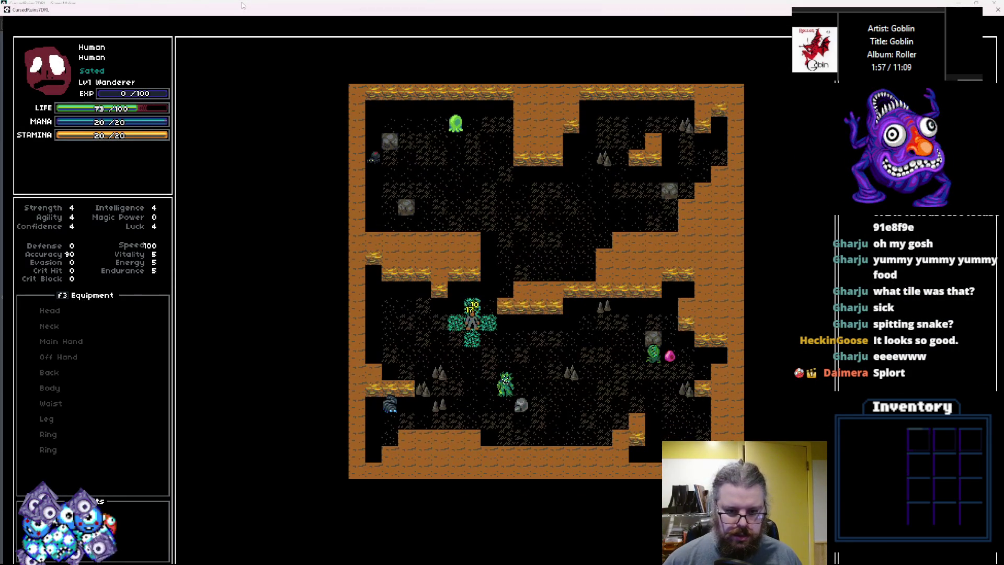
{"action": "key", "text": "Left"}
{"action": "key", "text": "Right"}
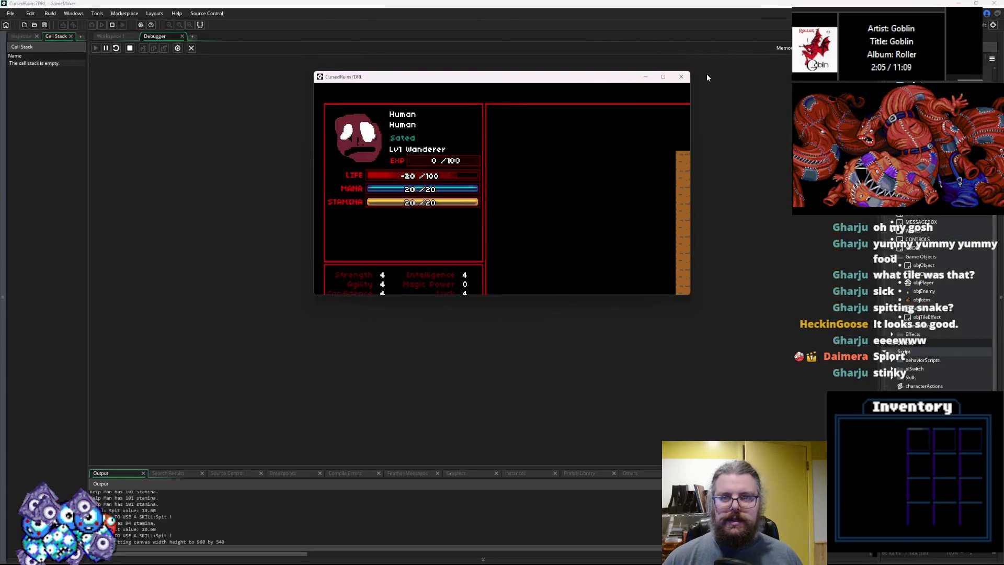
{"action": "left_click", "coordinate": [115, 48]}
{"action": "left_click", "coordinate": [191, 48]}
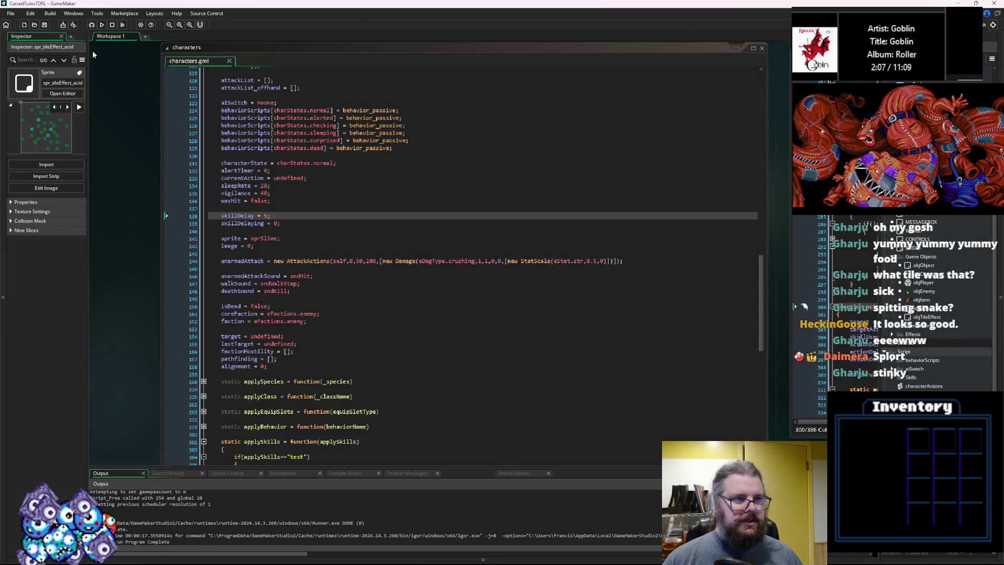
Relaunch, reveal the dungeon, and keep stepping into the green spit patch until life drops to -92, then close
{"action": "left_click", "coordinate": [91, 25]}
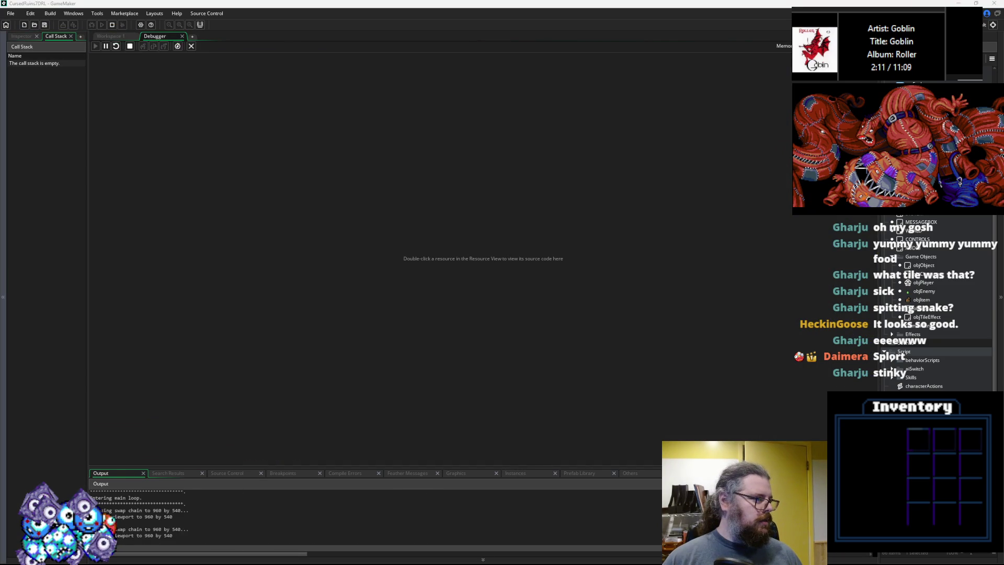
{"action": "key", "text": "Return"}
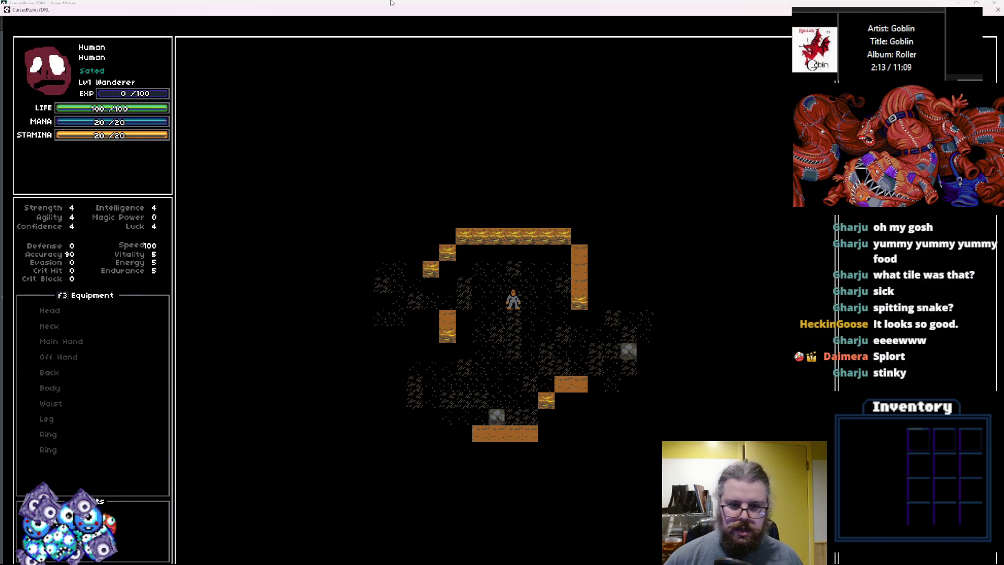
{"action": "key", "text": "m"}
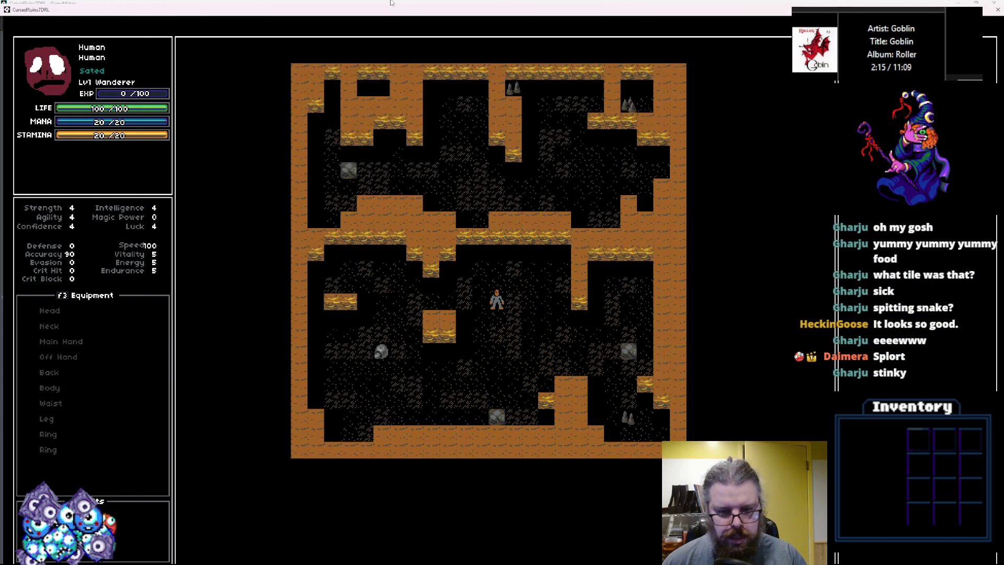
{"action": "key", "text": "KP_1"}
{"action": "key", "text": "KP_1"}
{"action": "key", "text": "KP_1"}
{"action": "key", "text": "KP_2"}
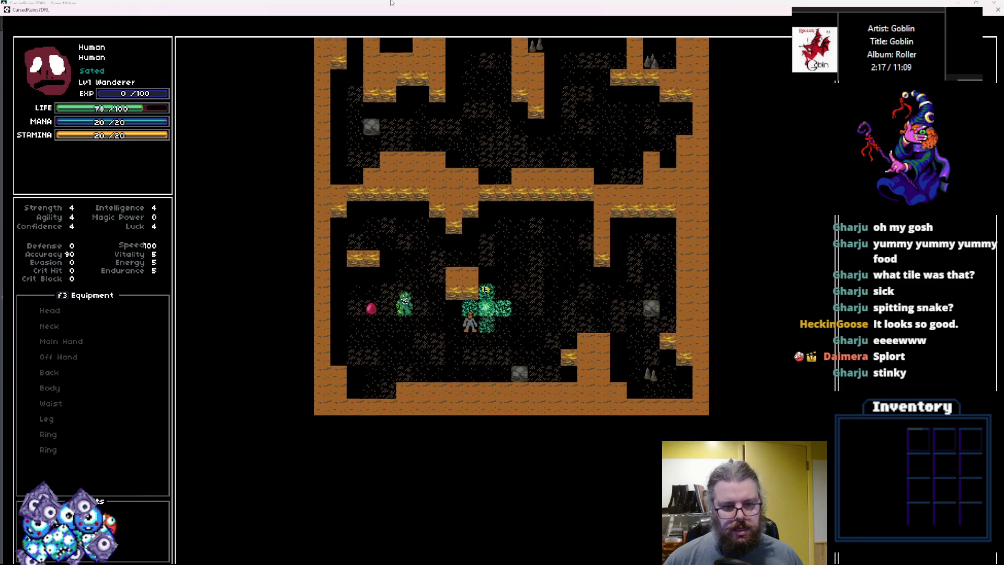
{"action": "key", "text": "KP_6"}
{"action": "key", "text": "KP_9"}
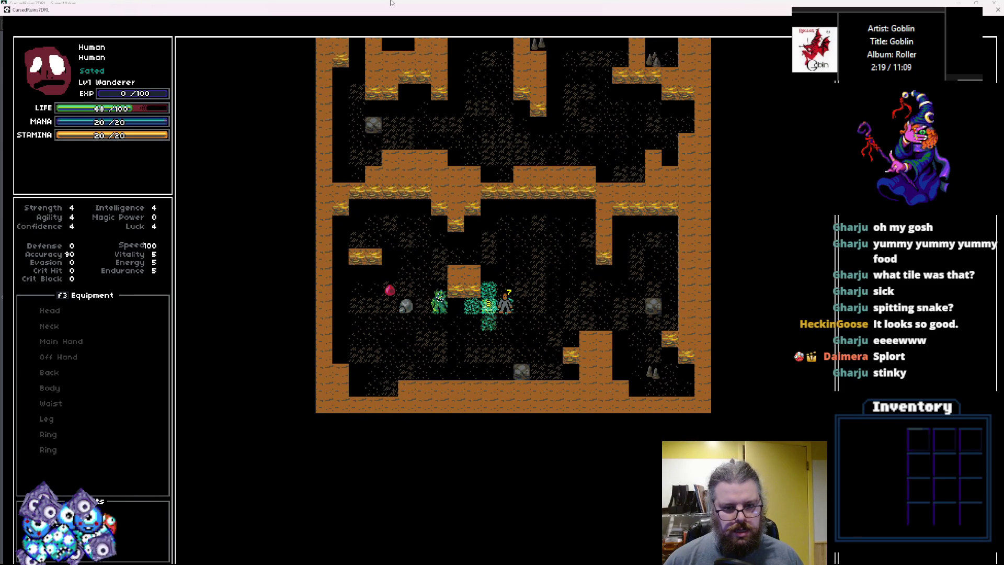
{"action": "key", "text": "KP_4"}
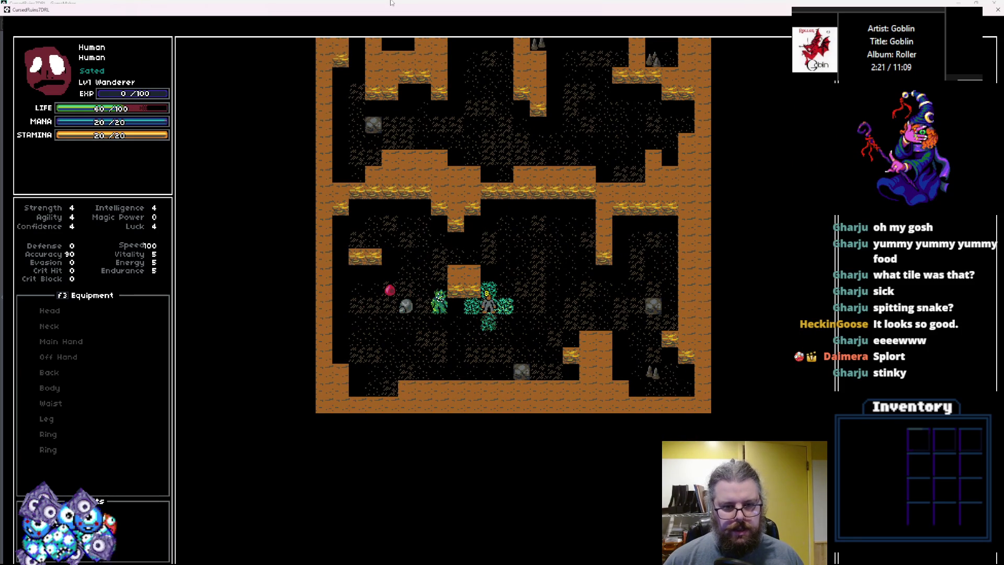
{"action": "key", "text": "KP_2"}
{"action": "key", "text": "KP_3"}
{"action": "key", "text": "KP_7"}
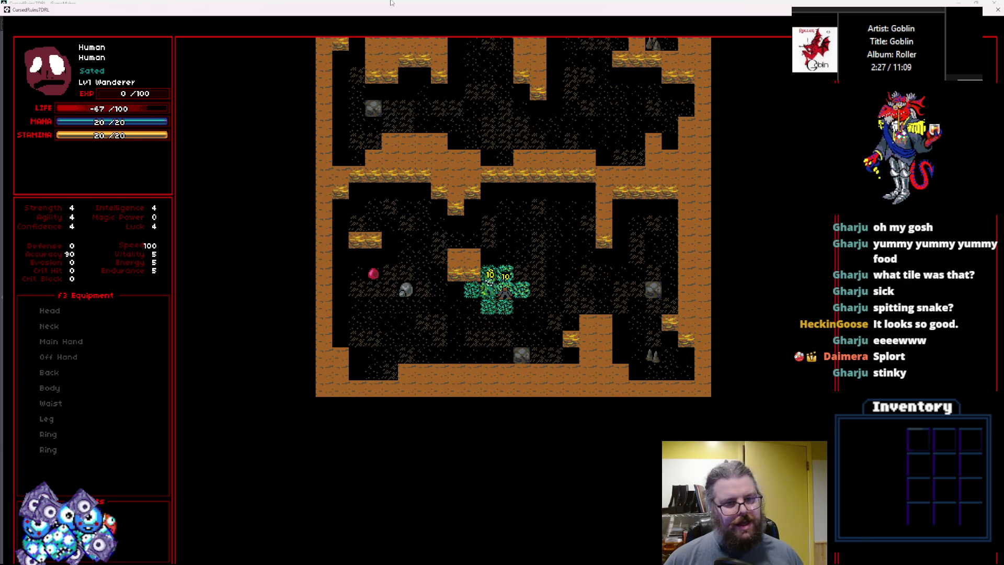
{"action": "key", "text": "KP_5"}
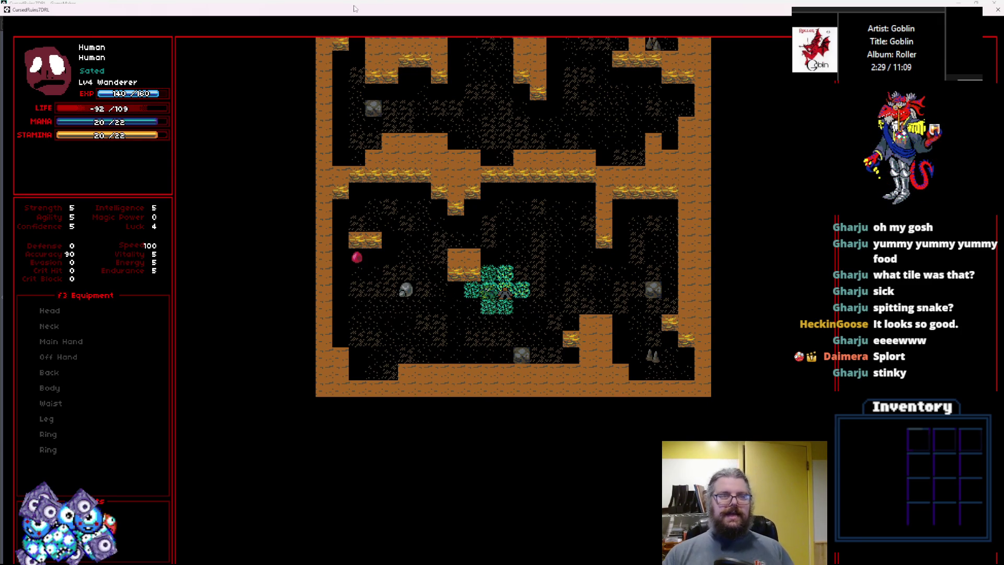
{"action": "double_click", "coordinate": [355, 7]}
{"action": "left_click", "coordinate": [560, 51]}
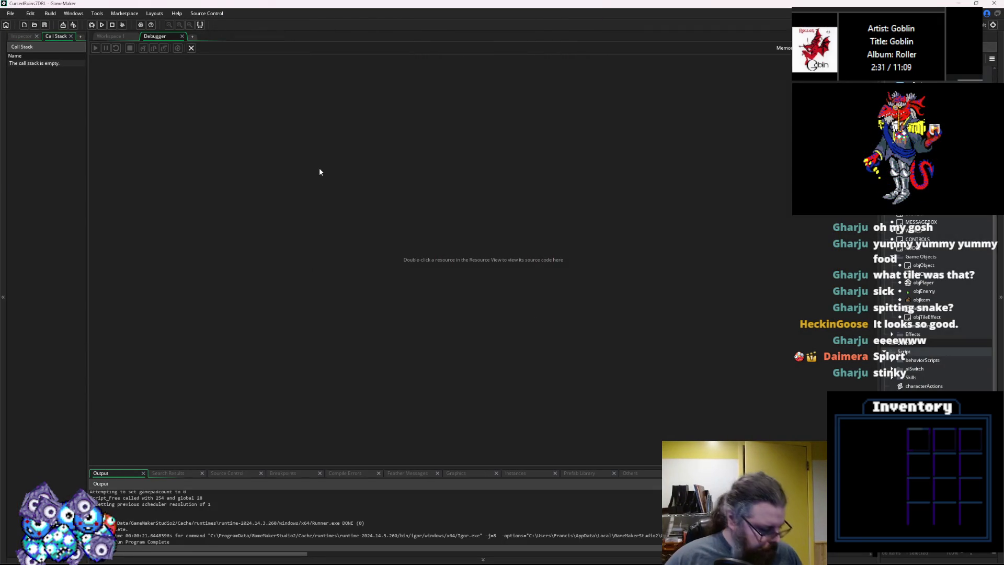
Leave the debugger and scroll characters.gml down to the regeneration code near line 528
{"action": "left_click", "coordinate": [191, 48]}
{"action": "left_click", "coordinate": [350, 238]}
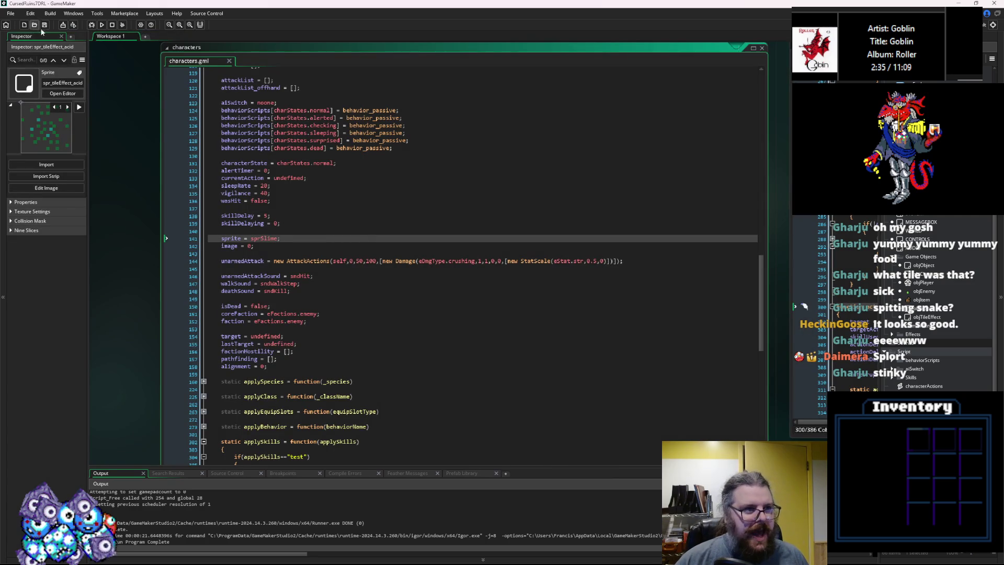
{"action": "left_click", "coordinate": [311, 301]}
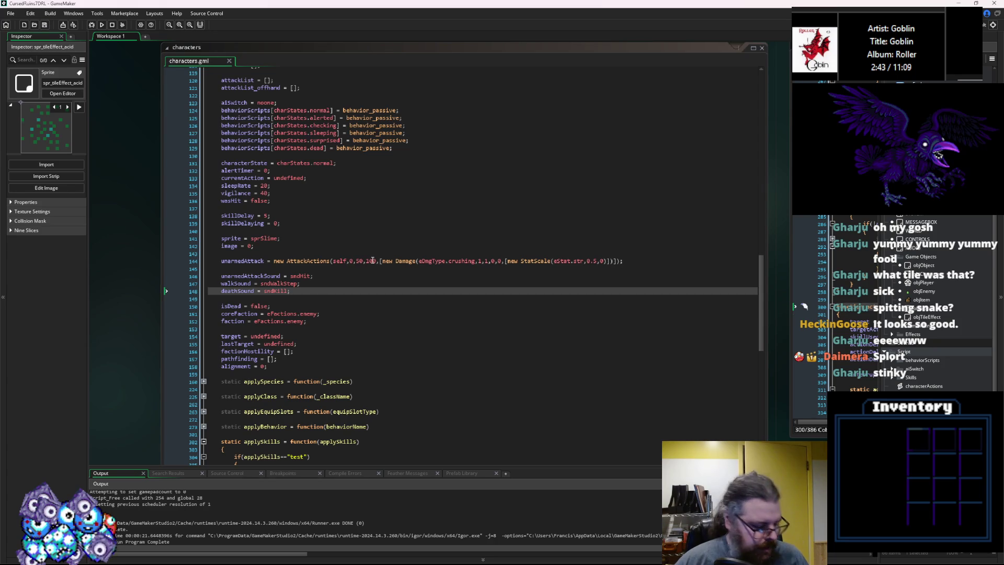
{"action": "scroll", "coordinate": [374, 296], "scroll_direction": "up", "scroll_amount": 1}
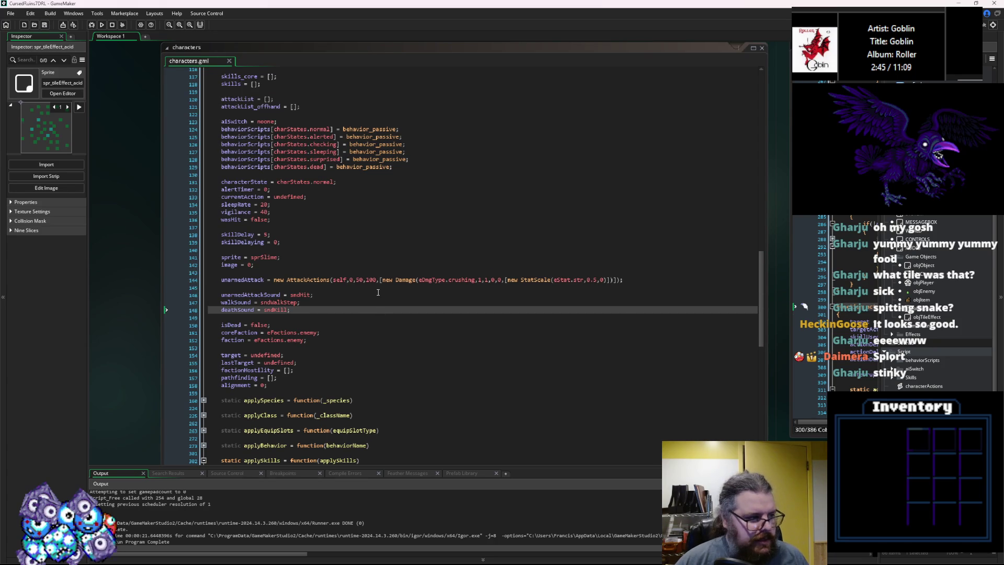
{"action": "scroll", "coordinate": [367, 279], "scroll_direction": "down", "scroll_amount": 1}
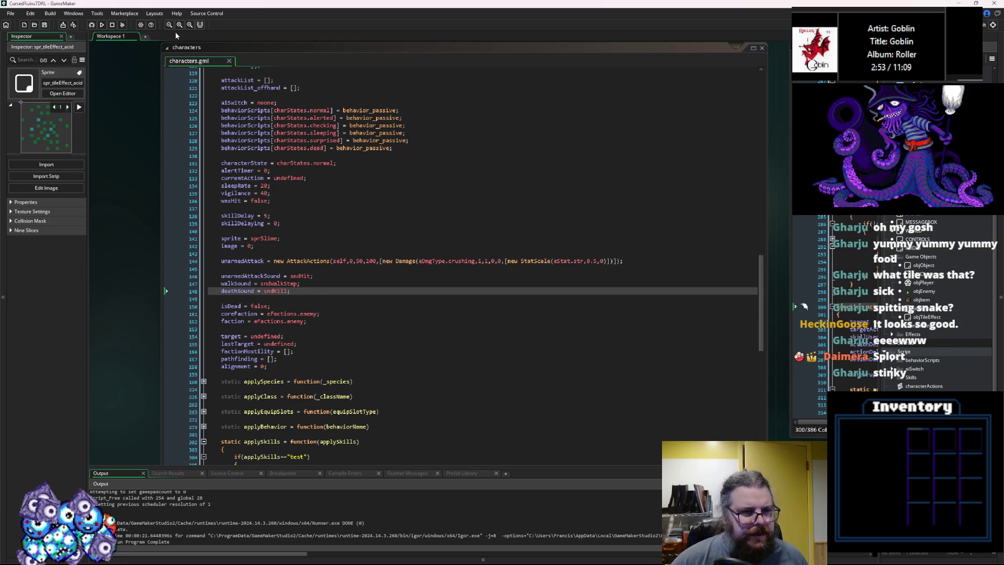
{"action": "scroll", "coordinate": [360, 283], "scroll_direction": "down", "scroll_amount": 7}
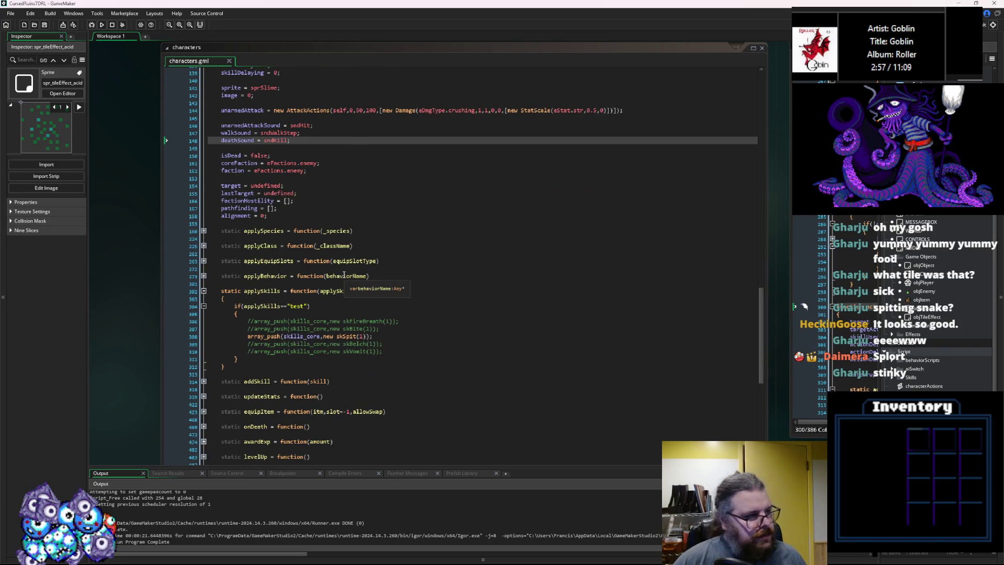
{"action": "scroll", "coordinate": [344, 275], "scroll_direction": "down", "scroll_amount": 13}
{"action": "left_click", "coordinate": [356, 396]}
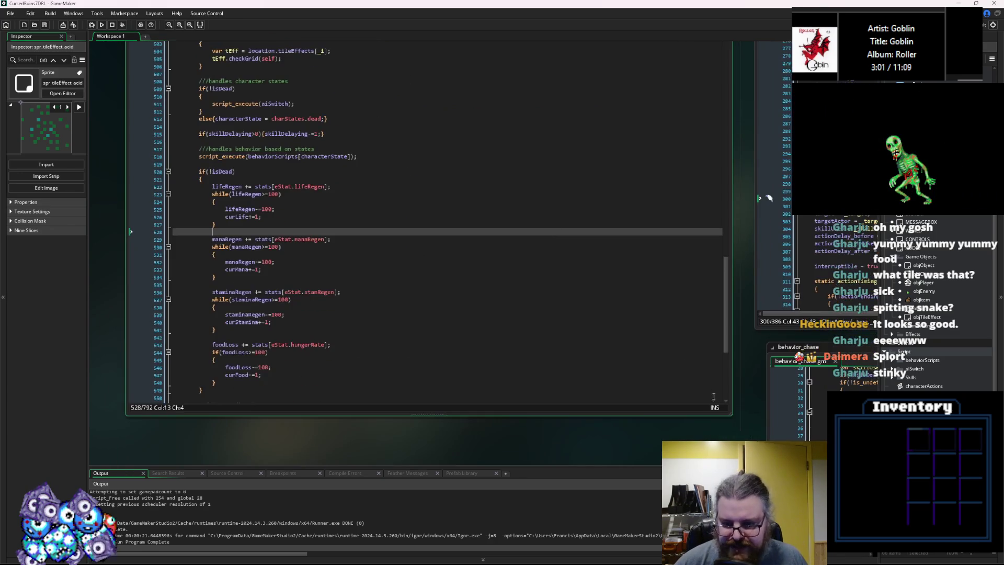
Resize and move the characterActions window aside, then review act_descend and act_consumeItem
{"action": "mouse_move", "coordinate": [731, 417]}
{"action": "left_mouse_down"}
{"action": "mouse_move", "coordinate": [627, 320]}
{"action": "mouse_move", "coordinate": [650, 320]}
{"action": "left_mouse_up"}
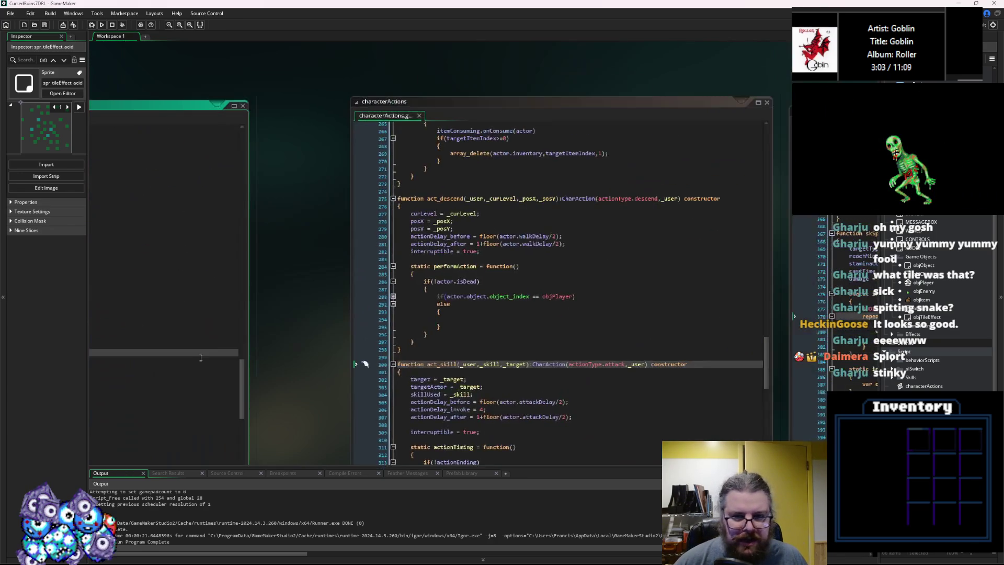
{"action": "left_click_drag", "start_coordinate": [491, 106], "coordinate": [379, 105]}
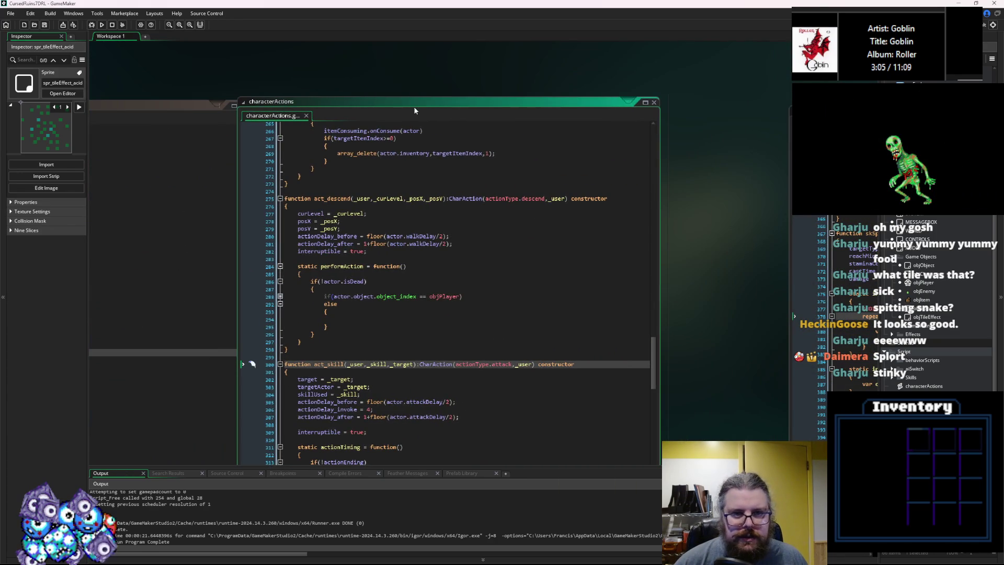
{"action": "left_click", "coordinate": [563, 122]}
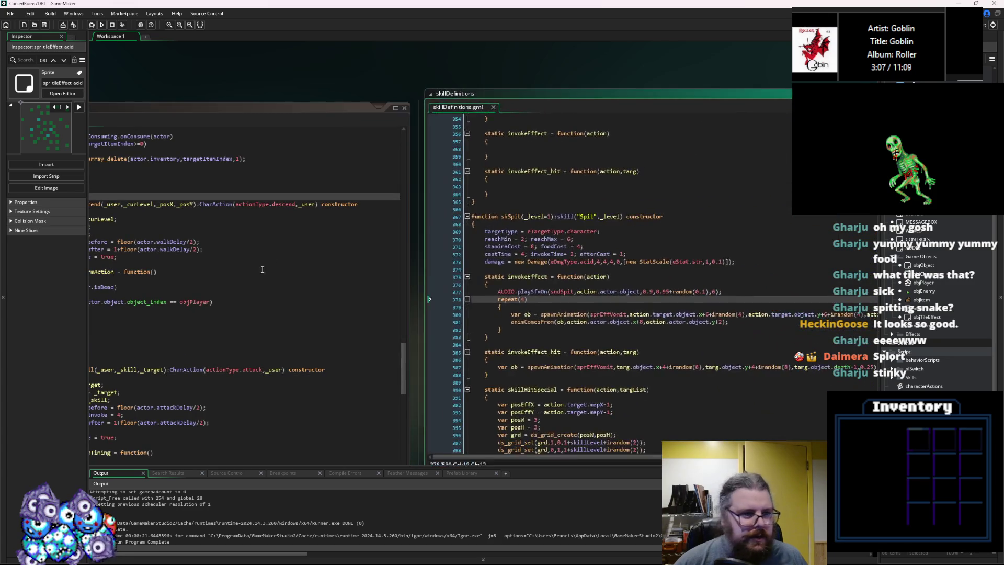
{"action": "left_click", "coordinate": [282, 287]}
{"action": "left_click", "coordinate": [482, 271]}
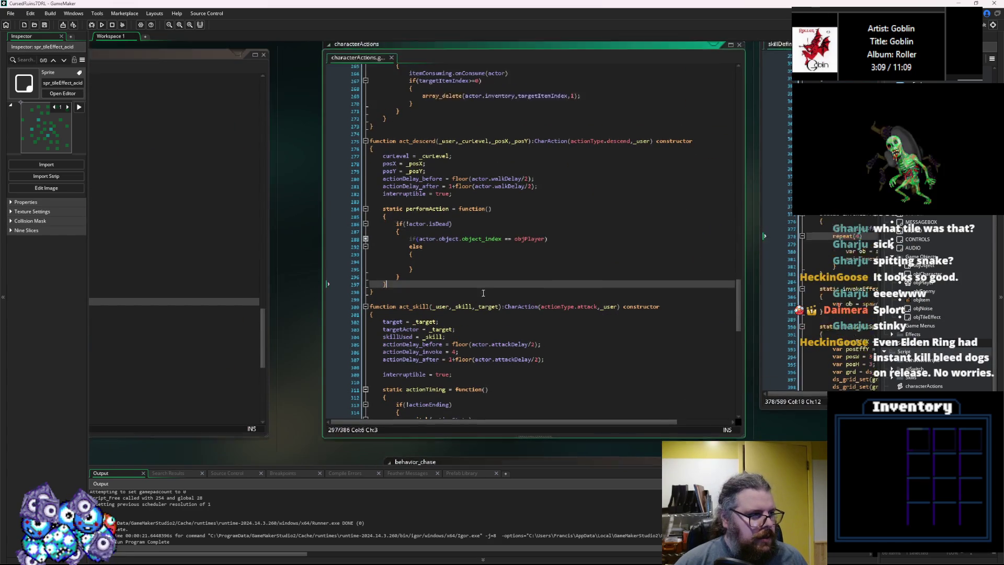
{"action": "scroll", "coordinate": [483, 293], "scroll_direction": "up", "scroll_amount": 1}
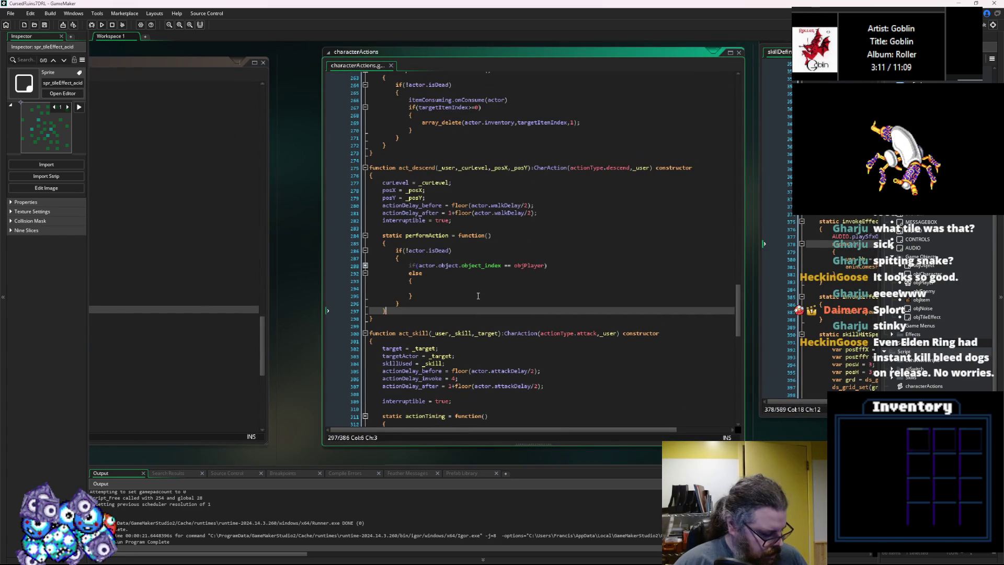
{"action": "scroll", "coordinate": [472, 302], "scroll_direction": "up", "scroll_amount": 9}
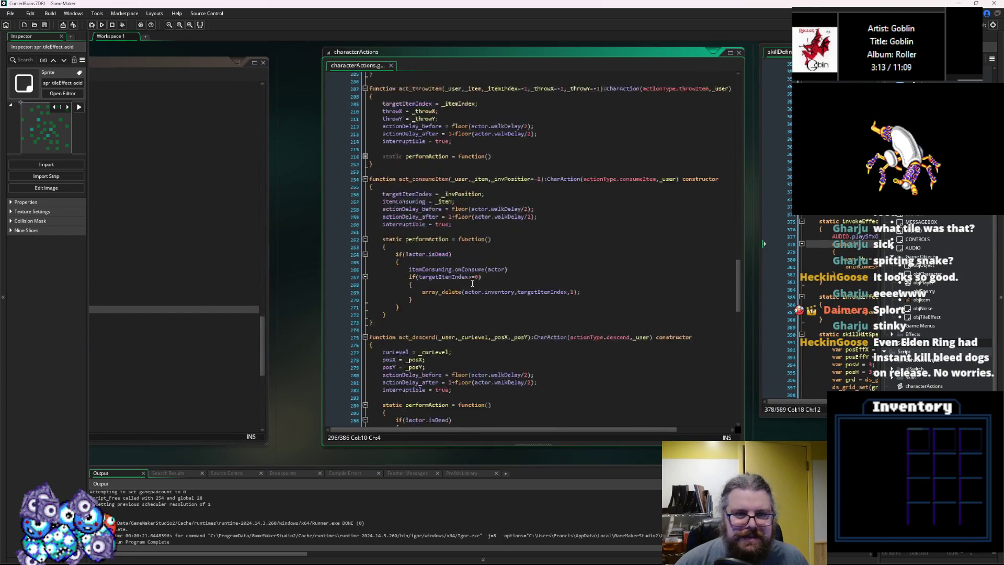
{"action": "left_click", "coordinate": [472, 296]}
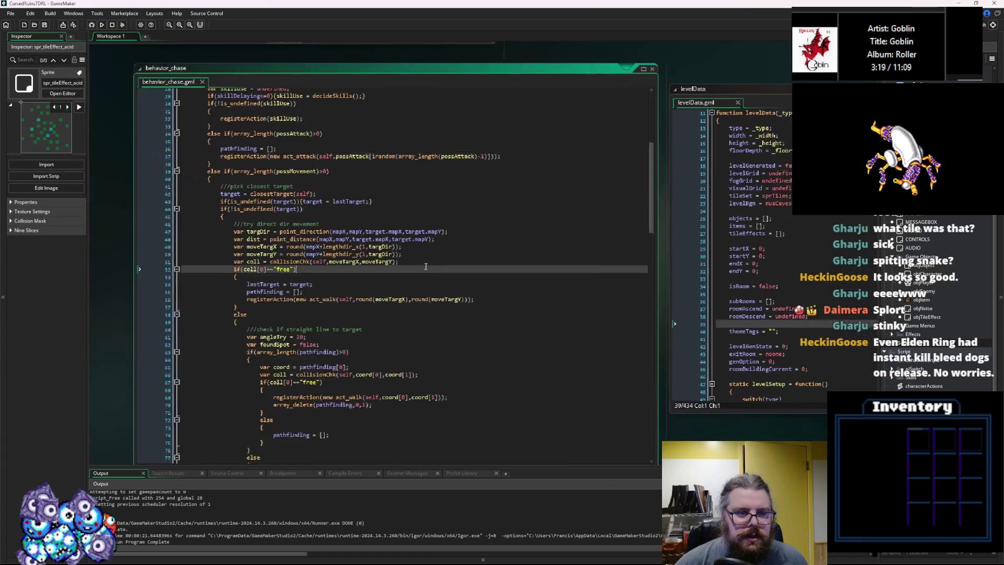
{"action": "scroll", "coordinate": [427, 266], "scroll_direction": "up", "scroll_amount": 3}
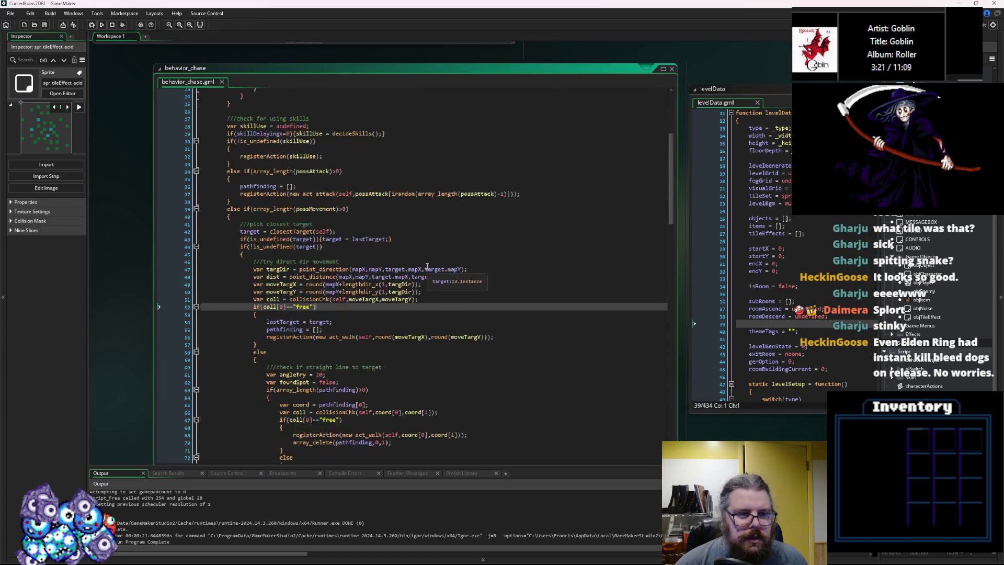
{"action": "scroll", "coordinate": [427, 267], "scroll_direction": "down", "scroll_amount": 15}
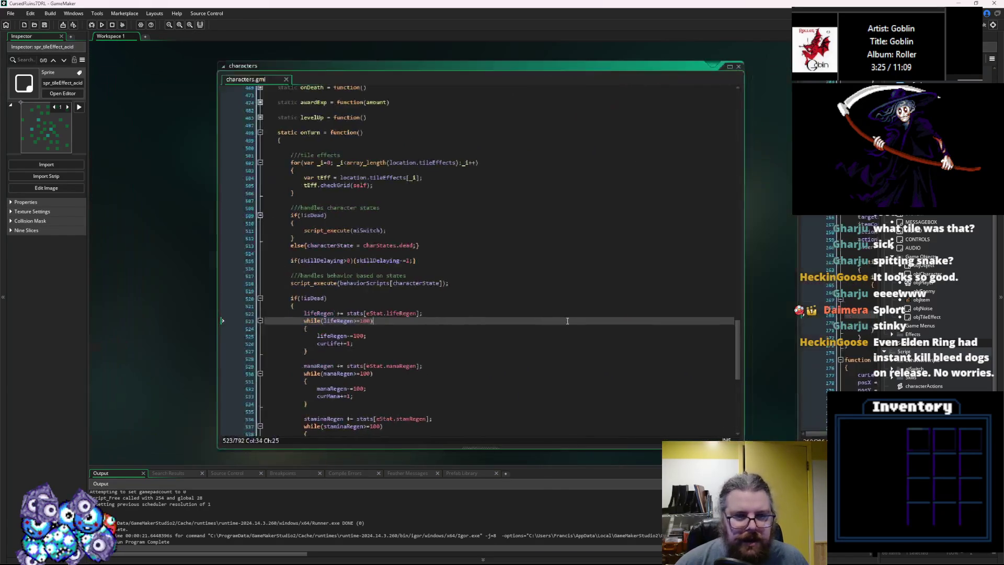
{"action": "scroll", "coordinate": [484, 297], "scroll_direction": "down", "scroll_amount": 10}
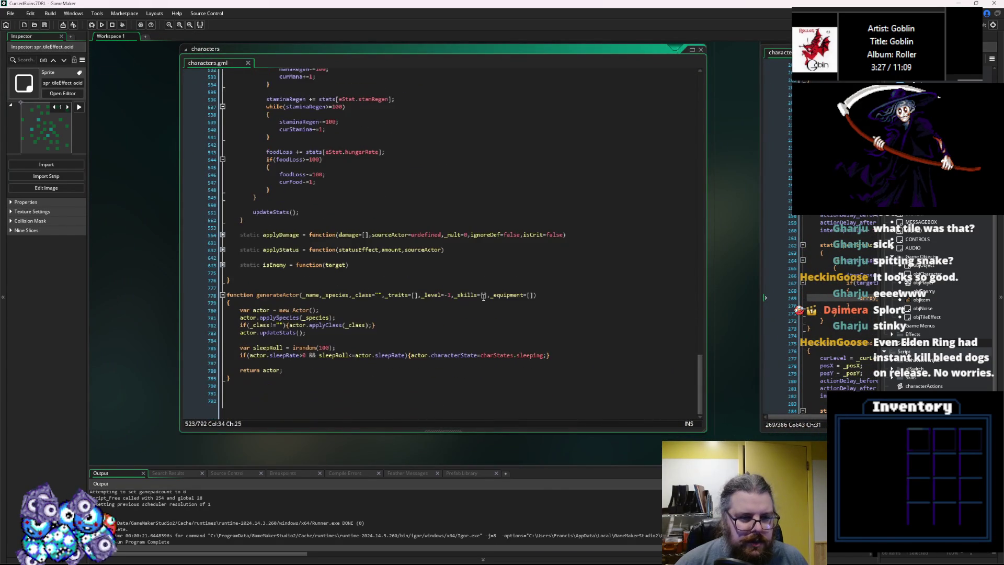
{"action": "scroll", "coordinate": [462, 302], "scroll_direction": "up", "scroll_amount": 7}
Switch to skillDefinitions, look over the Spit skill's effect code, and unfold the skVomit function
{"action": "left_click", "coordinate": [357, 246]}
{"action": "key", "text": "ctrl+Tab"}
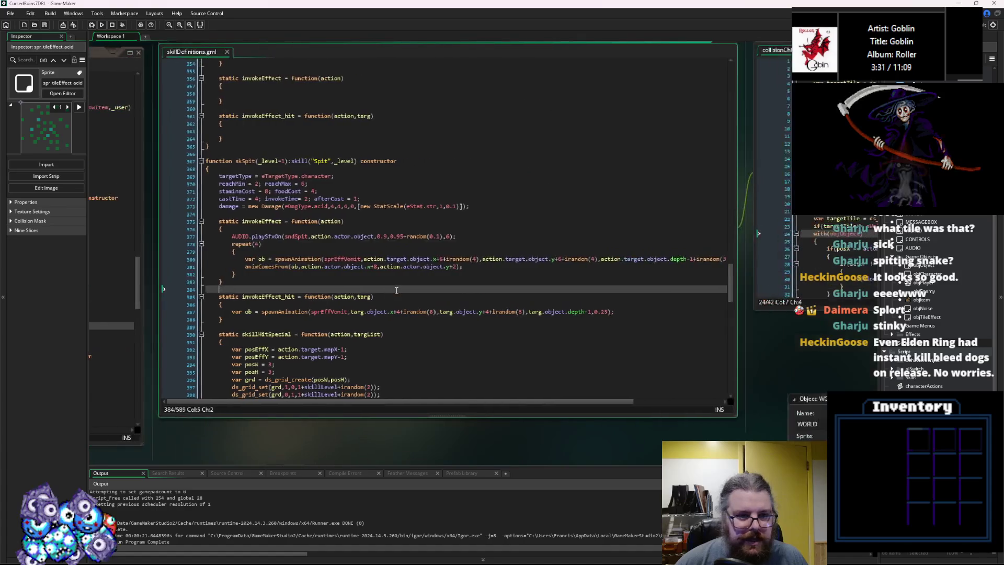
{"action": "left_click", "coordinate": [459, 274]}
{"action": "scroll", "coordinate": [401, 285], "scroll_direction": "down", "scroll_amount": 15}
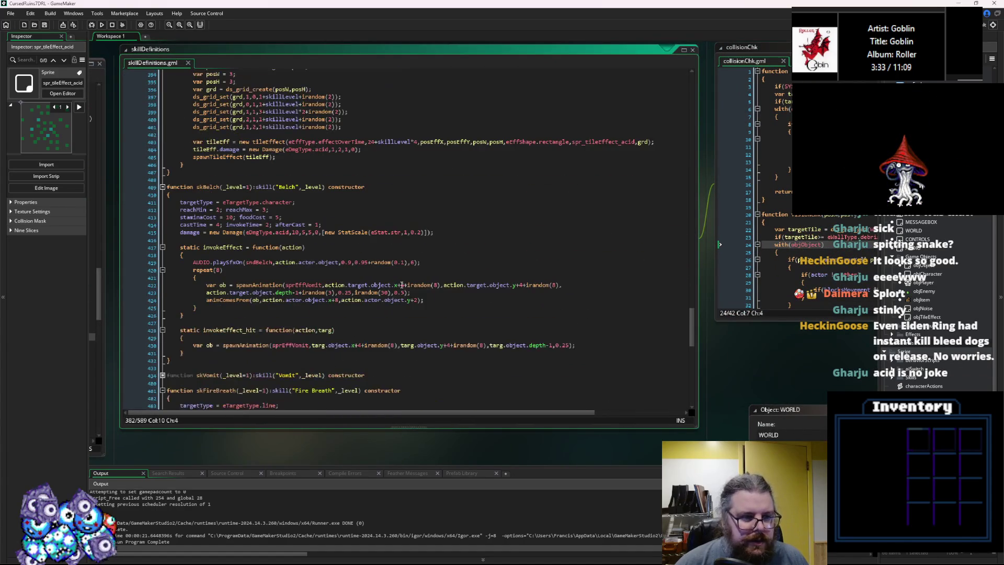
{"action": "scroll", "coordinate": [387, 309], "scroll_direction": "down", "scroll_amount": 3}
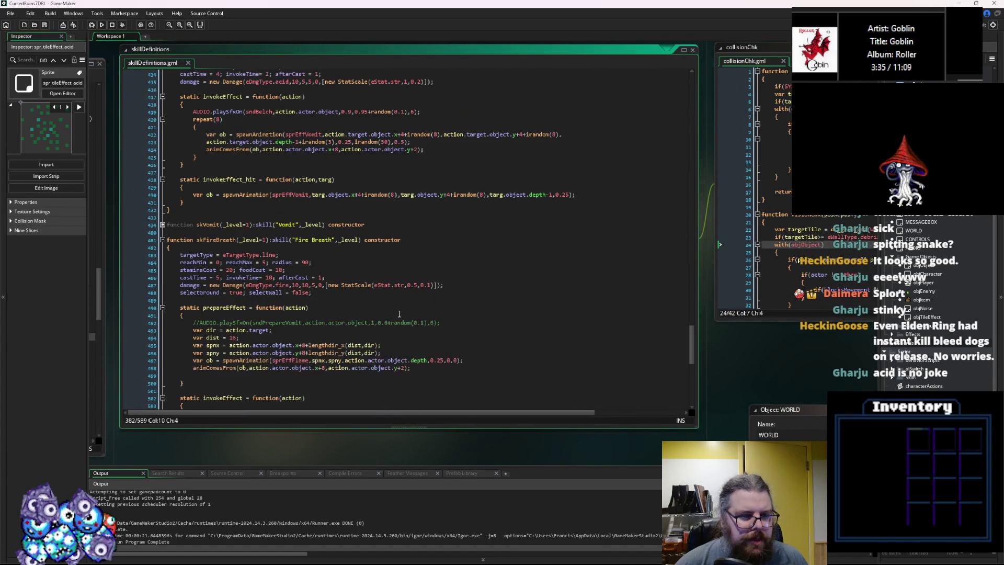
{"action": "left_click", "coordinate": [162, 225]}
Select Fire Breath's skillHitSpecial function and copy it
{"action": "scroll", "coordinate": [282, 264], "scroll_direction": "down", "scroll_amount": 7}
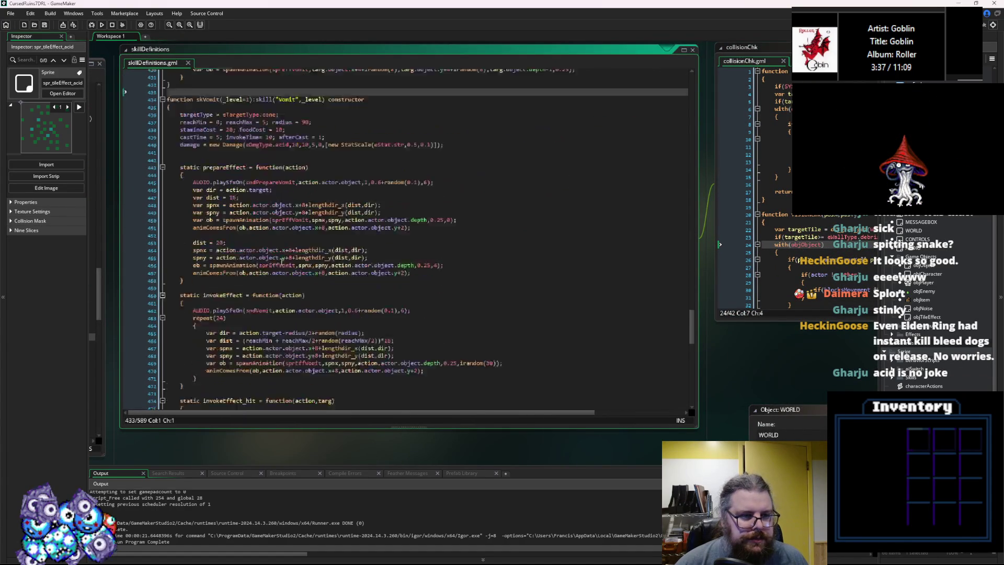
{"action": "scroll", "coordinate": [283, 264], "scroll_direction": "down", "scroll_amount": 15}
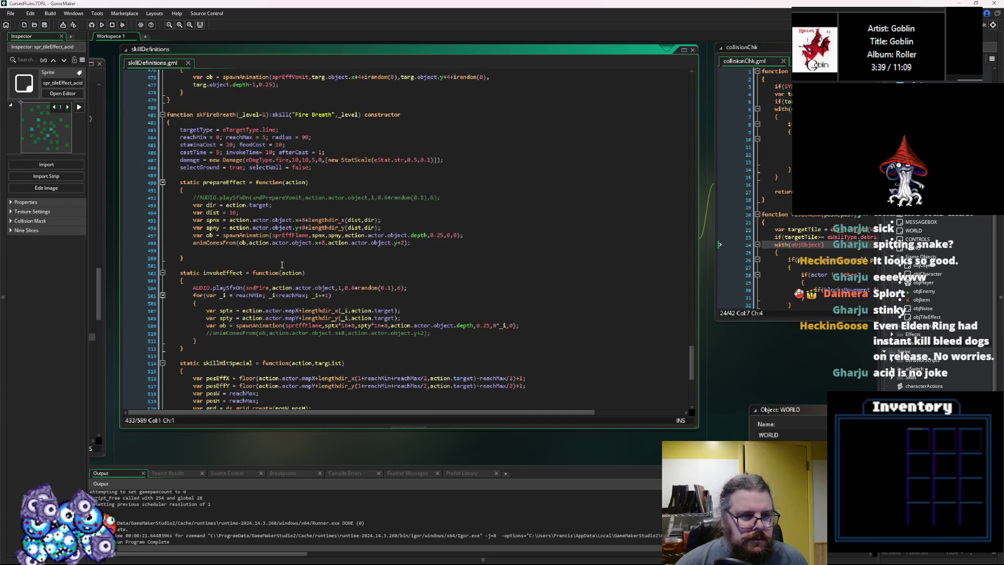
{"action": "scroll", "coordinate": [282, 265], "scroll_direction": "down", "scroll_amount": 5}
{"action": "mouse_move", "coordinate": [185, 308]}
{"action": "left_mouse_down"}
{"action": "mouse_move", "coordinate": [213, 253]}
{"action": "mouse_move", "coordinate": [180, 135]}
{"action": "left_mouse_up"}
{"action": "right_click", "coordinate": [218, 167]}
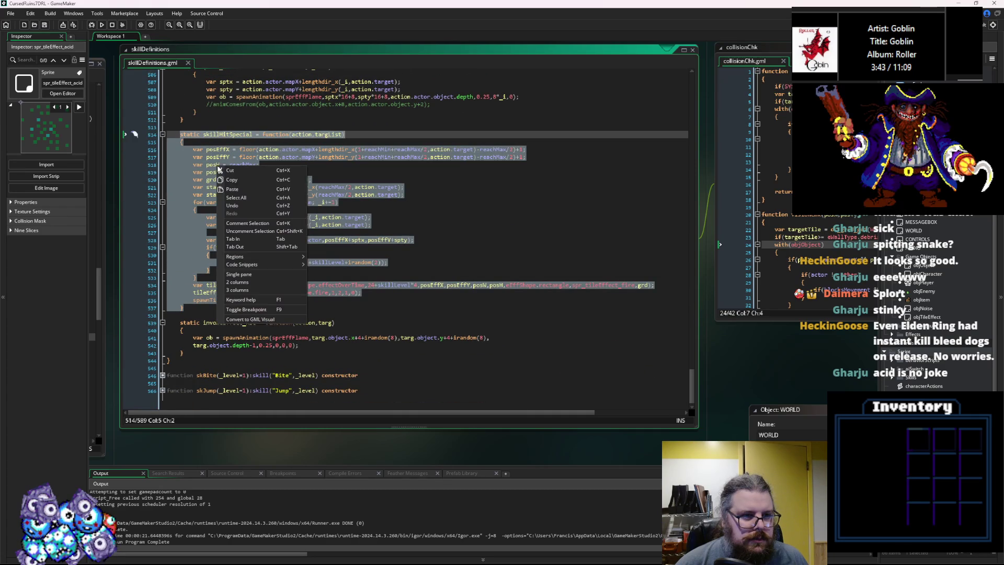
{"action": "left_click", "coordinate": [241, 179]}
Paste the copied skillHitSpecial function into the Vomit skill
{"action": "left_click", "coordinate": [369, 248]}
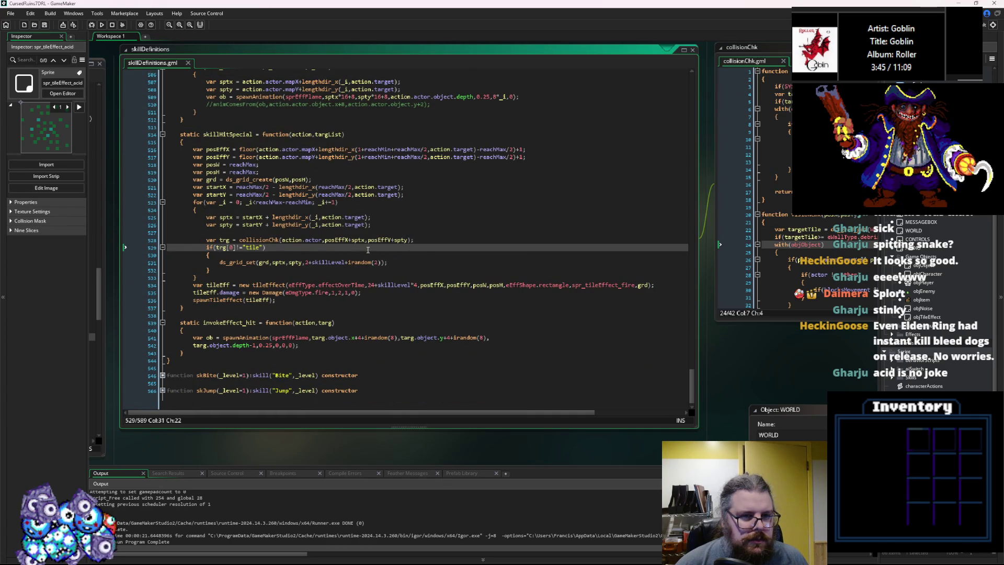
{"action": "left_click", "coordinate": [365, 294]}
{"action": "scroll", "coordinate": [367, 284], "scroll_direction": "up", "scroll_amount": 2}
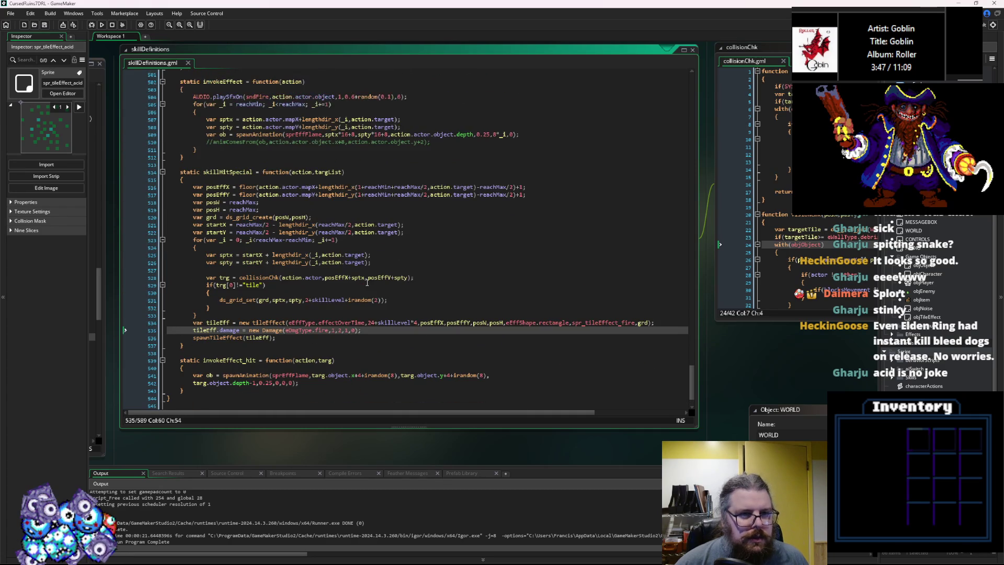
{"action": "scroll", "coordinate": [440, 314], "scroll_direction": "up", "scroll_amount": 15}
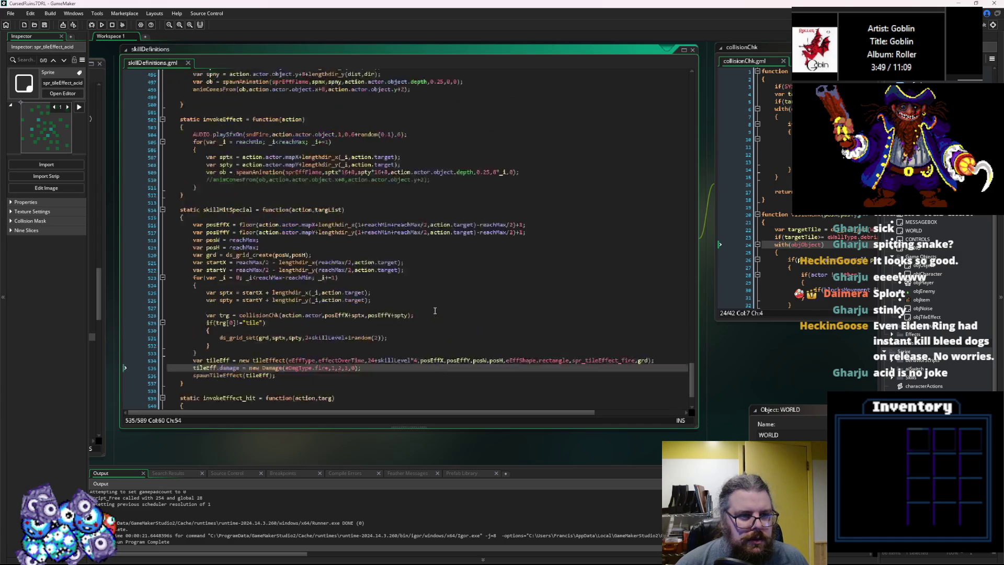
{"action": "scroll", "coordinate": [409, 287], "scroll_direction": "up", "scroll_amount": 11}
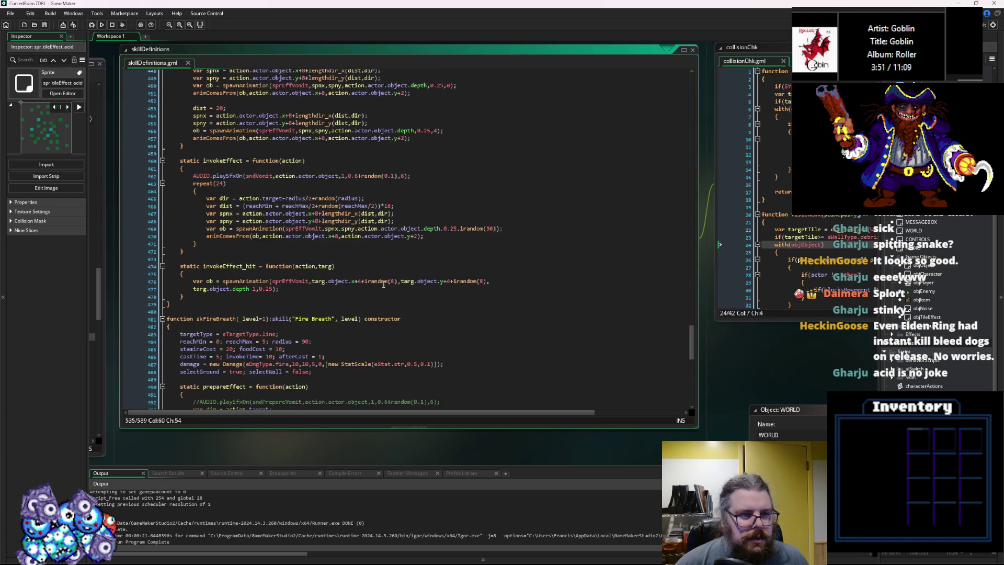
{"action": "scroll", "coordinate": [299, 272], "scroll_direction": "down", "scroll_amount": 5}
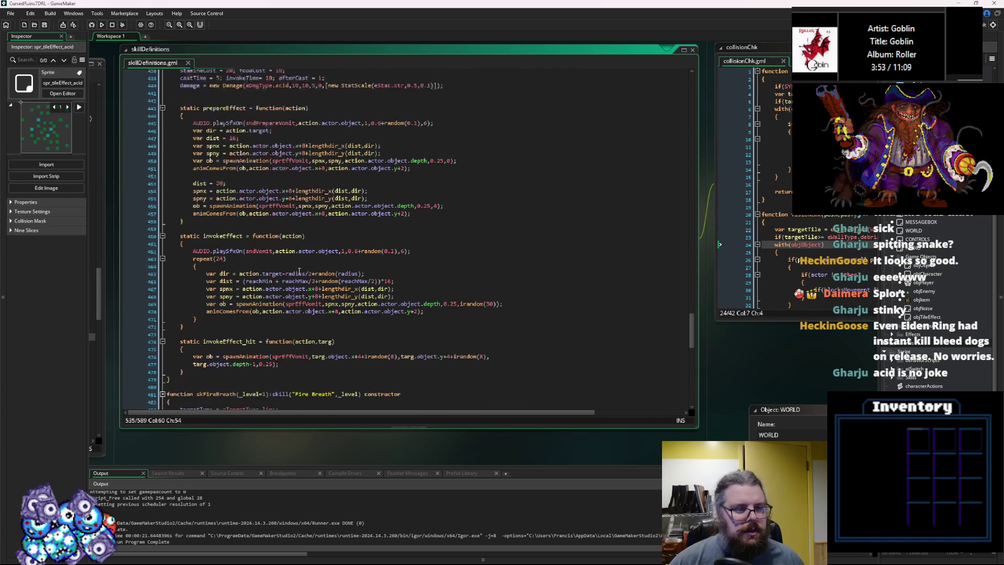
{"action": "left_click", "coordinate": [232, 314]}
{"action": "key", "text": "ctrl+v"}
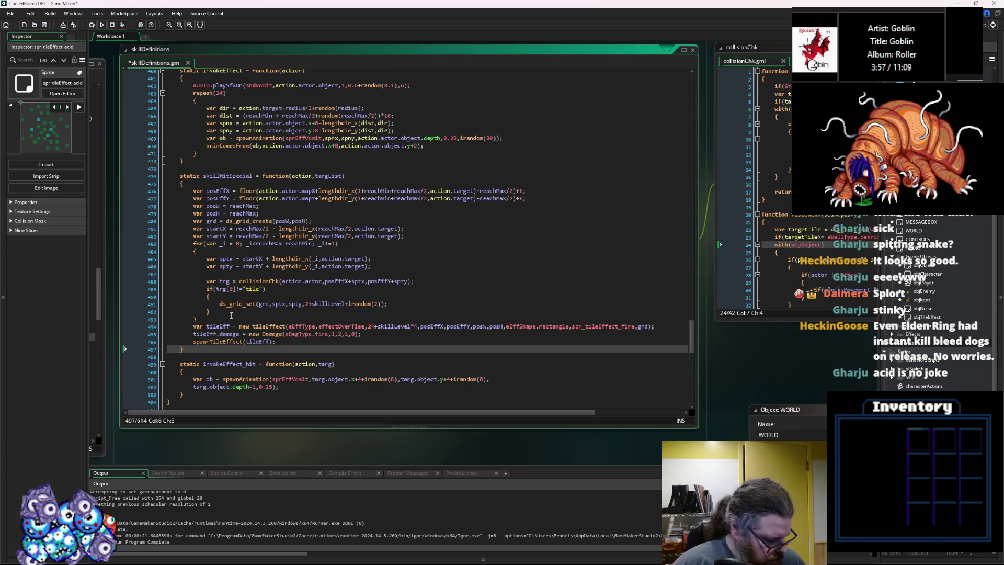
{"action": "left_click", "coordinate": [308, 293]}
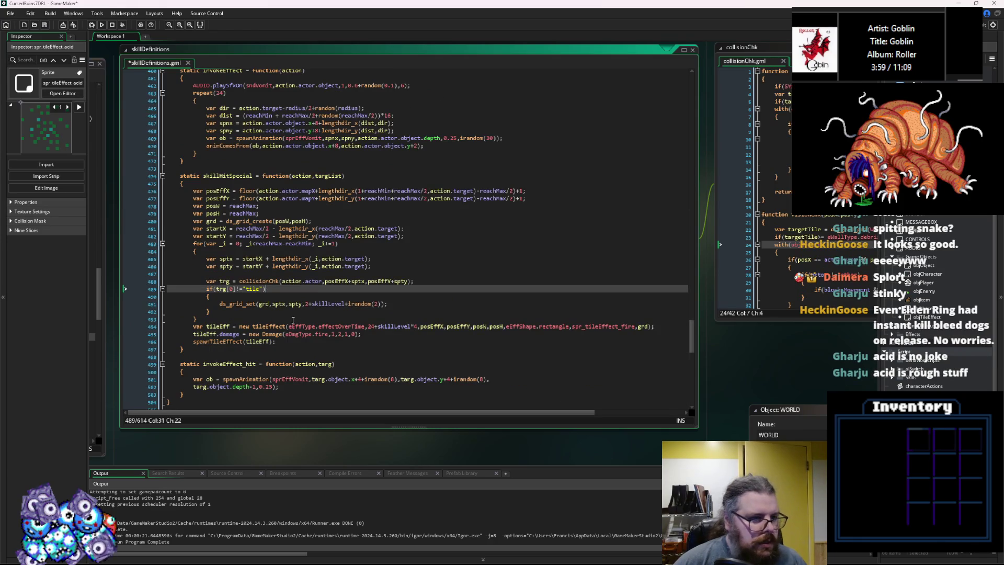
{"action": "left_click", "coordinate": [296, 349]}
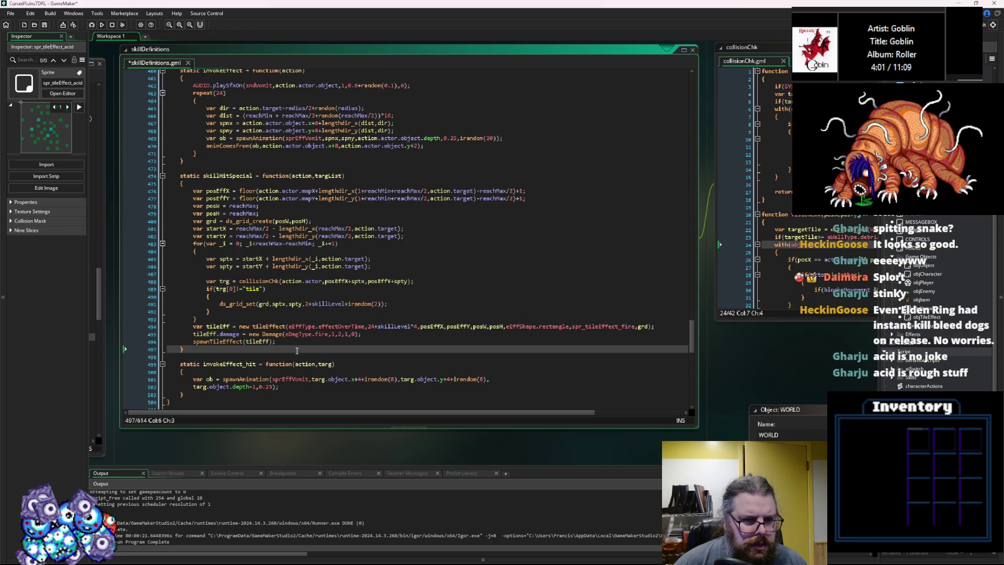
{"action": "scroll", "coordinate": [300, 278], "scroll_direction": "up", "scroll_amount": 8}
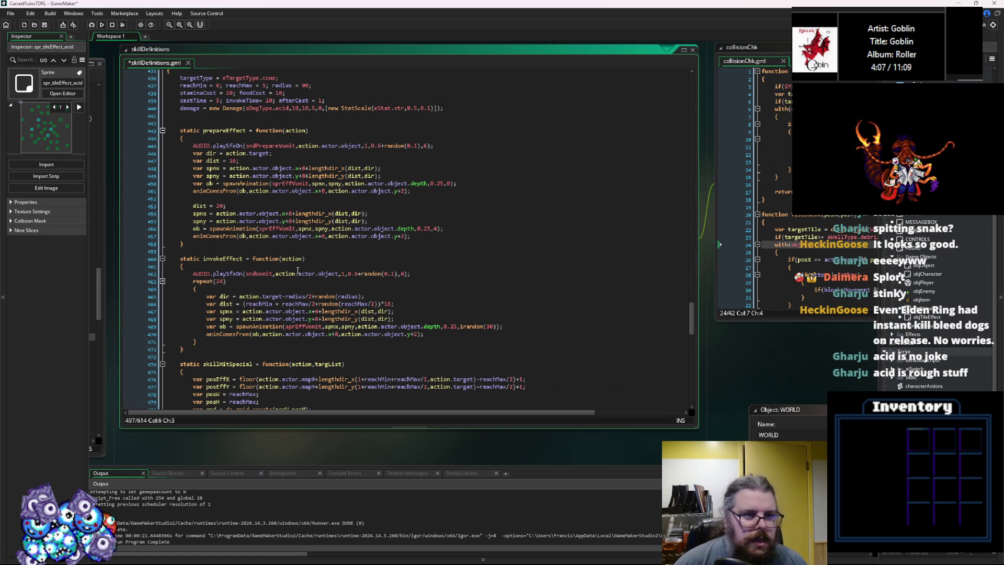
{"action": "scroll", "coordinate": [296, 271], "scroll_direction": "up", "scroll_amount": 2}
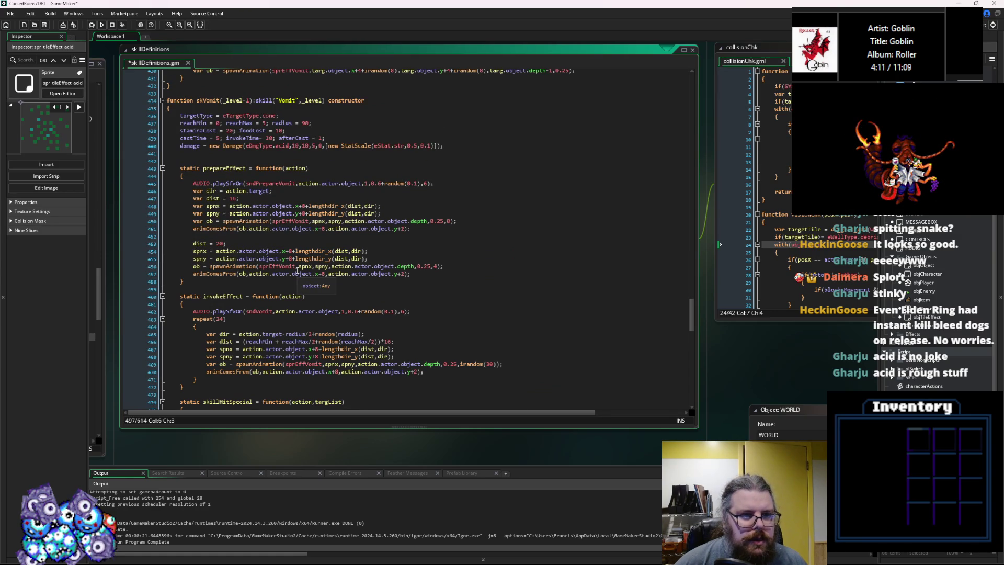
{"action": "scroll", "coordinate": [296, 271], "scroll_direction": "down", "scroll_amount": 4}
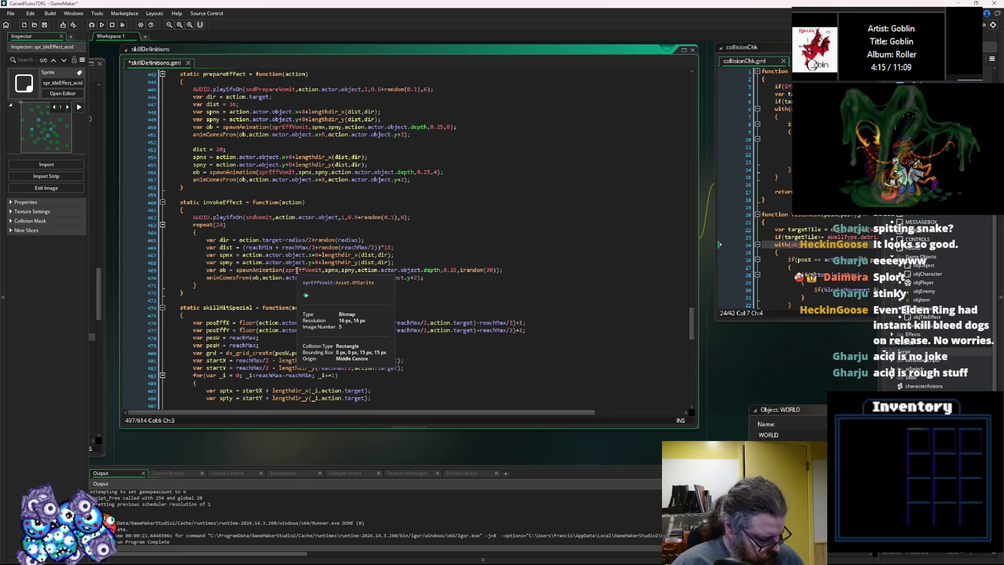
{"action": "scroll", "coordinate": [296, 271], "scroll_direction": "up", "scroll_amount": 20}
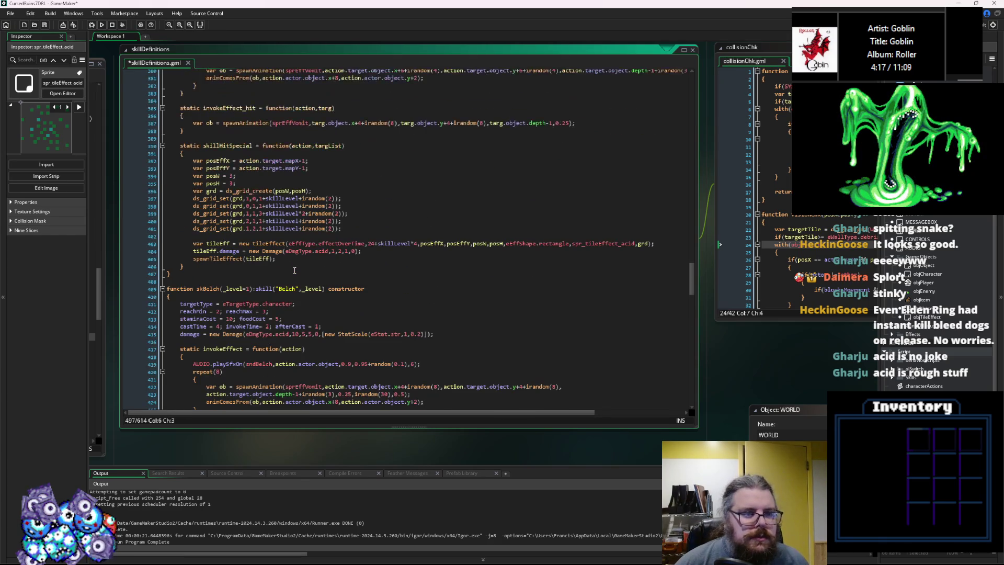
{"action": "scroll", "coordinate": [294, 270], "scroll_direction": "up", "scroll_amount": 20}
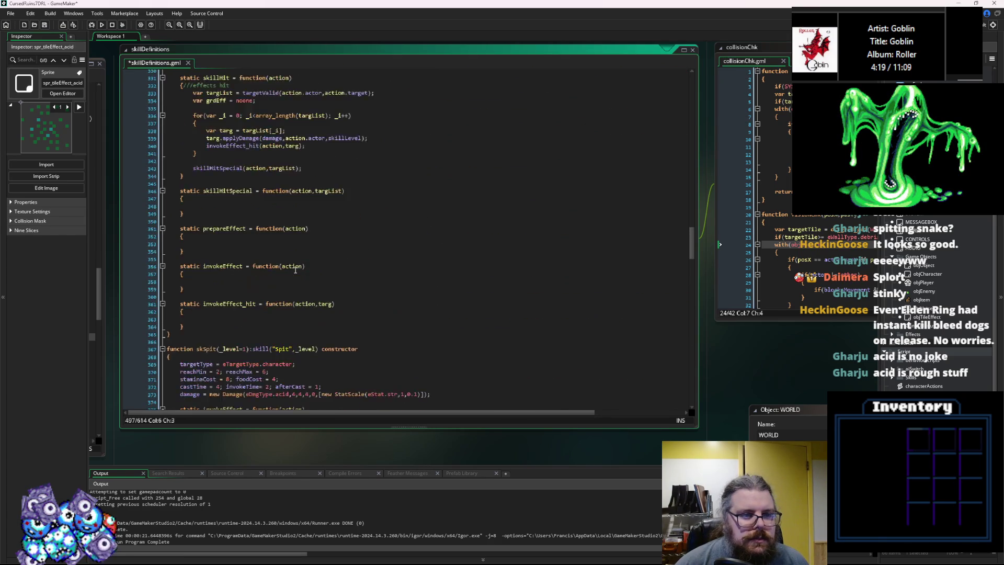
{"action": "scroll", "coordinate": [293, 272], "scroll_direction": "up", "scroll_amount": 7}
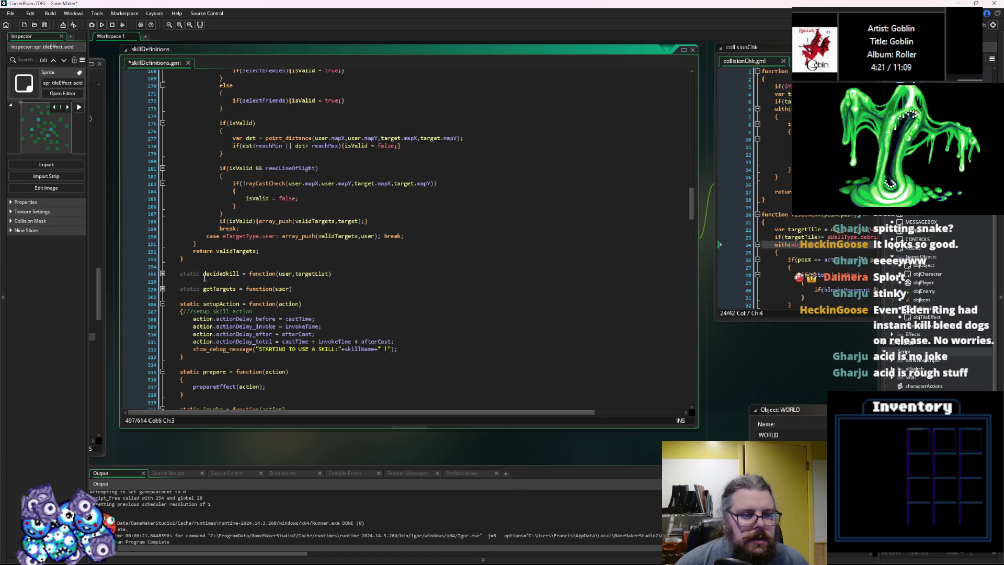
{"action": "scroll", "coordinate": [163, 290], "scroll_direction": "up", "scroll_amount": 17}
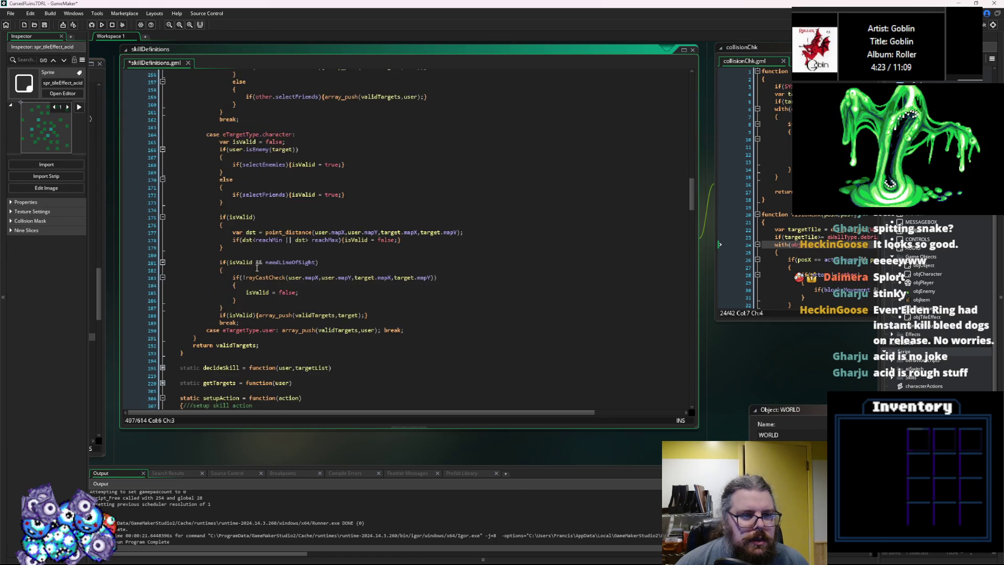
Copy the cone targeting loop from getTargets
{"action": "left_click_drag", "start_coordinate": [224, 301], "coordinate": [219, 191]}
{"action": "key", "text": "ctrl+c"}
{"action": "right_click", "coordinate": [240, 216]}
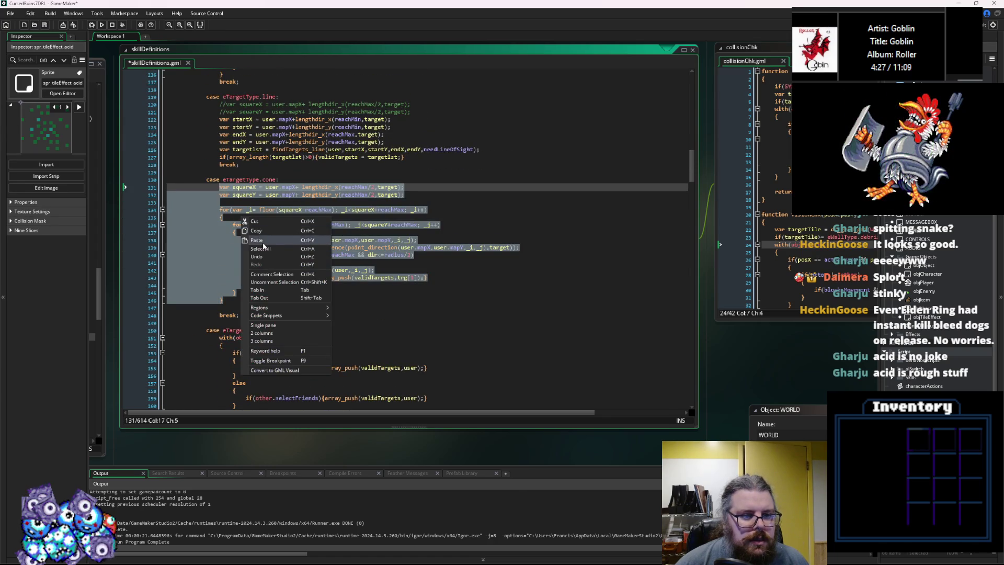
{"action": "scroll", "coordinate": [277, 262], "scroll_direction": "down", "scroll_amount": 13}
{"action": "scroll", "coordinate": [277, 261], "scroll_direction": "down", "scroll_amount": 20}
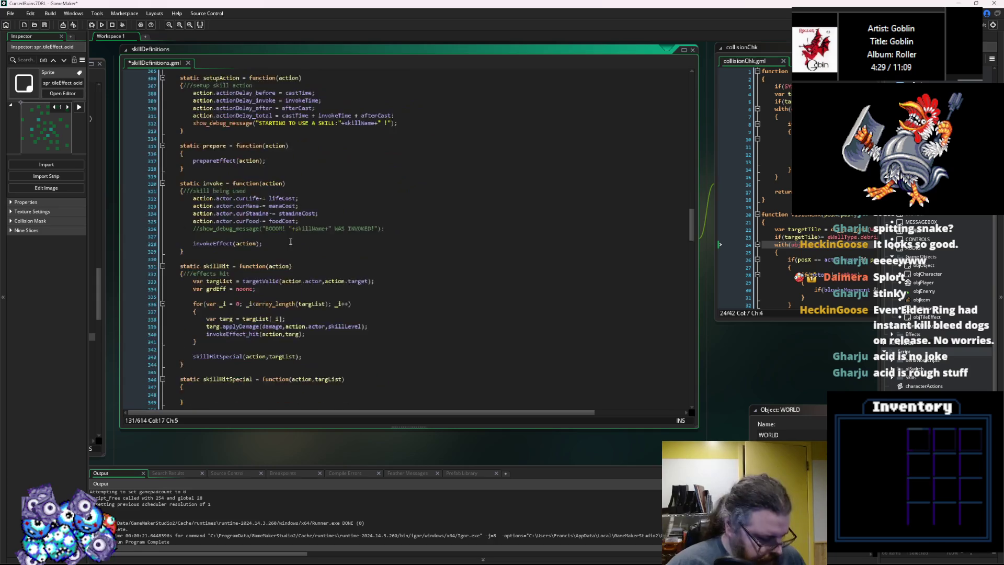
{"action": "scroll", "coordinate": [358, 293], "scroll_direction": "down", "scroll_amount": 10}
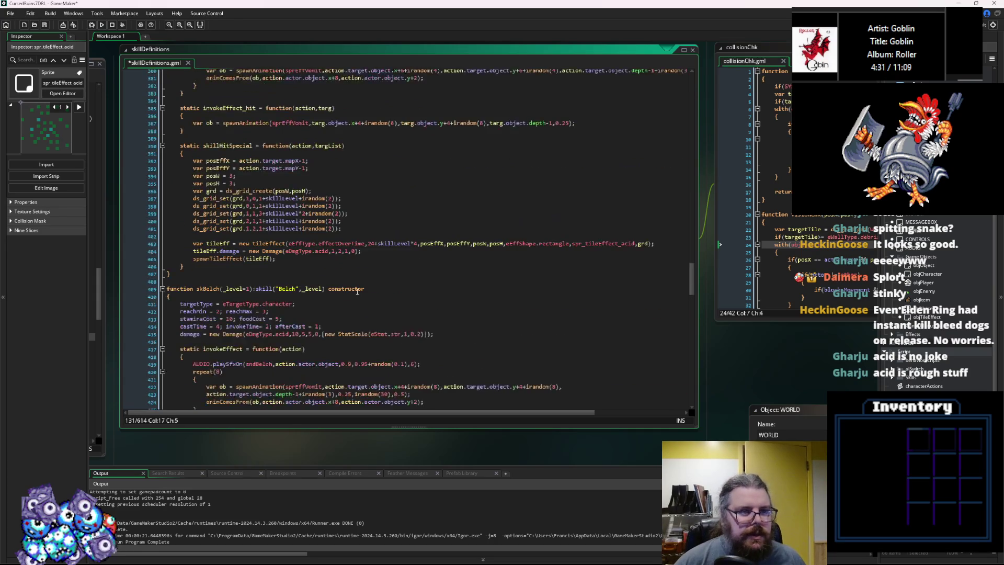
{"action": "scroll", "coordinate": [348, 291], "scroll_direction": "up", "scroll_amount": 5}
{"action": "scroll", "coordinate": [349, 291], "scroll_direction": "down", "scroll_amount": 20}
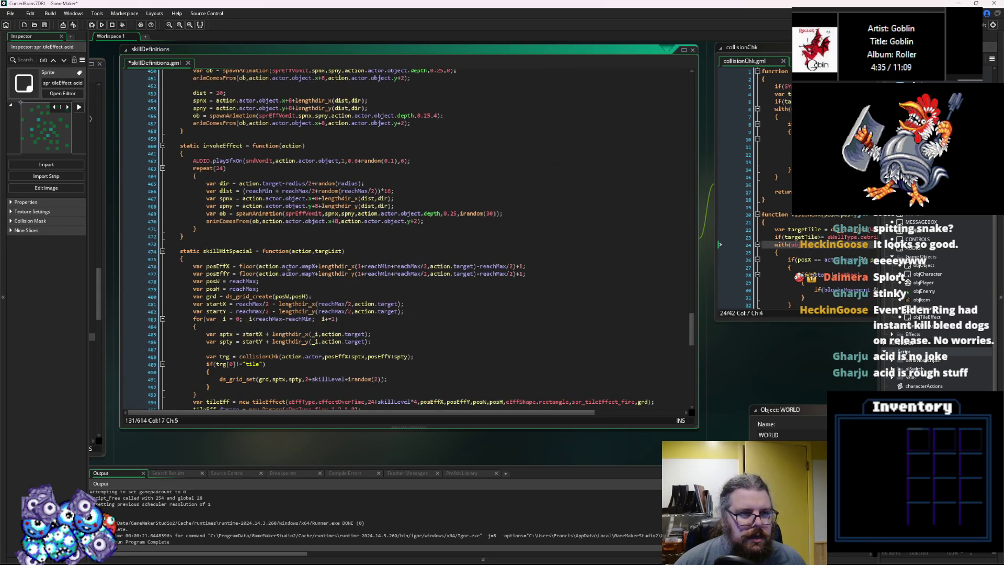
{"action": "scroll", "coordinate": [344, 296], "scroll_direction": "down", "scroll_amount": 3}
Paste the loop at the top of the vomit skillHitSpecial and dedent it two levels
{"action": "left_click", "coordinate": [233, 202]}
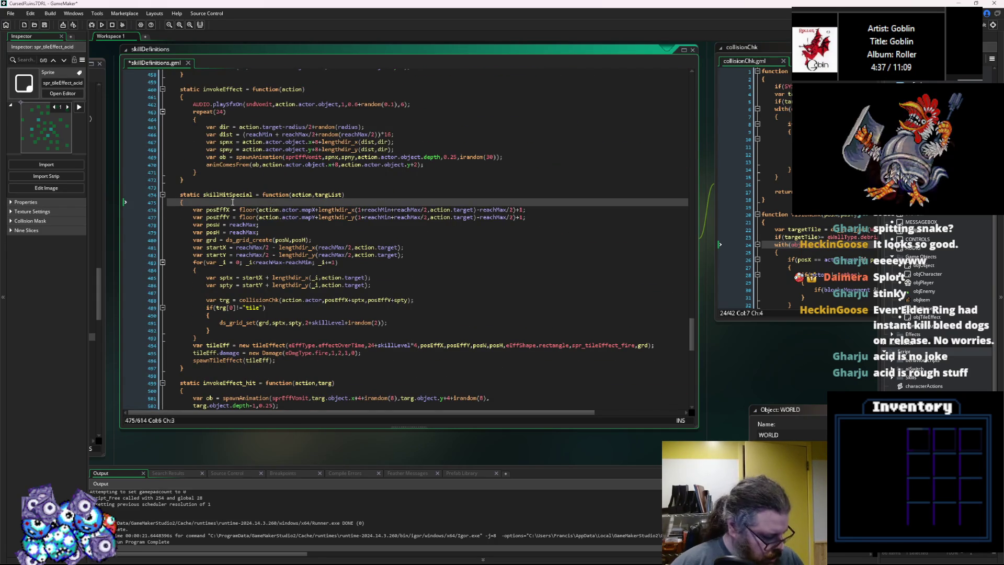
{"action": "key", "text": "Return"}
{"action": "key", "text": "ctrl+v"}
{"action": "key", "text": "Return"}
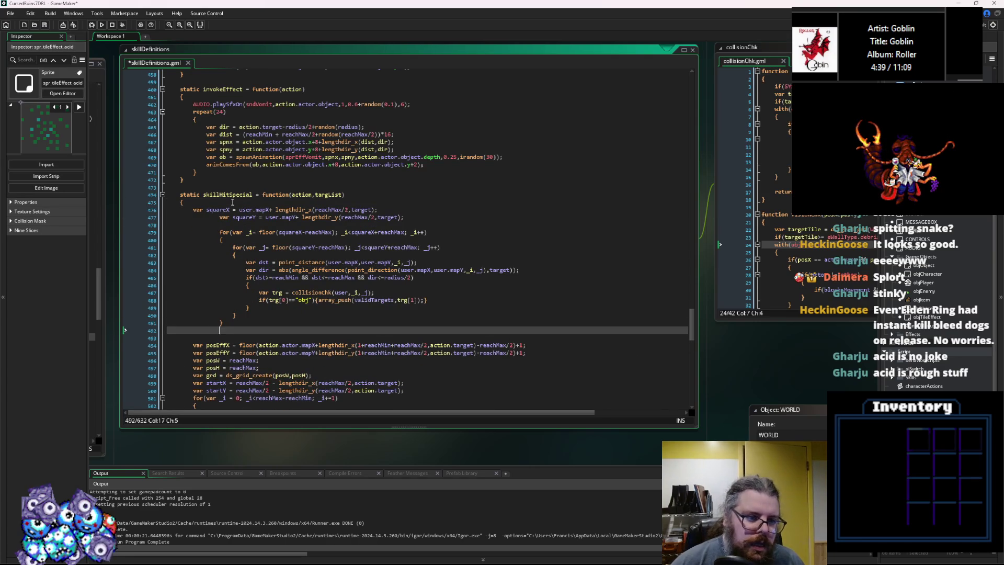
{"action": "left_click_drag", "start_coordinate": [225, 320], "coordinate": [221, 222]}
{"action": "key", "text": "shift+Tab"}
{"action": "key", "text": "shift+Tab"}
{"action": "left_click", "coordinate": [230, 317]}
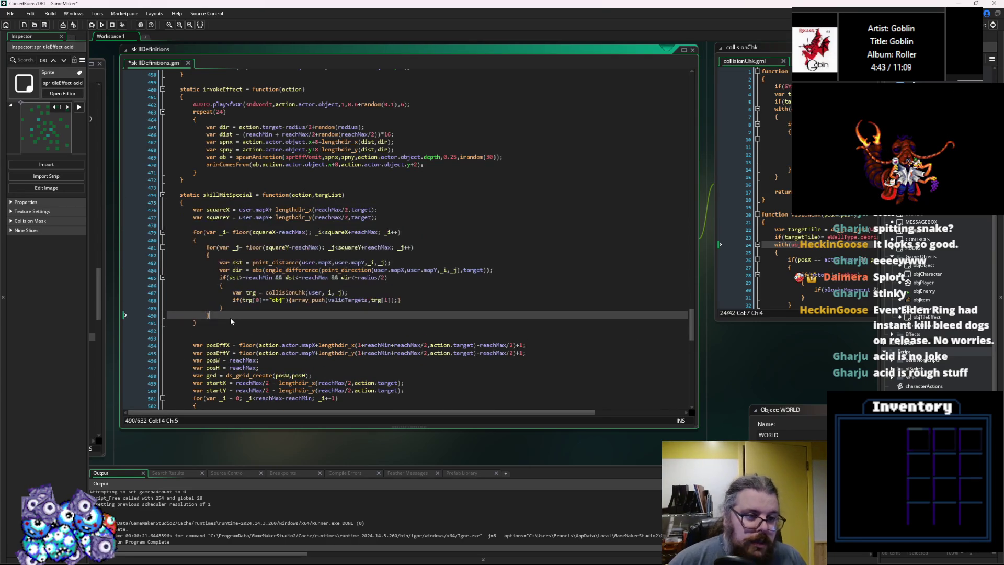
Move the posEffX and posEffY lines to just below the squareY line
{"action": "scroll", "coordinate": [230, 318], "scroll_direction": "down", "scroll_amount": 2}
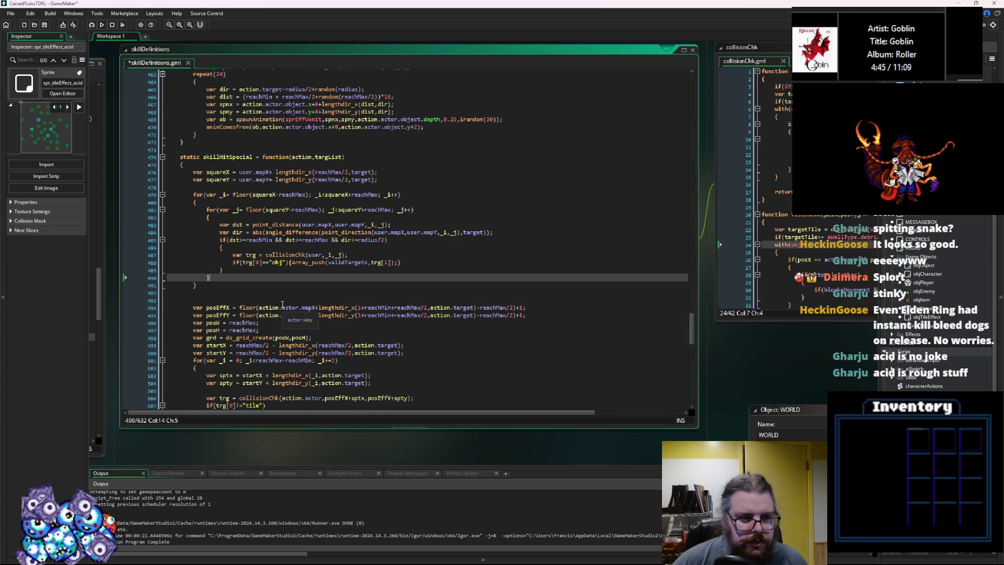
{"action": "mouse_move", "coordinate": [304, 263]}
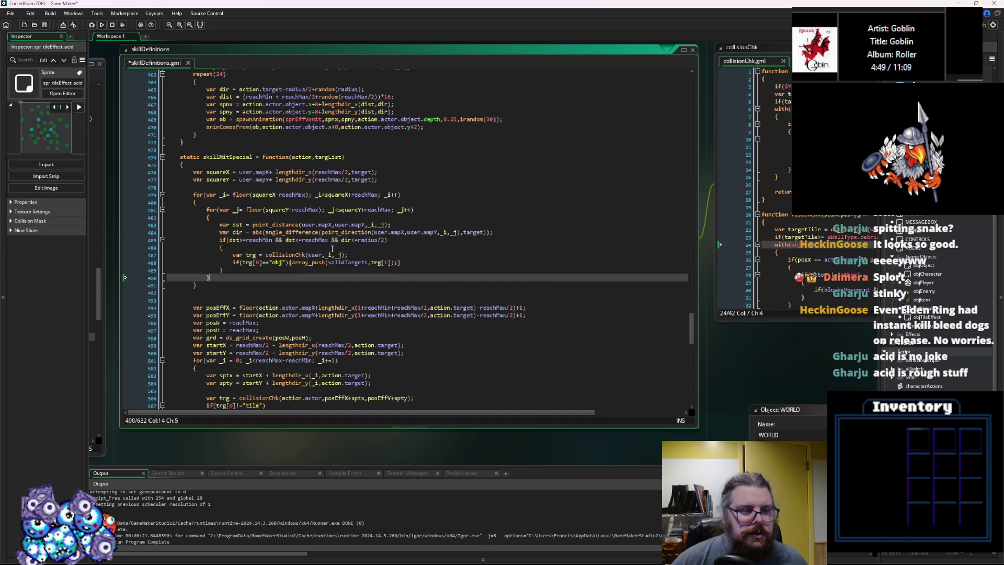
{"action": "scroll", "coordinate": [412, 284], "scroll_direction": "down", "scroll_amount": 2}
{"action": "left_click_drag", "start_coordinate": [531, 281], "coordinate": [193, 270]}
{"action": "key", "text": "ctrl+c"}
{"action": "left_click", "coordinate": [239, 150]}
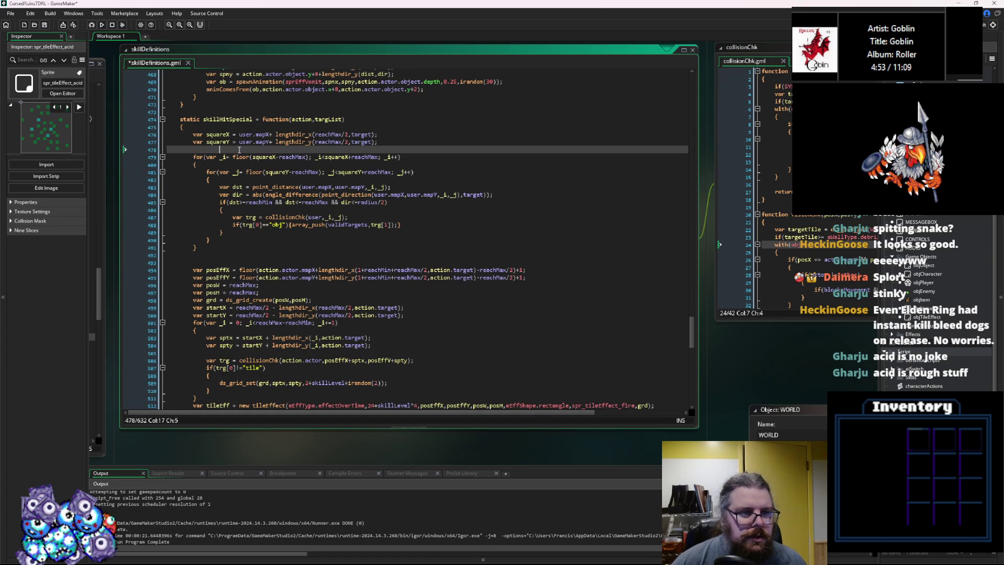
{"action": "key", "text": "Return"}
{"action": "key", "text": "Up"}
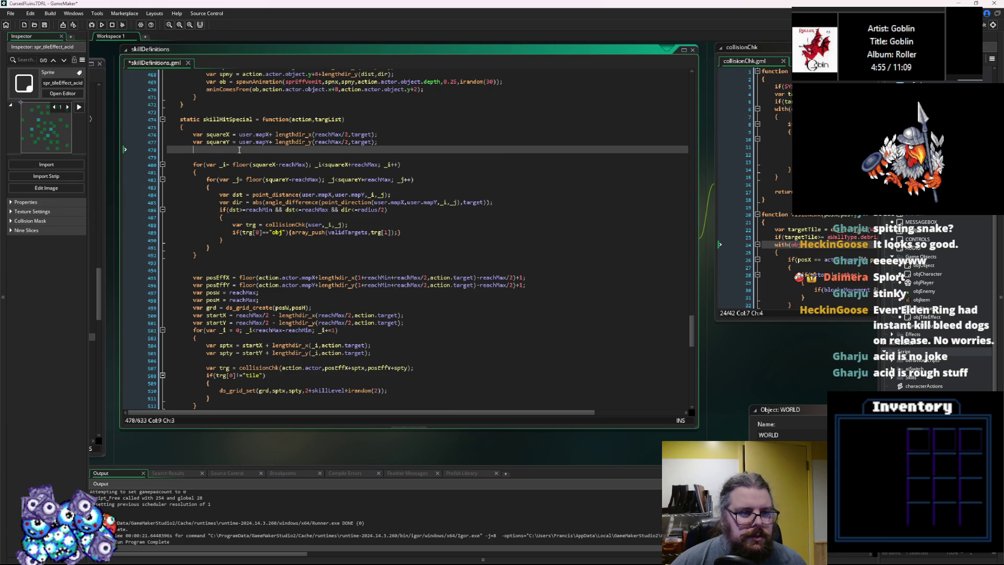
{"action": "key", "text": "ctrl+v"}
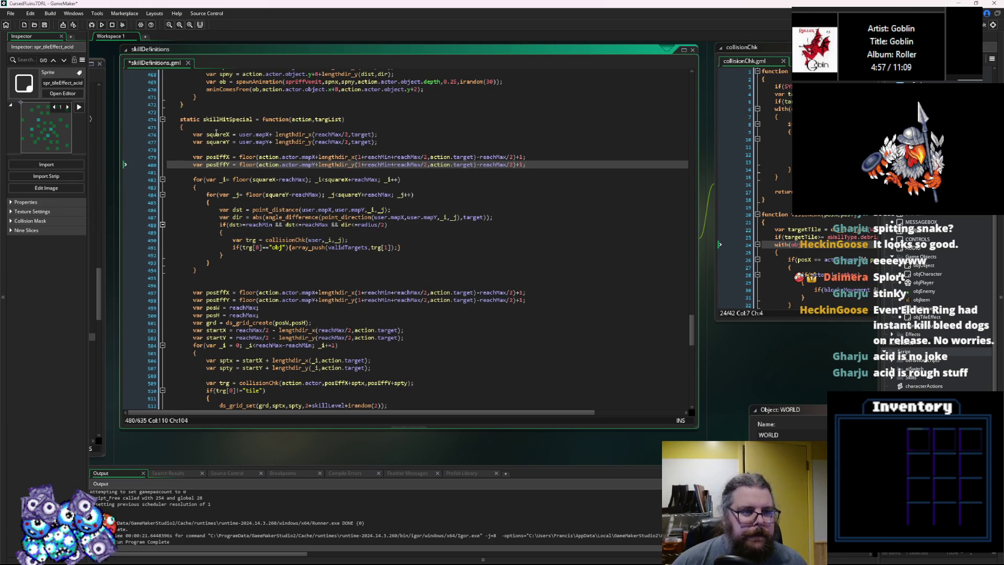
Compare where squareX and posEffX are used, including the outer loop's bounds
{"action": "double_click", "coordinate": [217, 133]}
{"action": "left_click", "coordinate": [287, 180]}
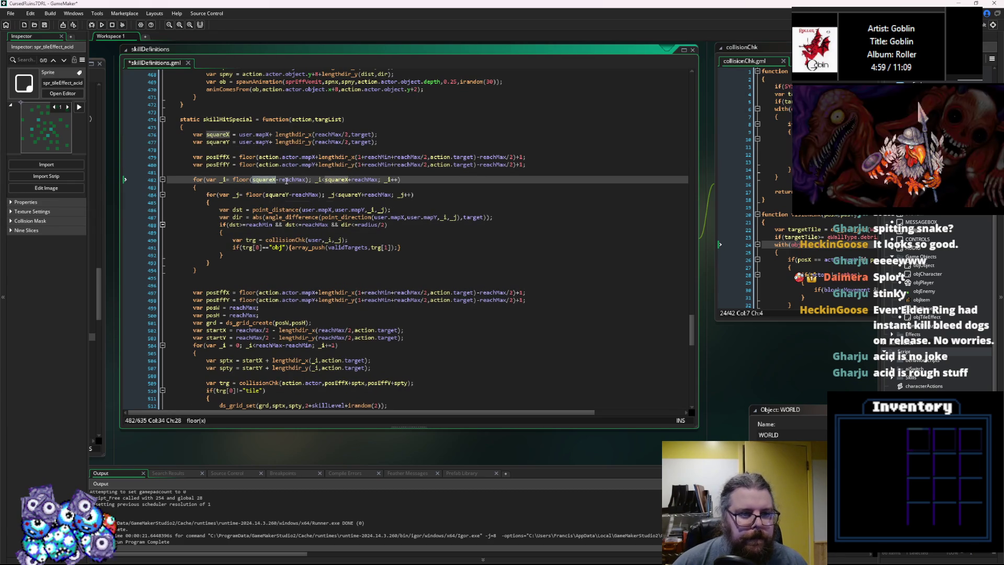
{"action": "double_click", "coordinate": [218, 157]}
{"action": "double_click", "coordinate": [217, 133]}
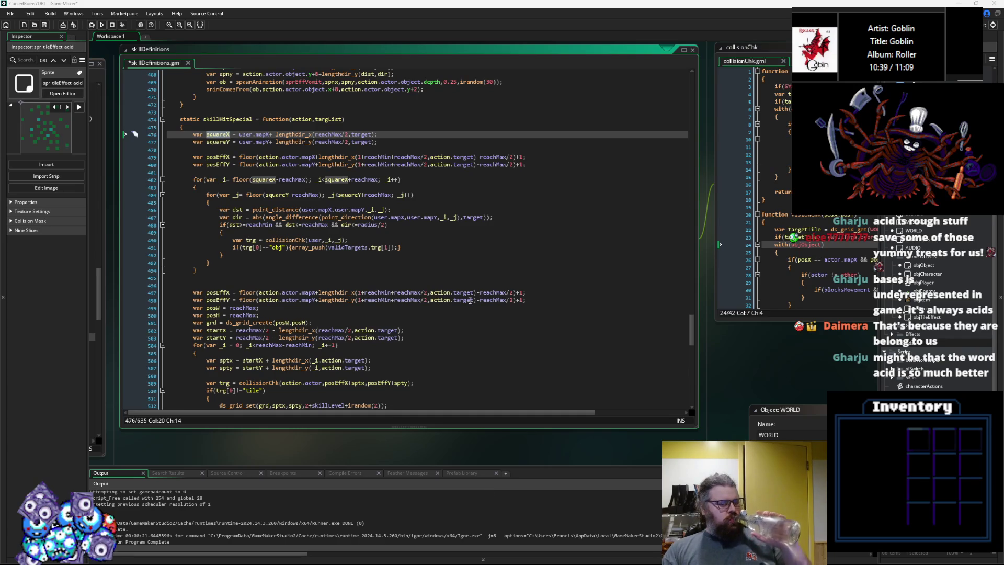
Save the skillDefinitions script and the whole project
{"action": "scroll", "coordinate": [467, 292], "scroll_direction": "up", "scroll_amount": 1}
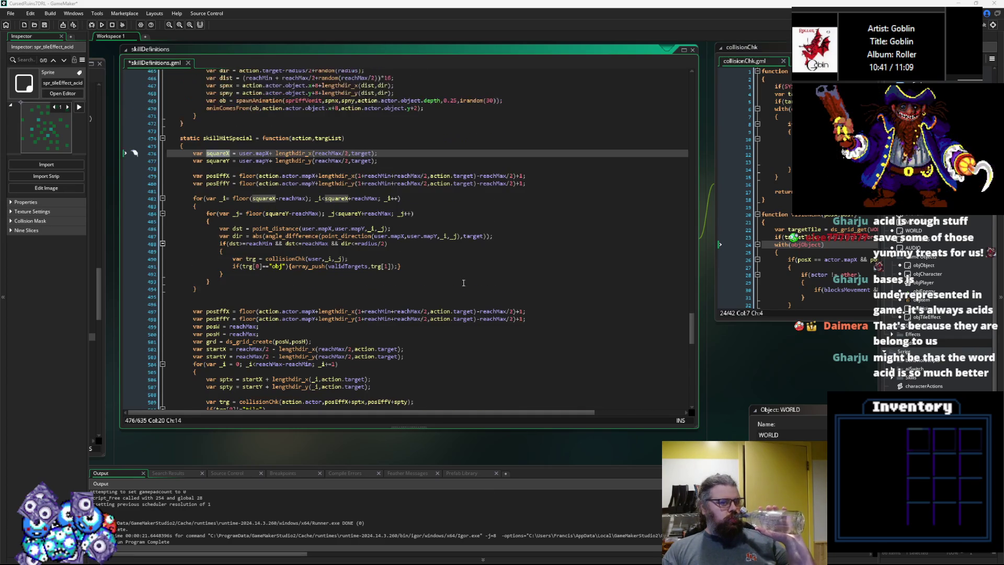
{"action": "left_click", "coordinate": [465, 285]}
{"action": "left_click", "coordinate": [48, 24]}
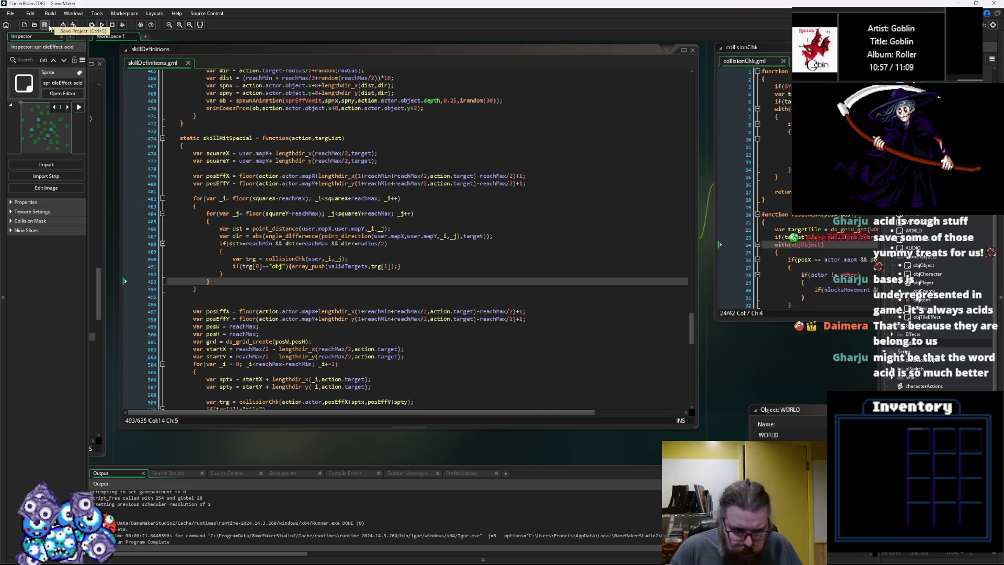
{"action": "left_click", "coordinate": [46, 25]}
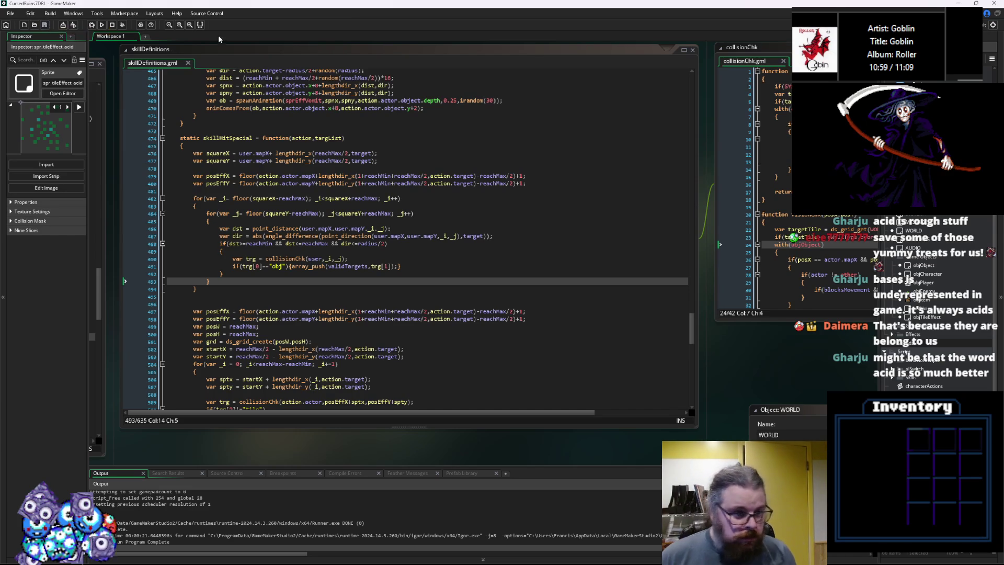
Review the loop's distance calculation and reachMax range condition
{"action": "left_click", "coordinate": [370, 228]}
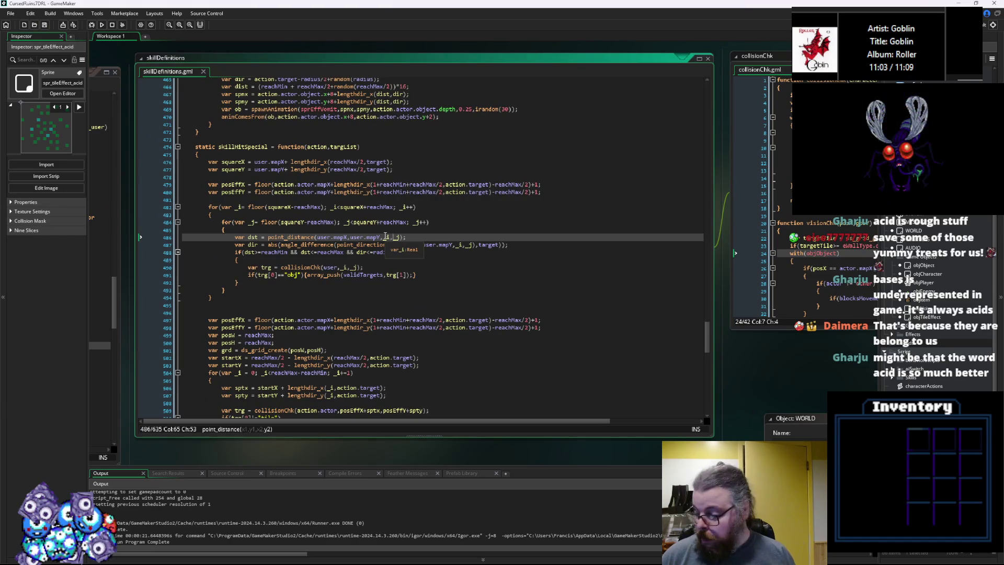
{"action": "scroll", "coordinate": [385, 236], "scroll_direction": "down", "scroll_amount": 1}
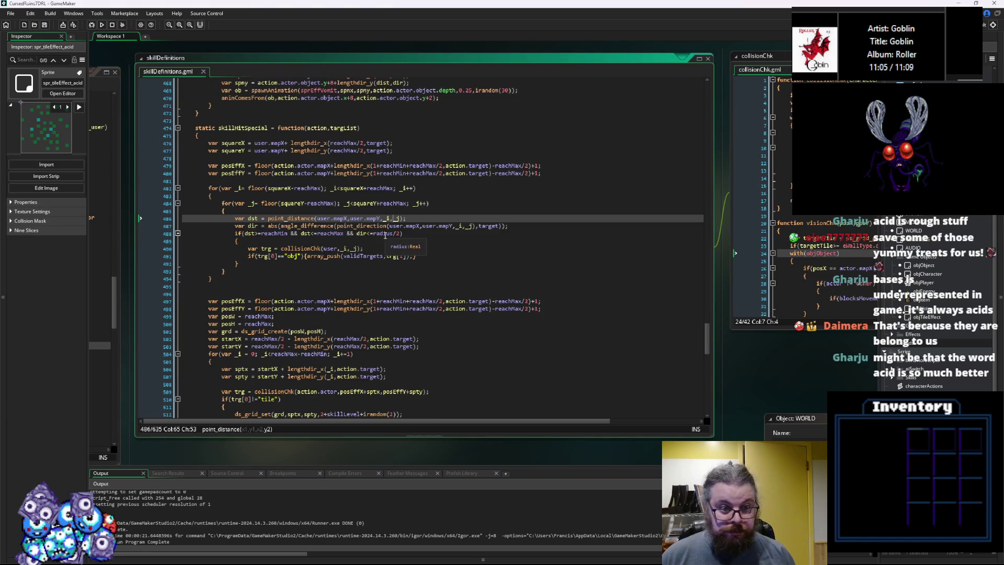
{"action": "left_click", "coordinate": [342, 232]}
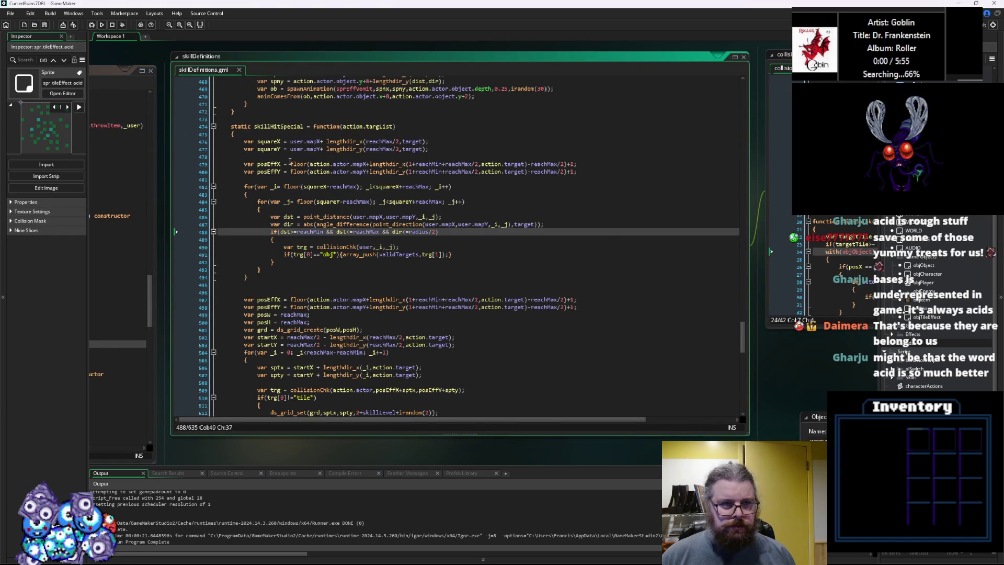
In characters.gml, comment out the skSpit test skill, enable skVomit, and save the script
{"action": "left_click", "coordinate": [314, 181]}
{"action": "key", "text": "ctrl+Tab"}
{"action": "key", "text": "ctrl+Tab"}
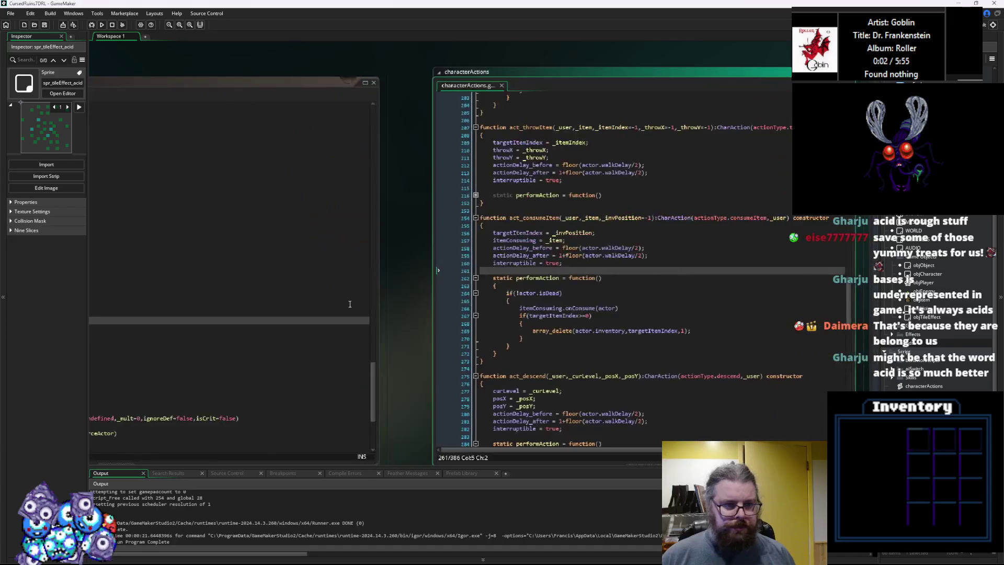
{"action": "scroll", "coordinate": [353, 302], "scroll_direction": "up", "scroll_amount": 15}
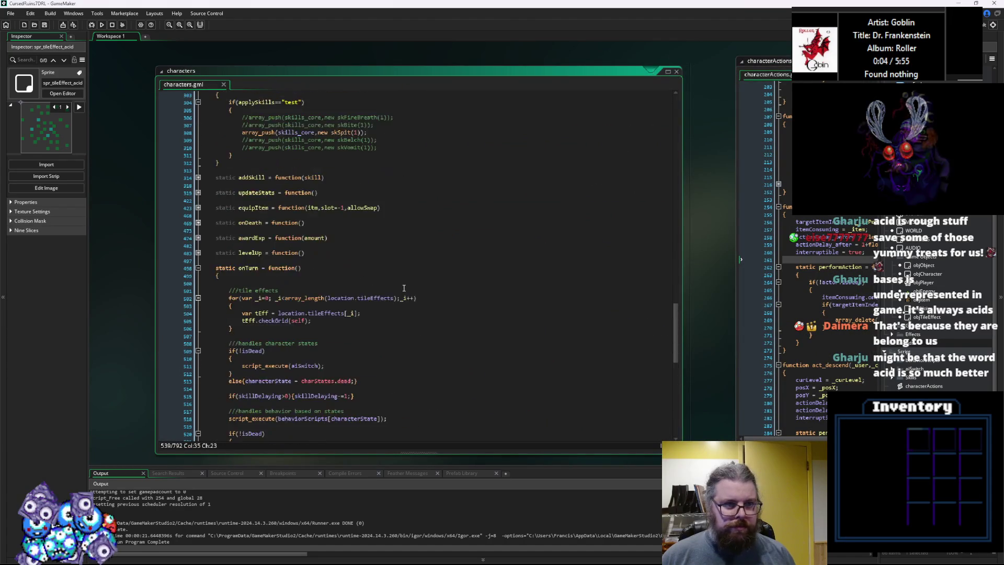
{"action": "left_click", "coordinate": [244, 245]}
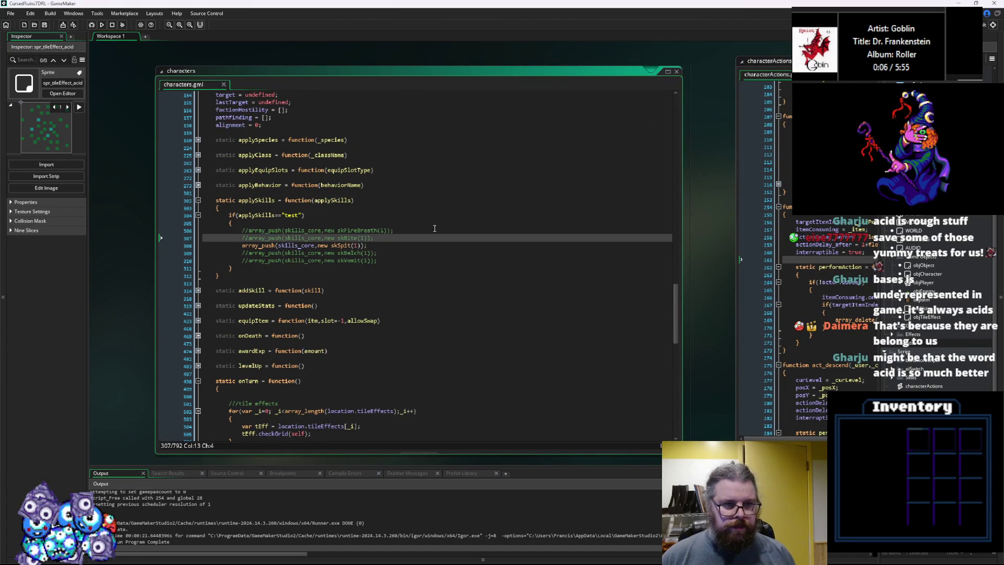
{"action": "type", "text": "//"}
{"action": "key", "text": "Down"}
{"action": "key", "text": "Down"}
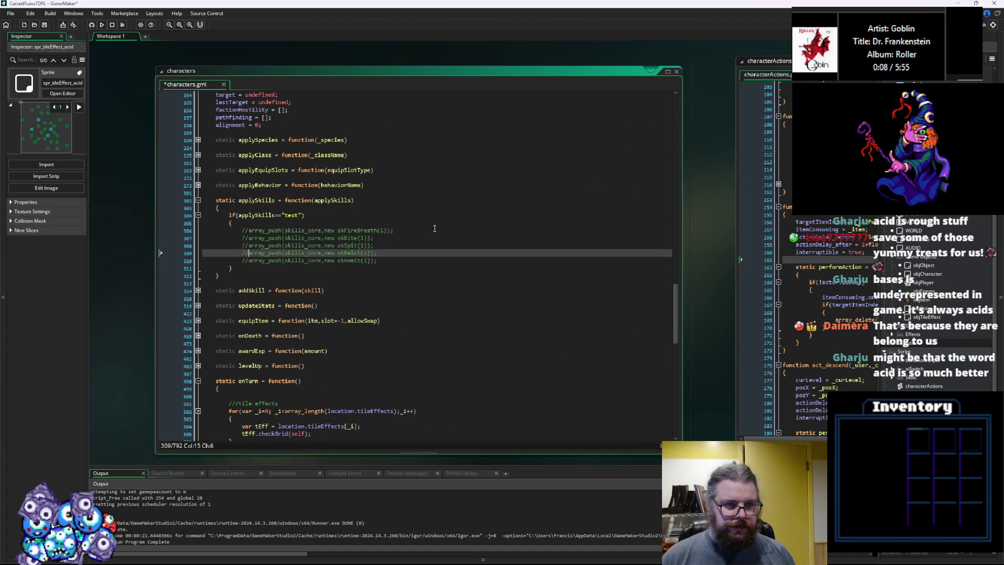
{"action": "key", "text": "BackSpace"}
{"action": "key", "text": "BackSpace"}
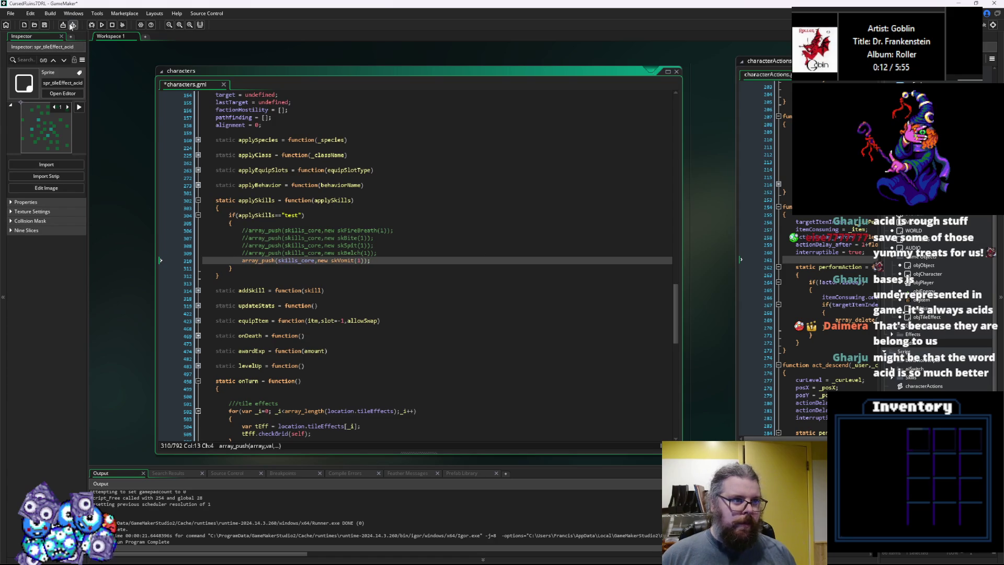
{"action": "left_click", "coordinate": [45, 24]}
Review the applySkills test condition, then switch over to the characterActions script
{"action": "left_click", "coordinate": [380, 217]}
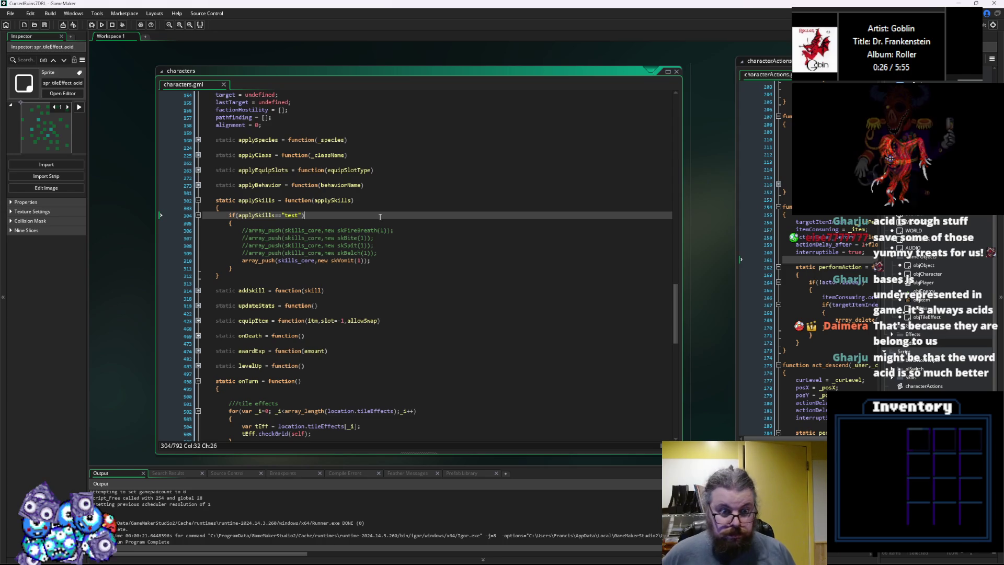
{"action": "left_click", "coordinate": [488, 292]}
{"action": "key", "text": "ctrl+Tab"}
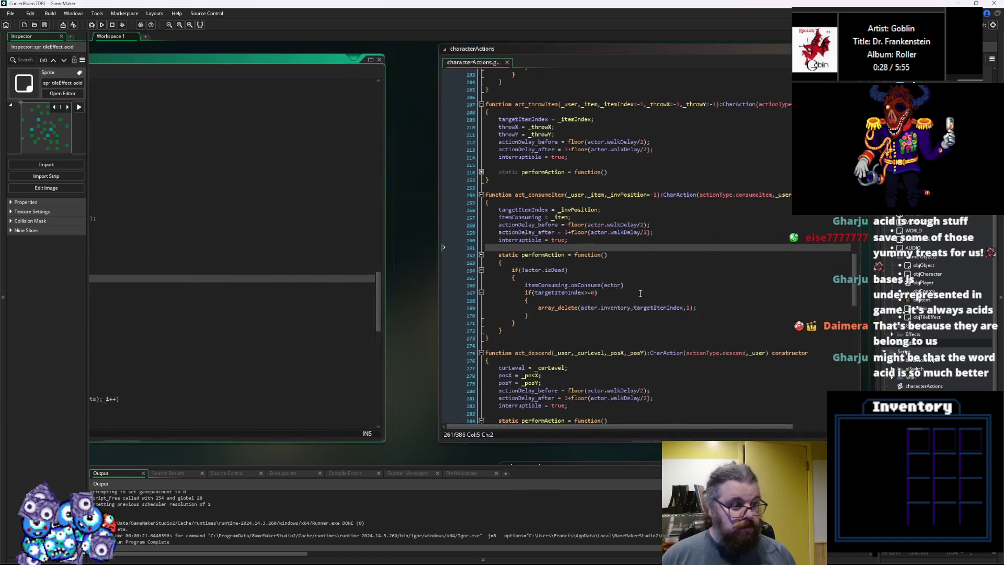
{"action": "left_click", "coordinate": [433, 287]}
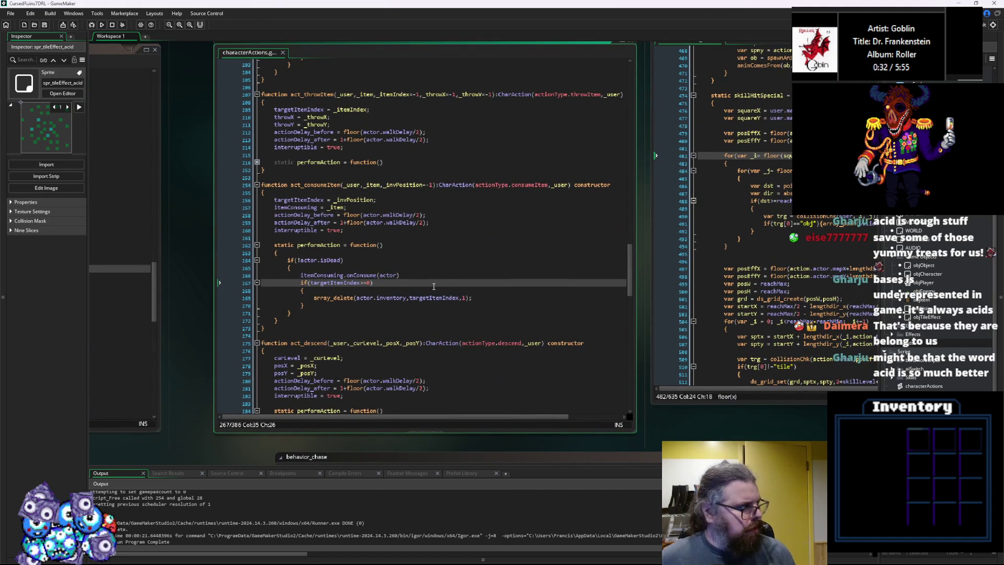
{"action": "scroll", "coordinate": [404, 297], "scroll_direction": "down", "scroll_amount": 7}
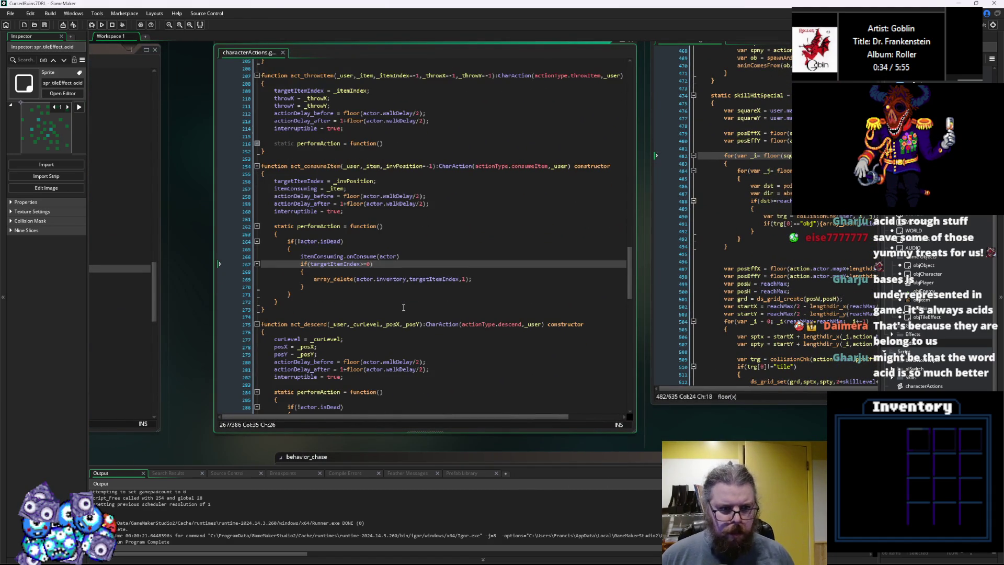
{"action": "scroll", "coordinate": [403, 308], "scroll_direction": "down", "scroll_amount": 9}
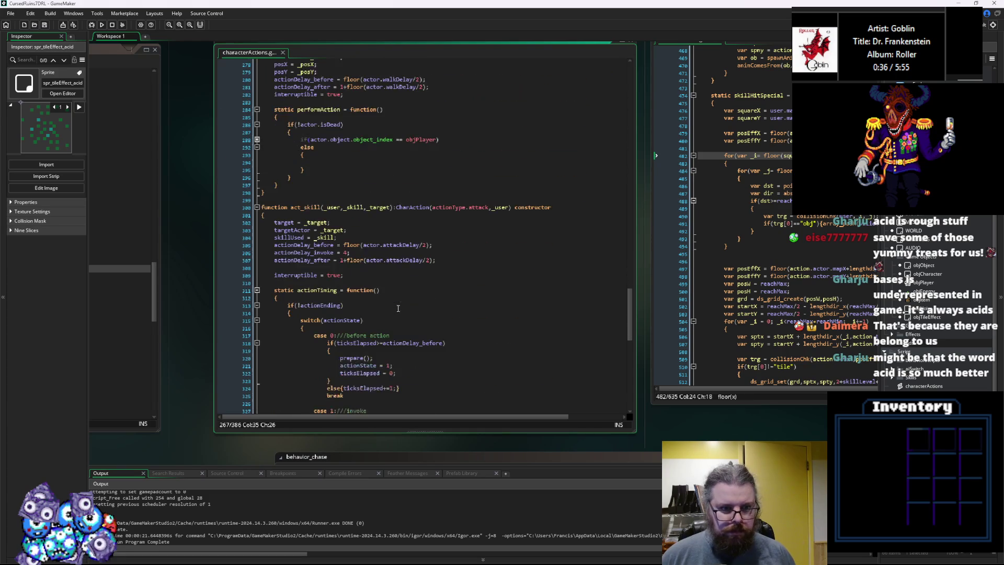
{"action": "scroll", "coordinate": [398, 309], "scroll_direction": "down", "scroll_amount": 5}
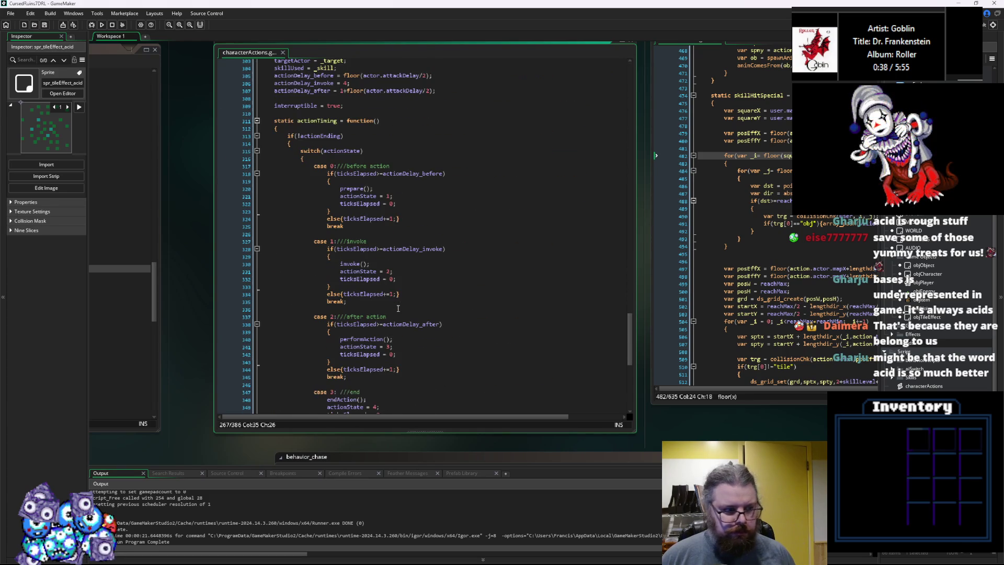
{"action": "scroll", "coordinate": [398, 308], "scroll_direction": "down", "scroll_amount": 2}
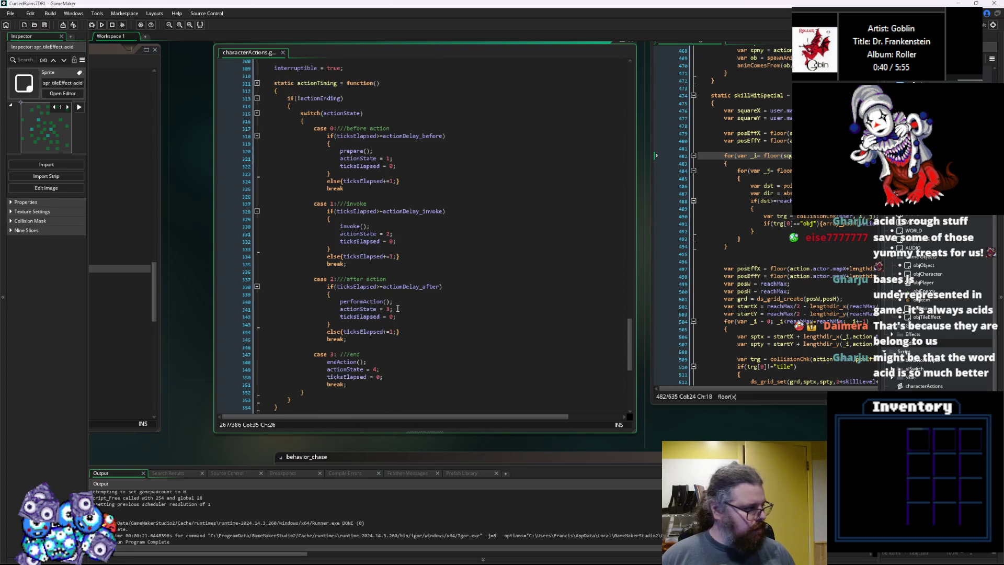
{"action": "scroll", "coordinate": [398, 308], "scroll_direction": "up", "scroll_amount": 2}
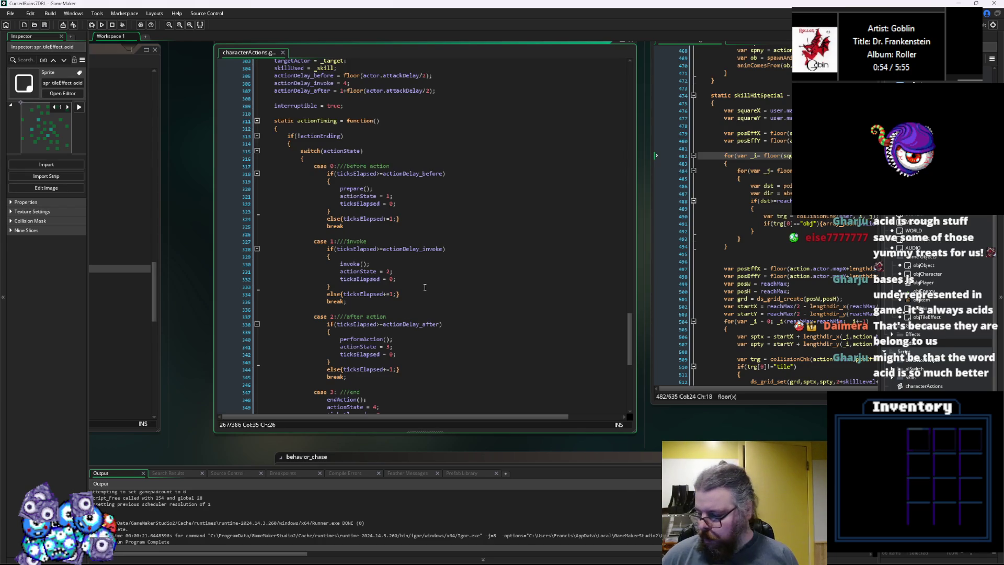
{"action": "scroll", "coordinate": [427, 287], "scroll_direction": "down", "scroll_amount": 1}
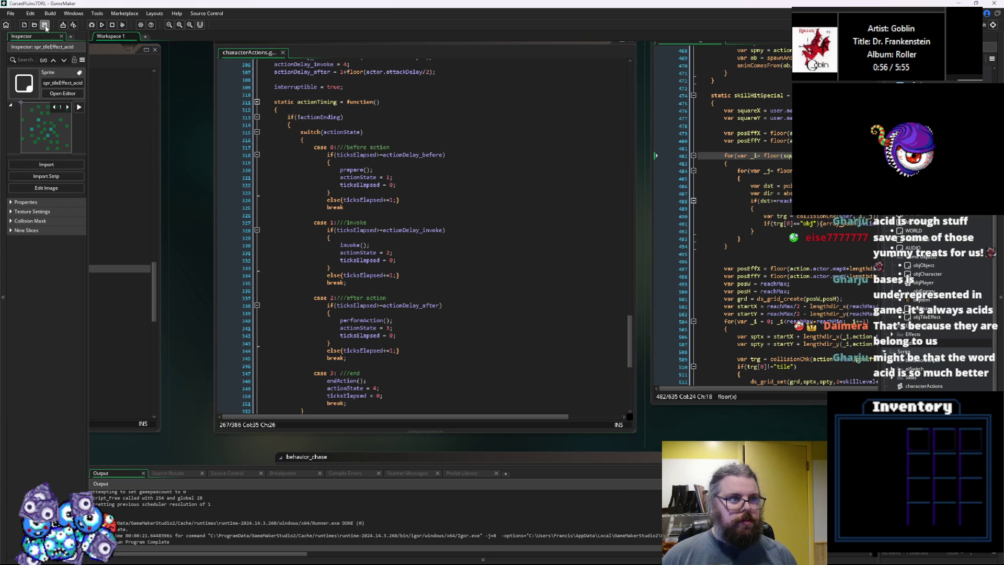
{"action": "left_click", "coordinate": [338, 306]}
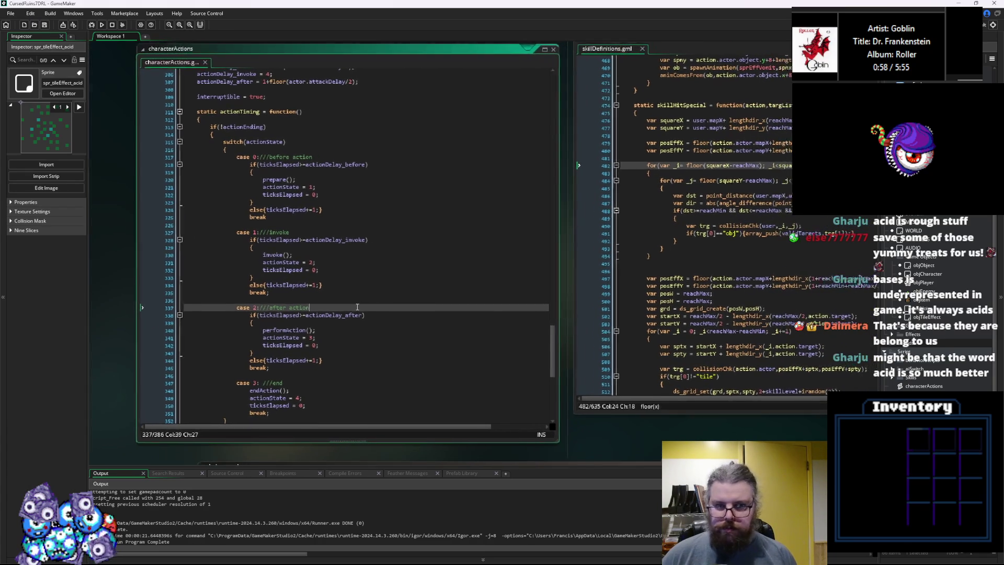
{"action": "scroll", "coordinate": [368, 305], "scroll_direction": "down", "scroll_amount": 1}
{"action": "scroll", "coordinate": [368, 305], "scroll_direction": "down", "scroll_amount": 8}
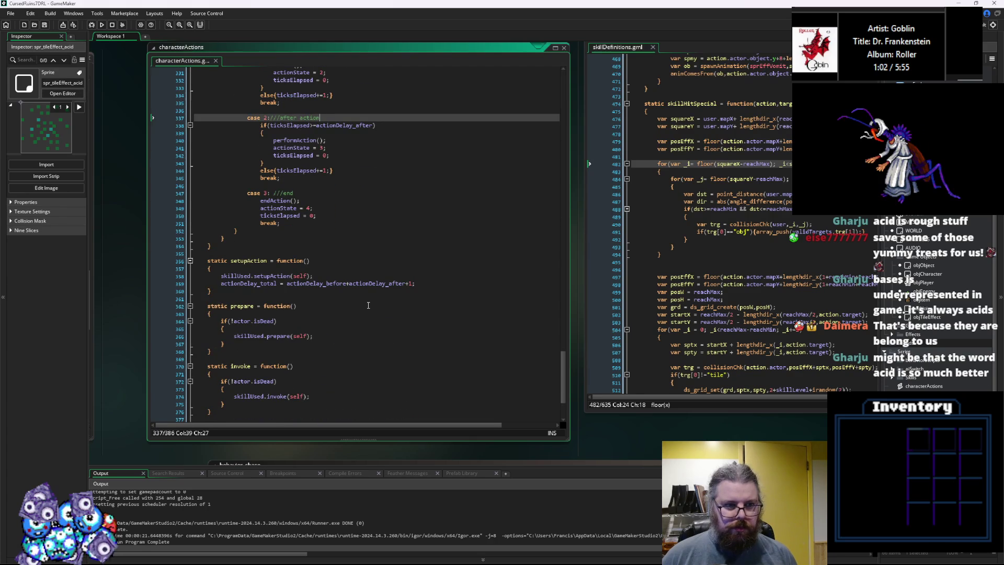
{"action": "scroll", "coordinate": [368, 306], "scroll_direction": "up", "scroll_amount": 6}
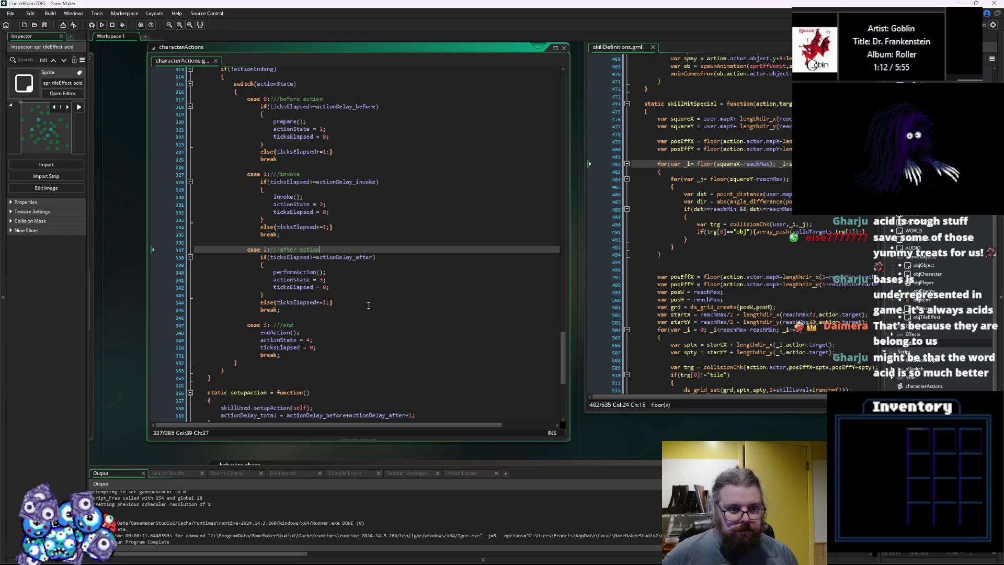
{"action": "scroll", "coordinate": [371, 304], "scroll_direction": "up", "scroll_amount": 2}
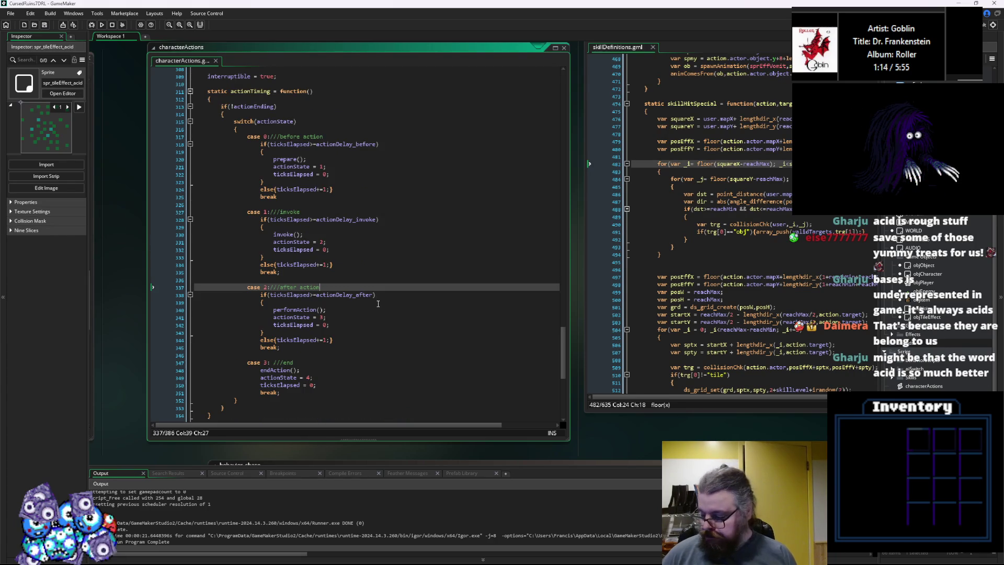
{"action": "scroll", "coordinate": [381, 304], "scroll_direction": "up", "scroll_amount": 2}
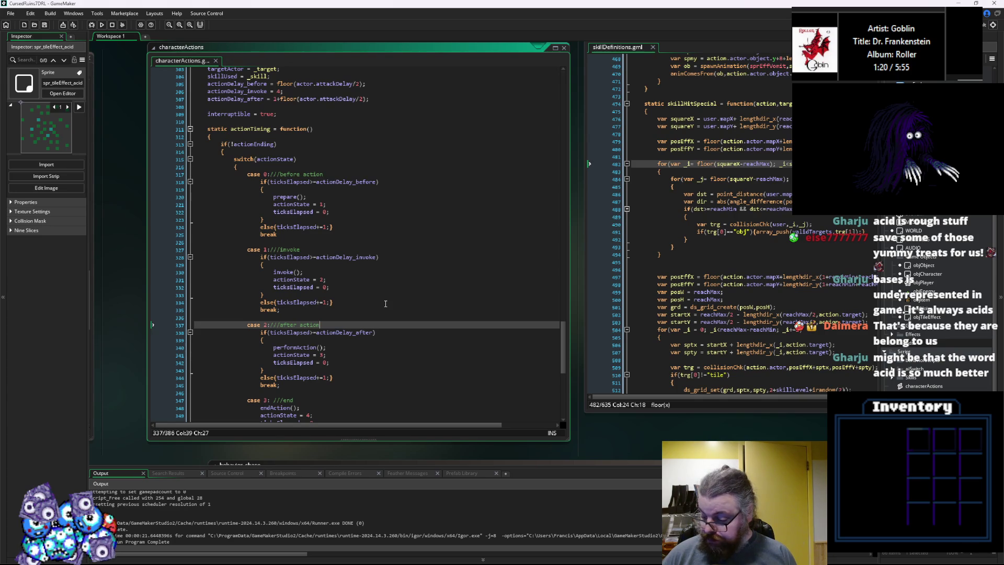
{"action": "scroll", "coordinate": [385, 304], "scroll_direction": "up", "scroll_amount": 3}
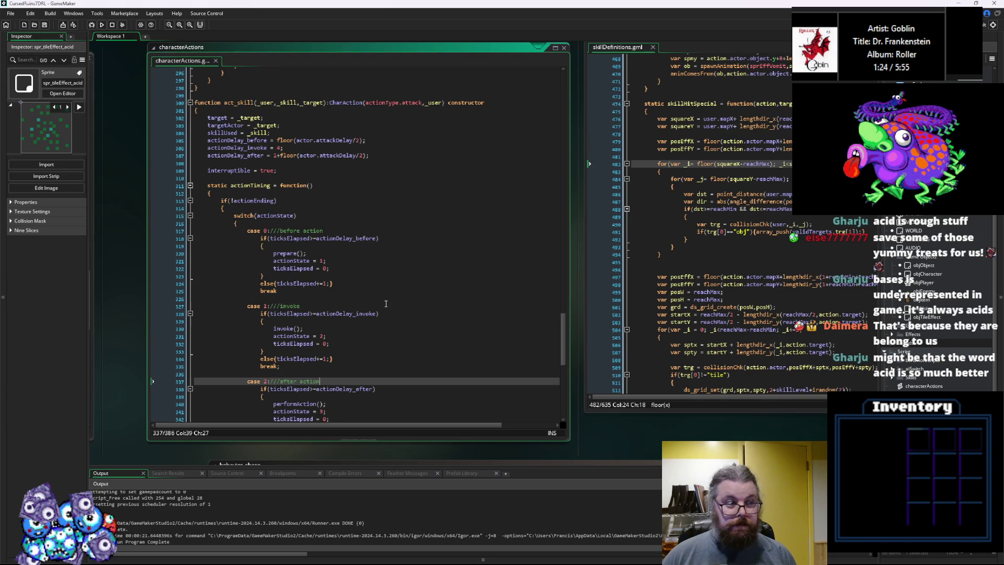
{"action": "scroll", "coordinate": [386, 304], "scroll_direction": "down", "scroll_amount": 1}
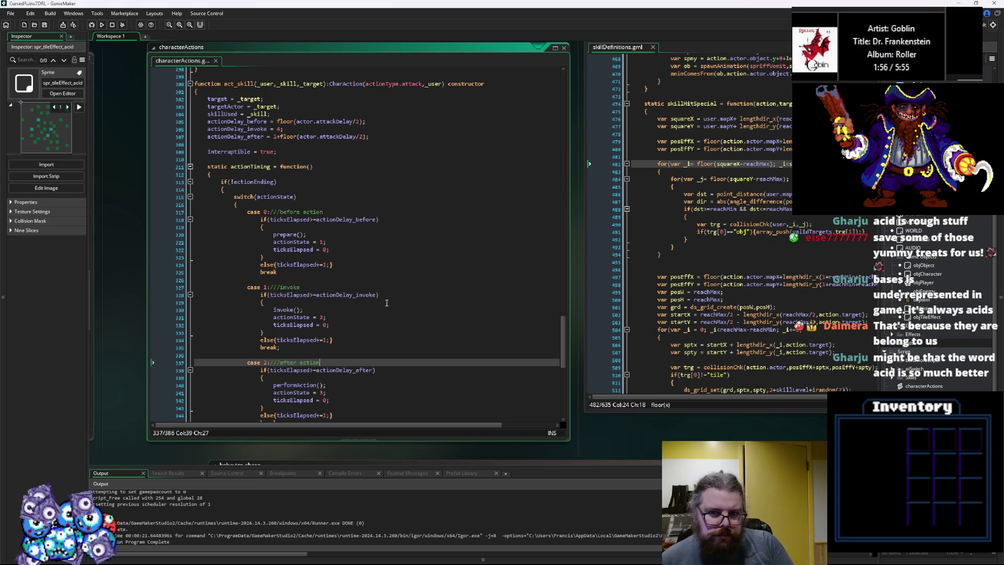
{"action": "left_click", "coordinate": [387, 303]}
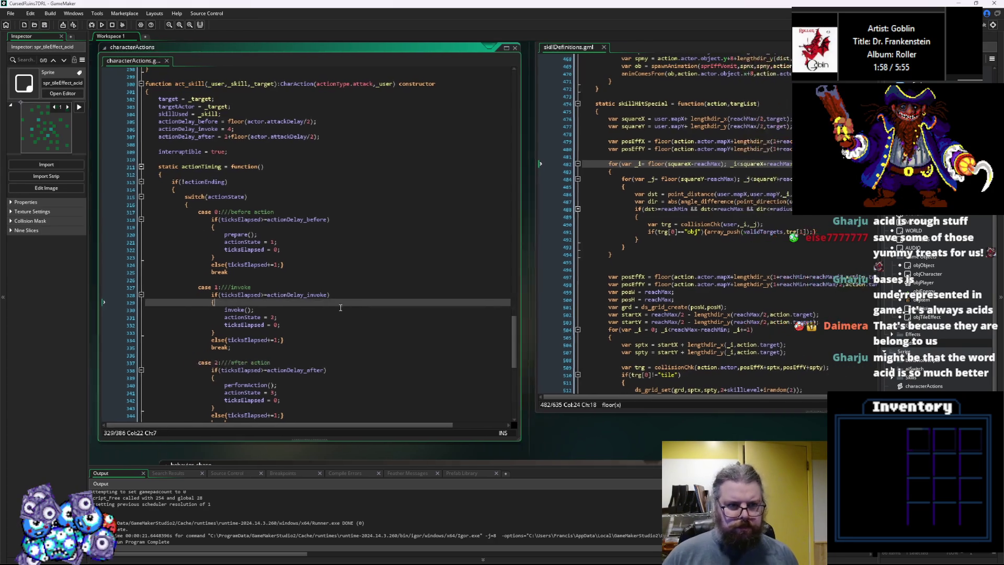
Move the characterActions window up, scroll to its end past the invoke case, and pan to skillDefinitions
{"action": "scroll", "coordinate": [339, 308], "scroll_direction": "down", "scroll_amount": 2}
{"action": "left_click", "coordinate": [339, 297]}
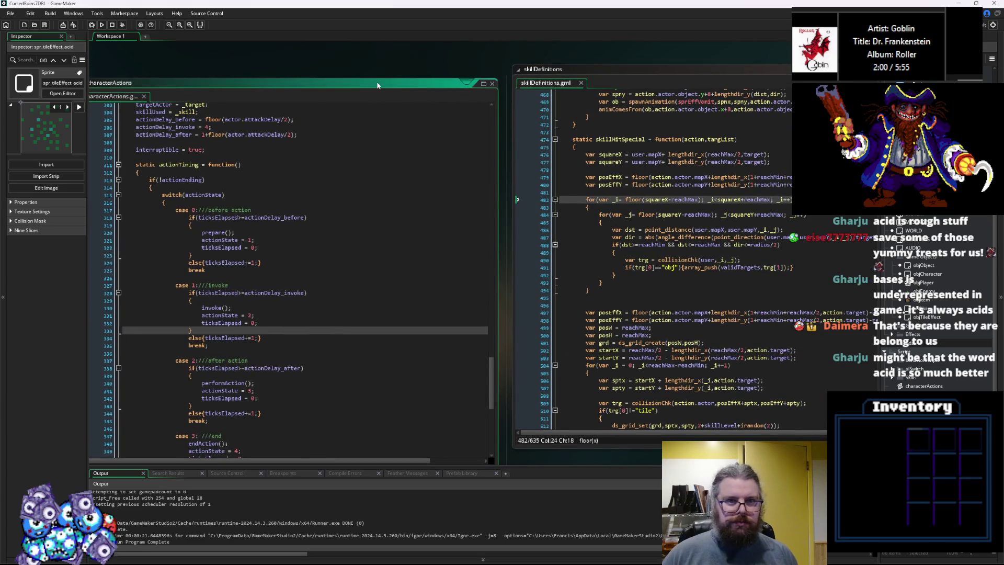
{"action": "left_click_drag", "start_coordinate": [394, 96], "coordinate": [394, 66]}
{"action": "left_click", "coordinate": [396, 258]}
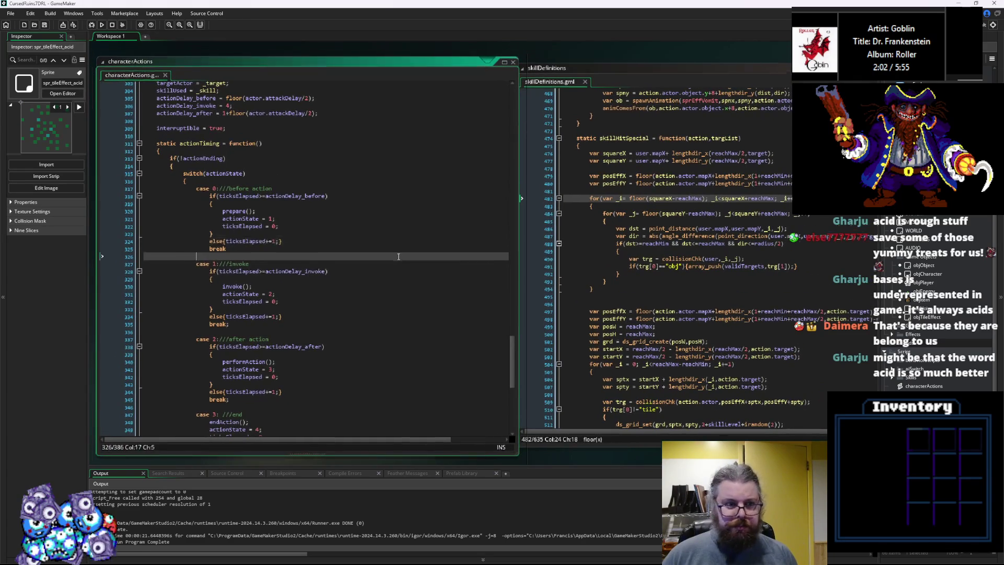
{"action": "scroll", "coordinate": [396, 258], "scroll_direction": "down", "scroll_amount": 6}
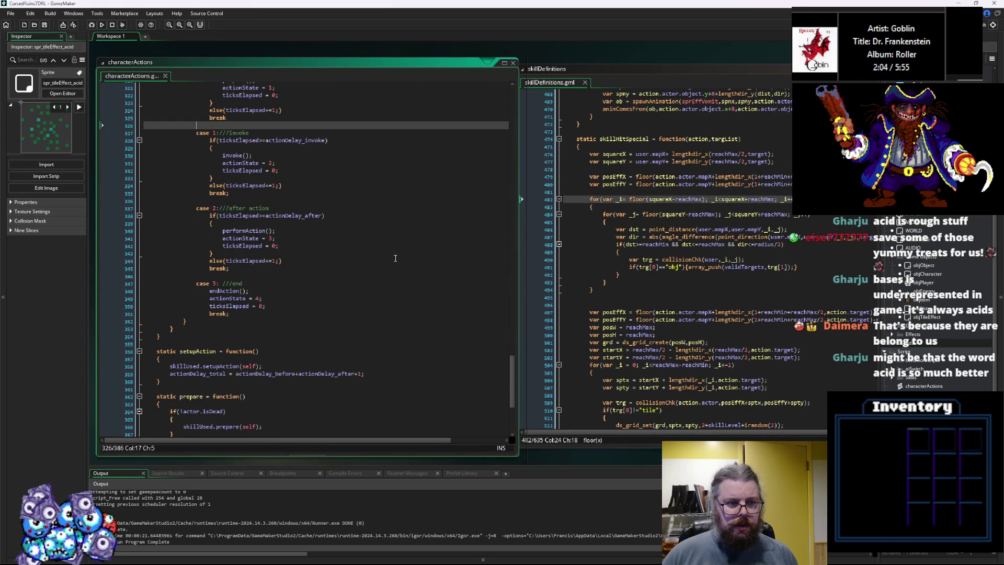
{"action": "scroll", "coordinate": [395, 258], "scroll_direction": "down", "scroll_amount": 7}
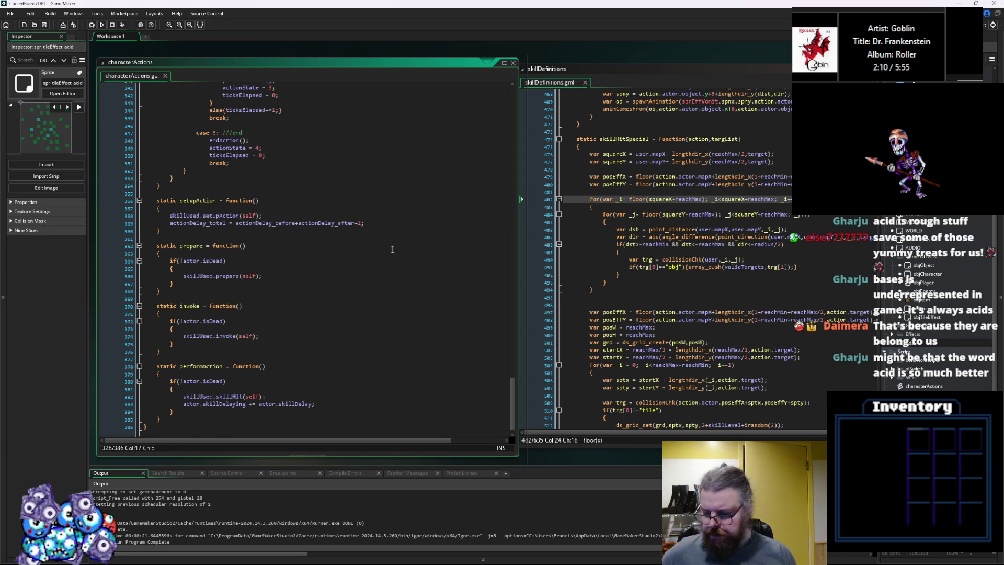
{"action": "scroll", "coordinate": [301, 282], "scroll_direction": "right", "scroll_amount": 3}
{"action": "scroll", "coordinate": [301, 281], "scroll_direction": "right", "scroll_amount": 5}
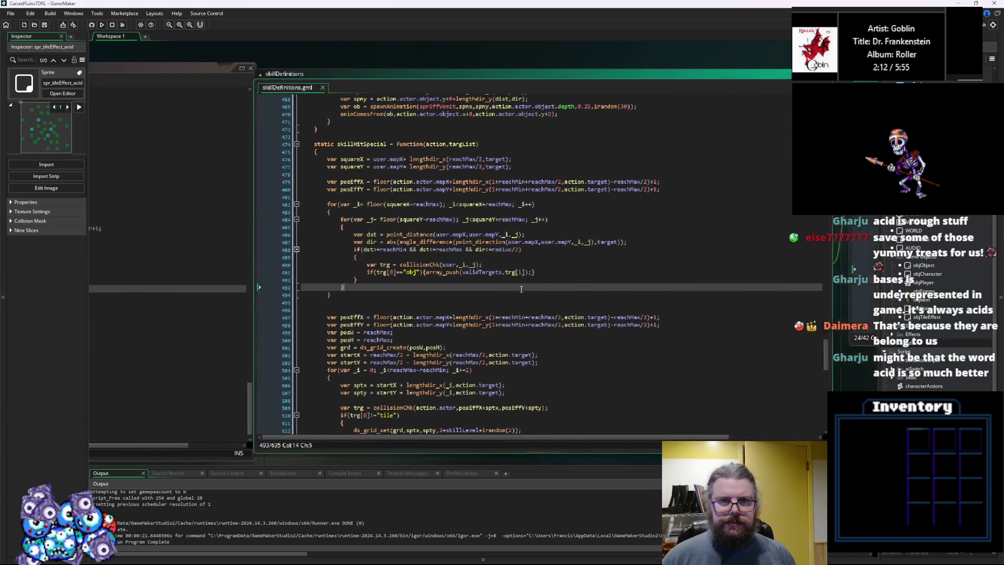
{"action": "left_click_drag", "start_coordinate": [465, 73], "coordinate": [427, 76]}
{"action": "left_click", "coordinate": [455, 167]}
{"action": "scroll", "coordinate": [454, 168], "scroll_direction": "up", "scroll_amount": 5}
{"action": "scroll", "coordinate": [454, 167], "scroll_direction": "up", "scroll_amount": 5}
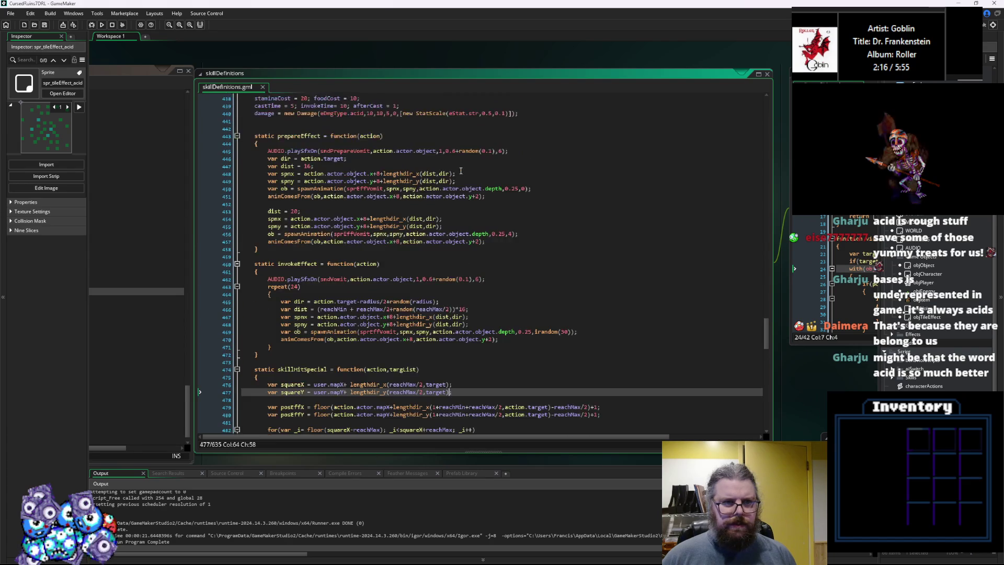
{"action": "scroll", "coordinate": [461, 171], "scroll_direction": "up", "scroll_amount": 2}
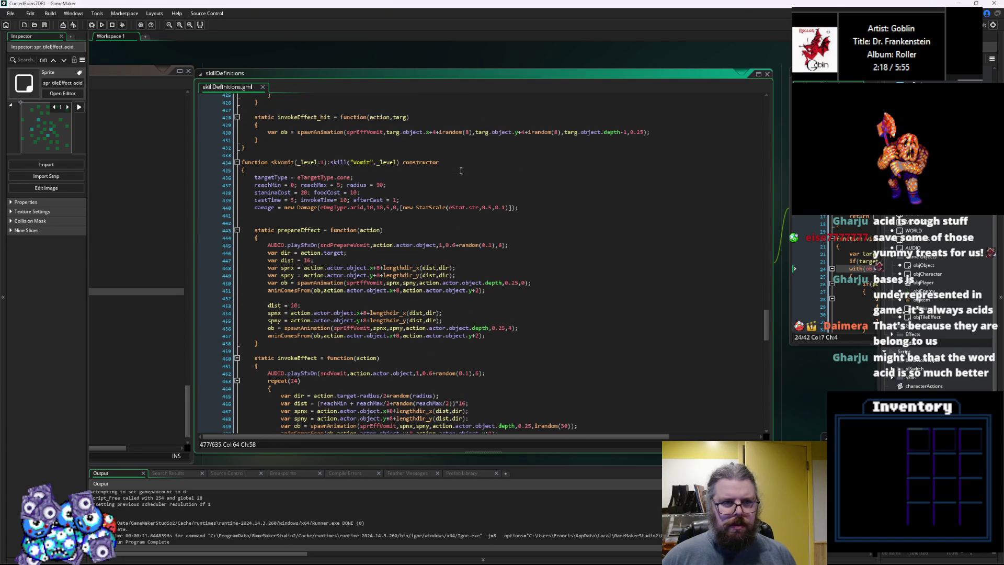
{"action": "double_click", "coordinate": [286, 163]}
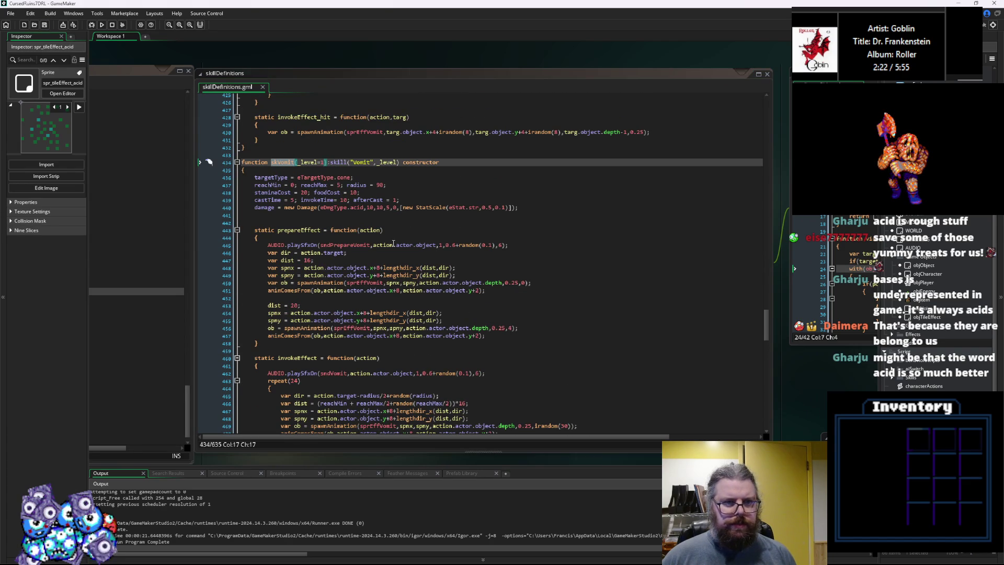
{"action": "left_click", "coordinate": [393, 245]}
{"action": "scroll", "coordinate": [279, 181], "scroll_direction": "down", "scroll_amount": 15}
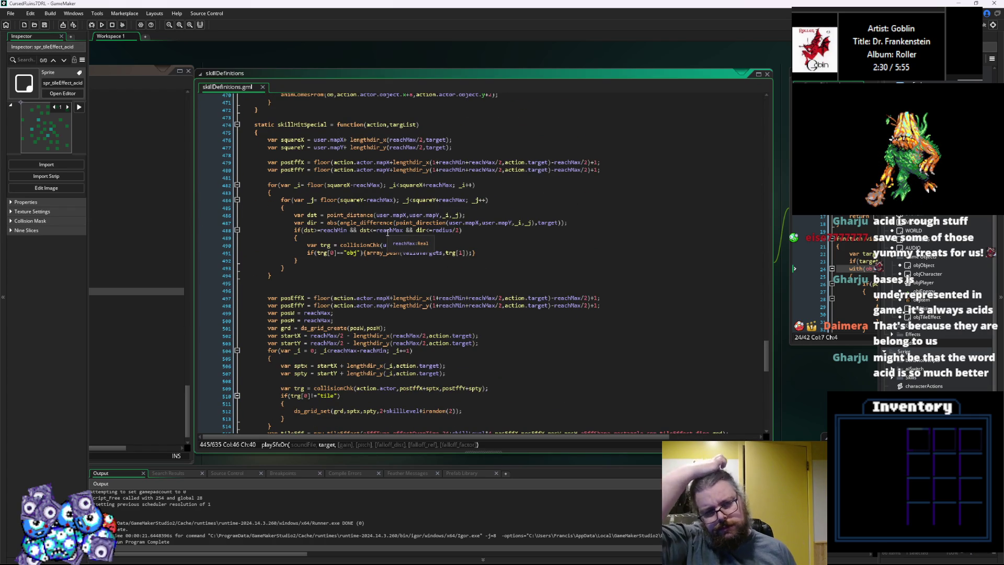
{"action": "left_click", "coordinate": [347, 185]}
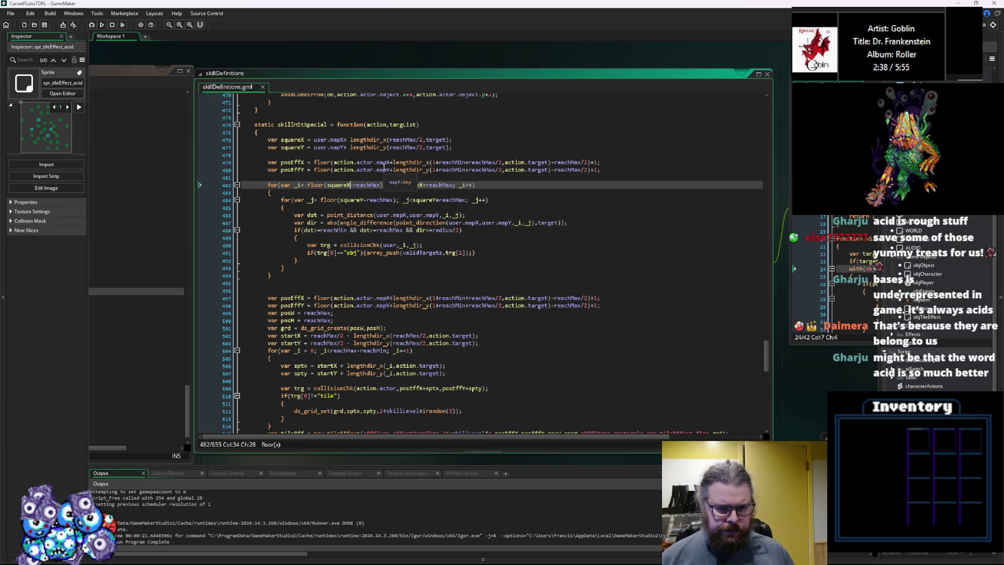
Inspect the distance and angle checks and where reachMax and squareX are used in skillHitSpecial
{"action": "left_click", "coordinate": [382, 215]}
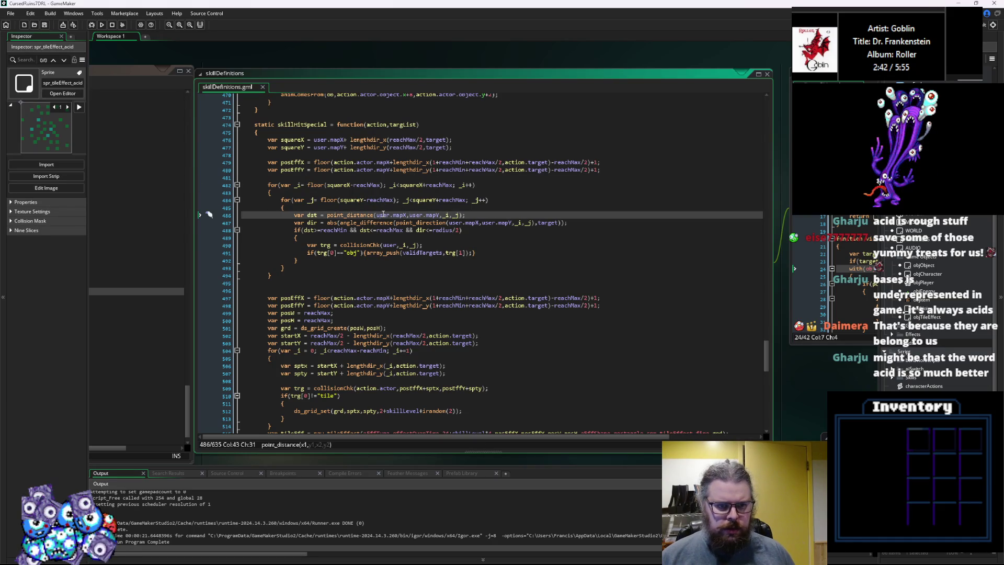
{"action": "left_click", "coordinate": [381, 201]}
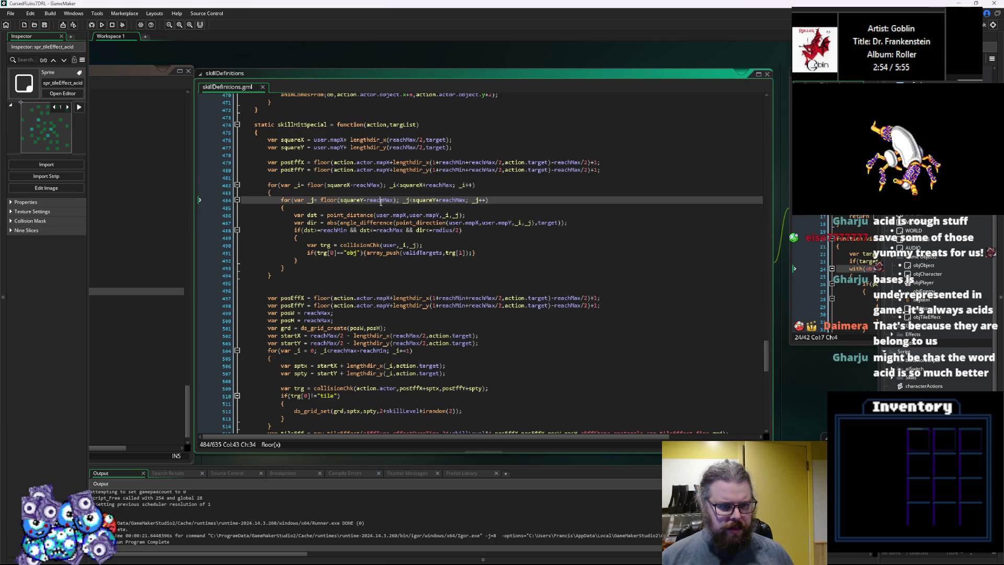
{"action": "left_click", "coordinate": [382, 222]}
{"action": "double_click", "coordinate": [378, 200]}
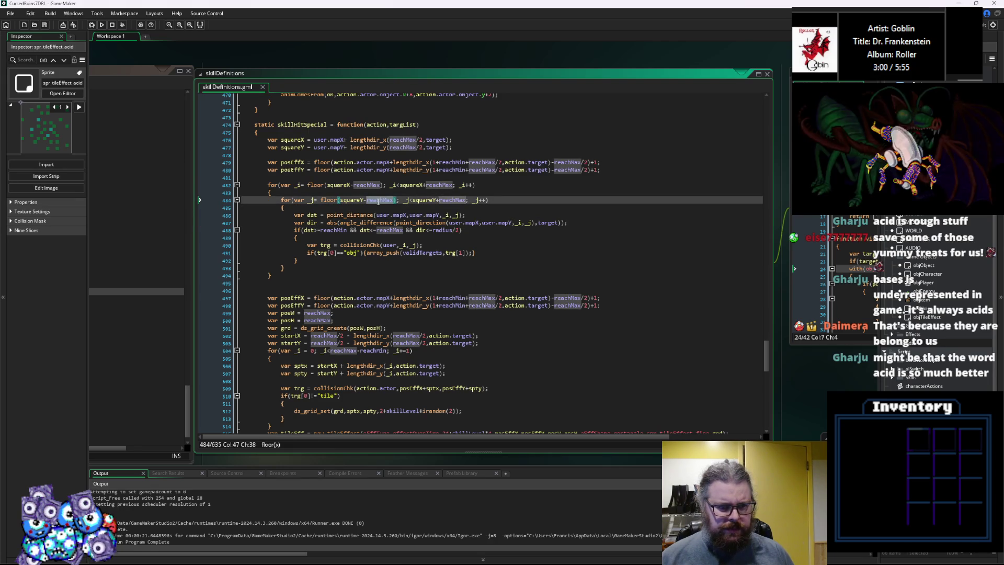
{"action": "left_click", "coordinate": [372, 186]}
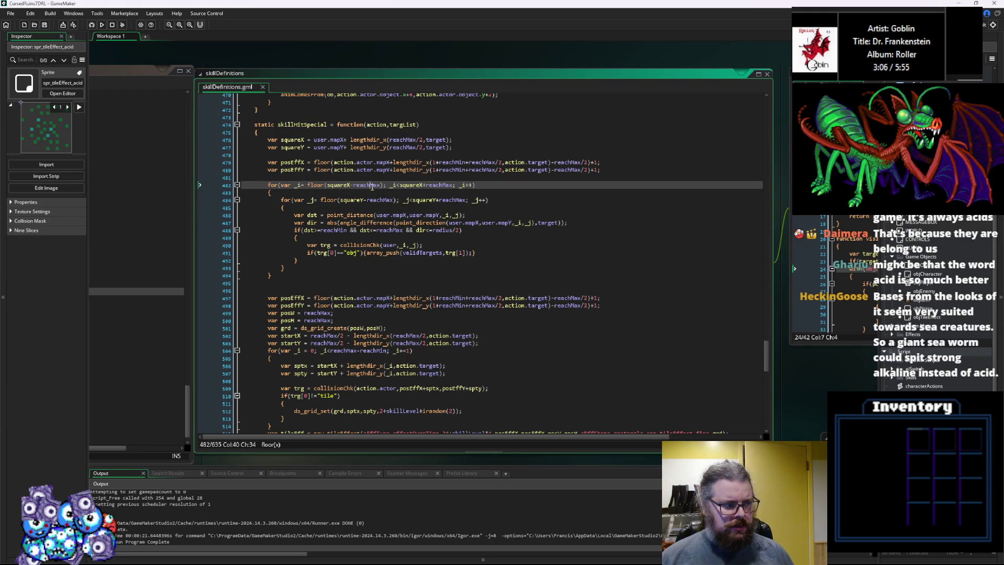
{"action": "mouse_move", "coordinate": [328, 200]}
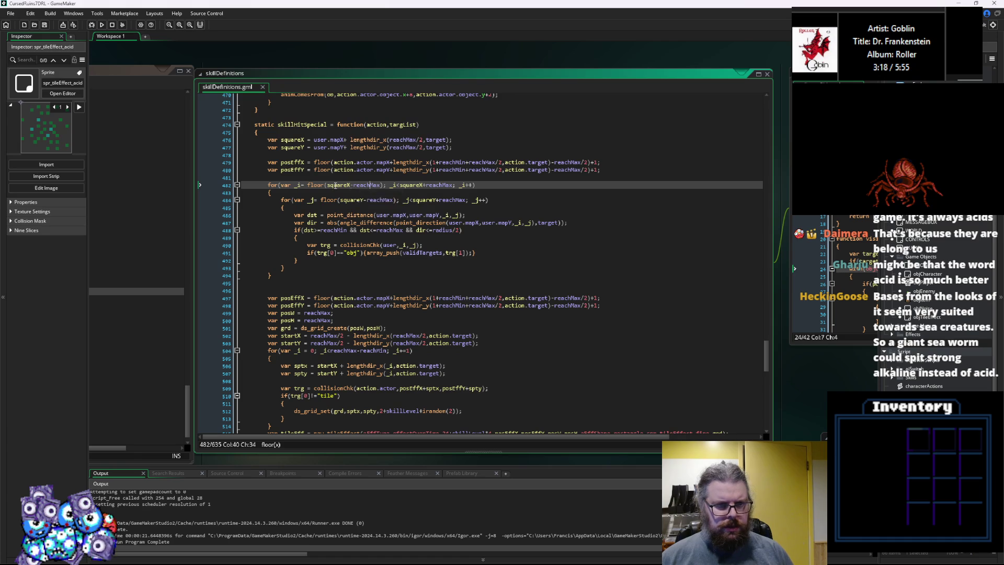
{"action": "double_click", "coordinate": [330, 185]}
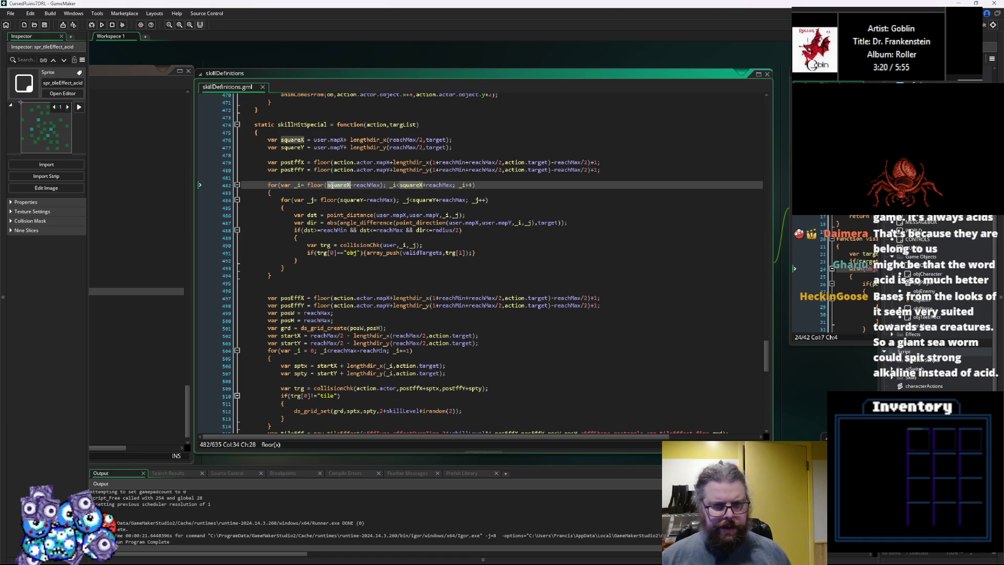
{"action": "double_click", "coordinate": [368, 185]}
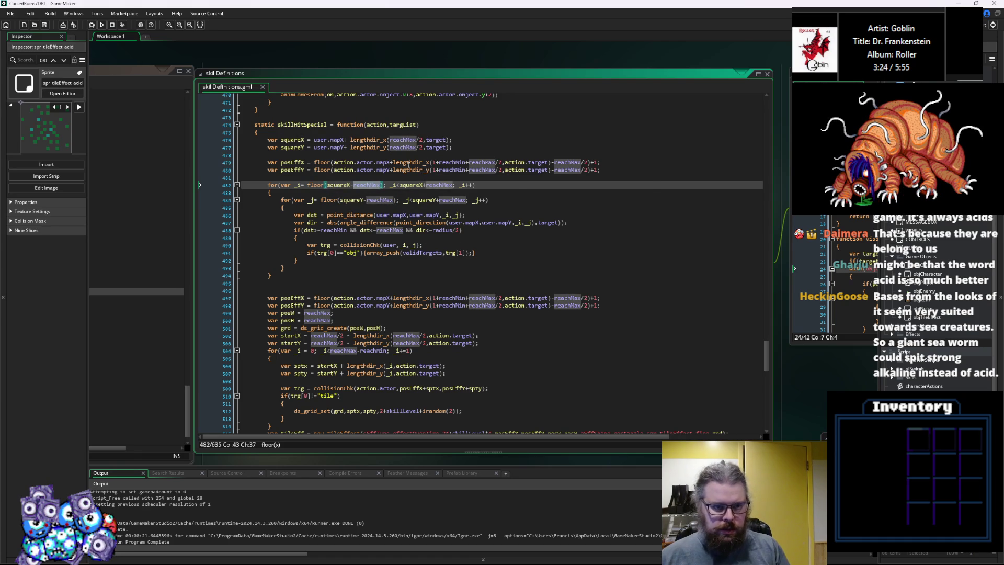
Append a '-' at the end of the squareX line
{"action": "left_click", "coordinate": [406, 163]}
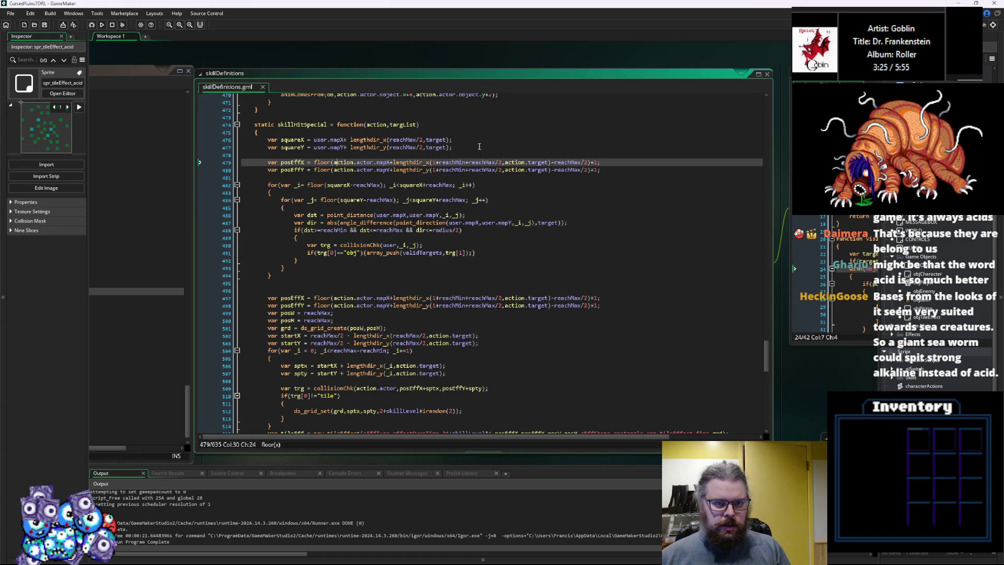
{"action": "left_click", "coordinate": [451, 140]}
{"action": "type", "text": "-"}
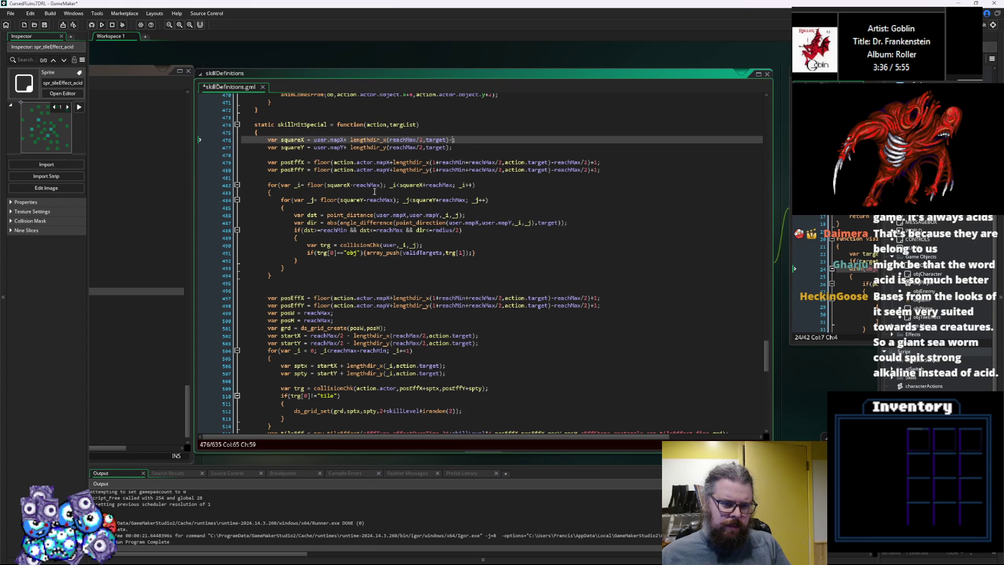
Try reachMax*2 on the squareX line, then undo it and delete the stray minus, keeping reachMax/2
{"action": "left_click", "coordinate": [374, 187]}
{"action": "left_click", "coordinate": [456, 140]}
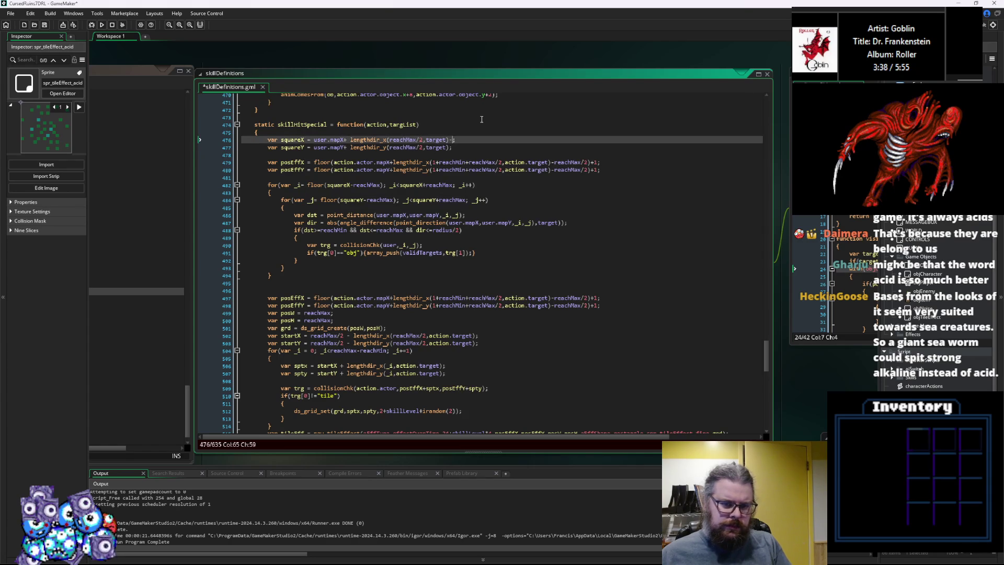
{"action": "type", "text": "reachMax*"}
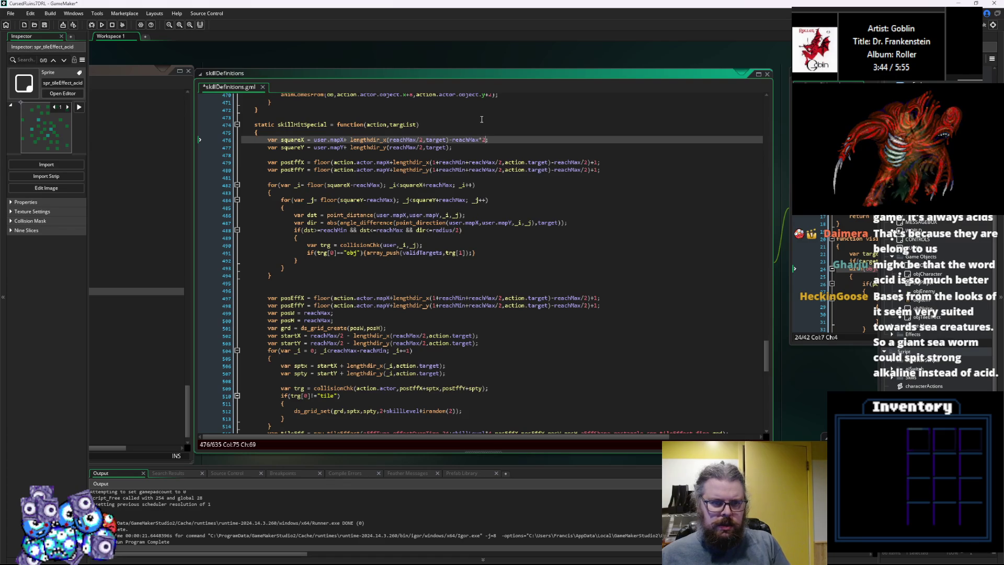
{"action": "type", "text": "2"}
{"action": "left_click", "coordinate": [473, 162]}
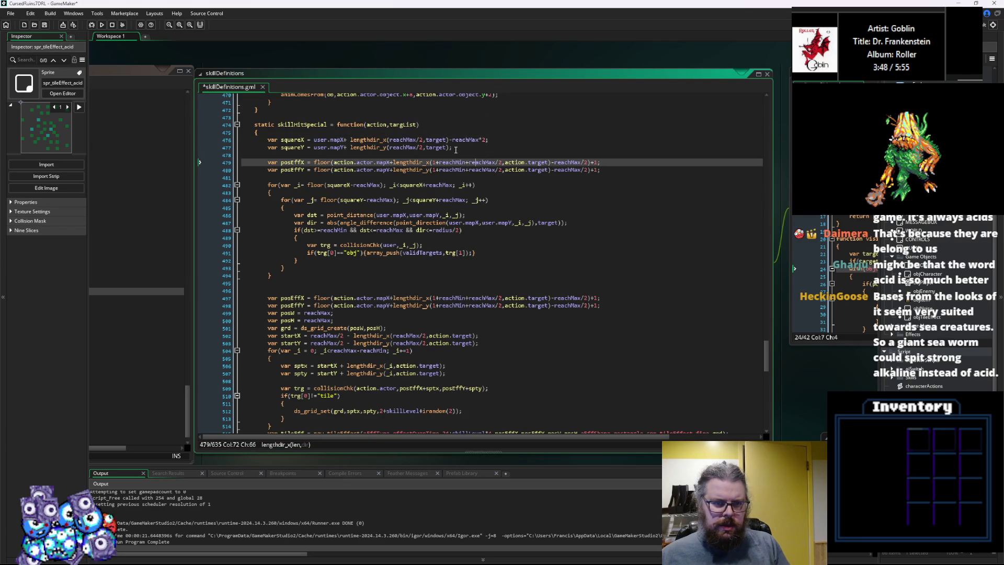
{"action": "key", "text": "ctrl+z"}
{"action": "key", "text": "ctrl+z"}
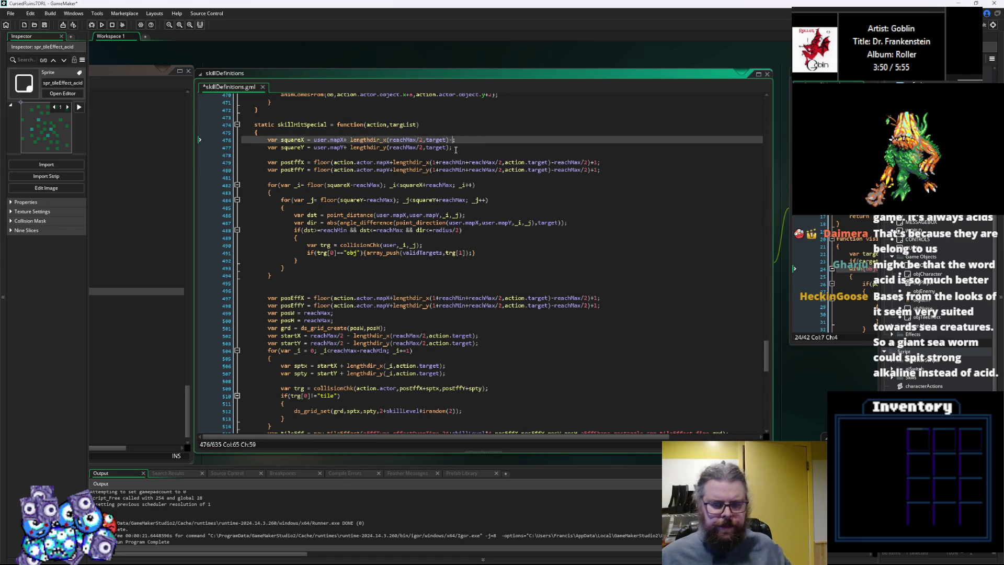
{"action": "key", "text": "BackSpace"}
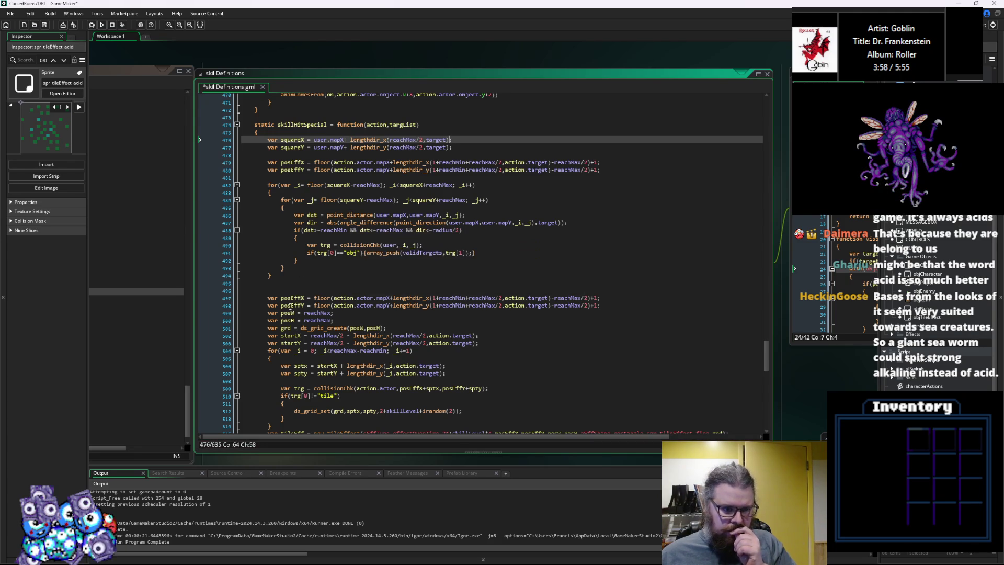
{"action": "mouse_move", "coordinate": [340, 321]}
{"action": "left_mouse_down"}
{"action": "mouse_move", "coordinate": [270, 298]}
{"action": "mouse_move", "coordinate": [267, 313]}
{"action": "left_mouse_up"}
{"action": "key", "text": "ctrl+c"}
{"action": "left_click", "coordinate": [306, 178]}
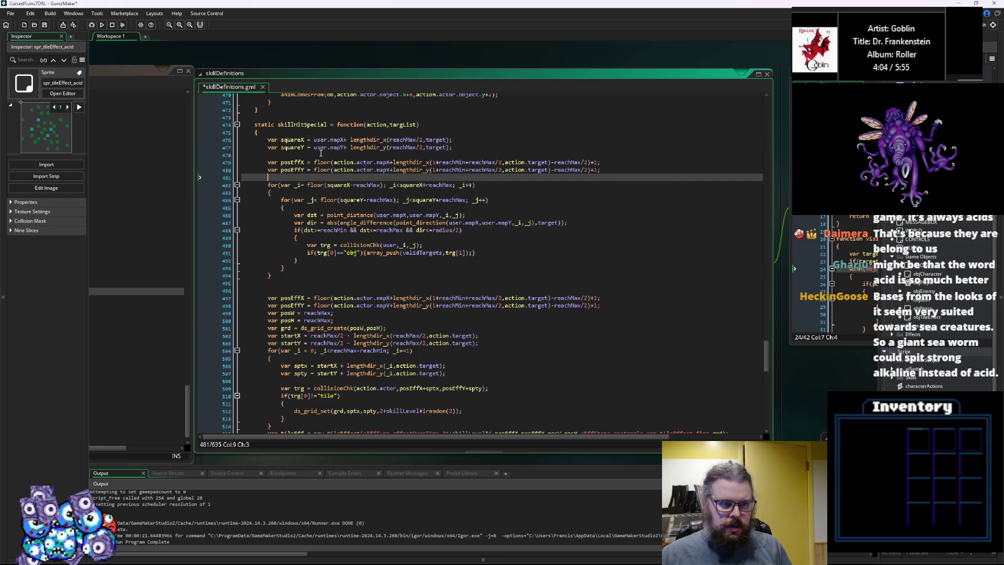
Paste the posW and posH declarations at line 481 and make each equal reachMax*2
{"action": "key", "text": "Return"}
{"action": "key", "text": "Up"}
{"action": "key", "text": "ctrl+v"}
{"action": "key", "text": "Up"}
{"action": "key", "text": "Left"}
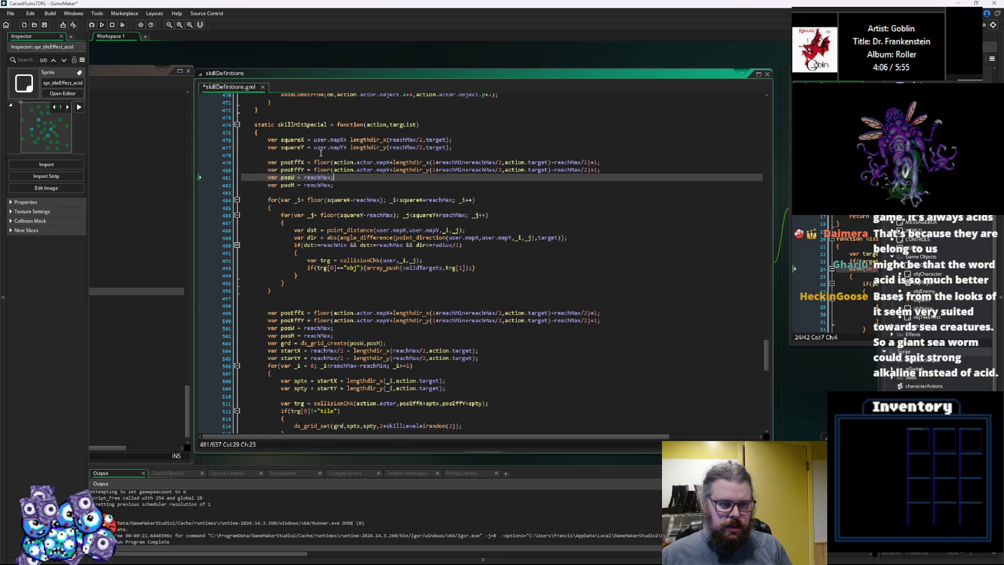
{"action": "type", "text": "*2"}
{"action": "key", "text": "Down"}
{"action": "key", "text": "Left"}
{"action": "type", "text": "*2"}
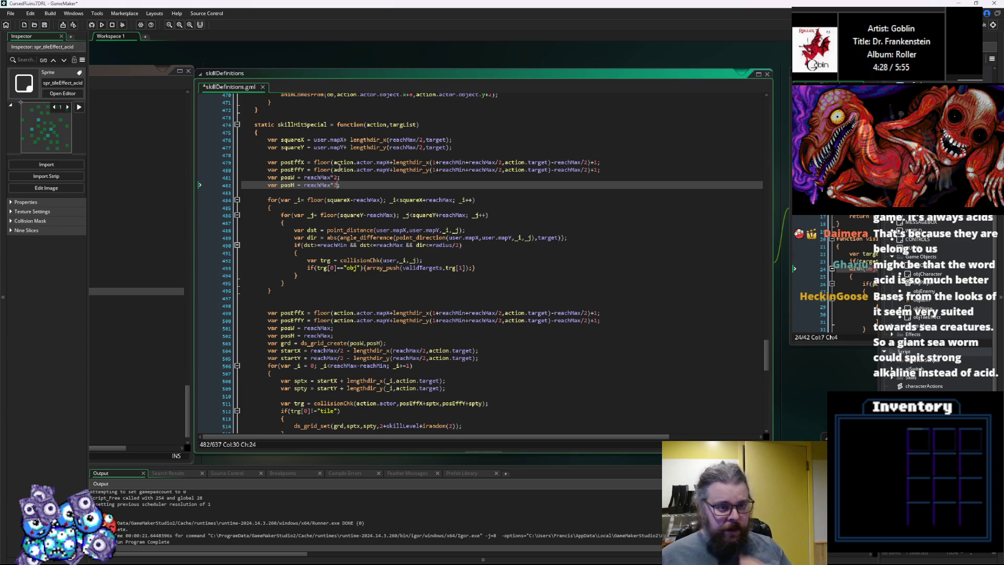
Replace the posEffX and posEffY formulas with squareX and squareY
{"action": "left_click", "coordinate": [295, 140]}
{"action": "double_click", "coordinate": [296, 139]}
{"action": "key", "text": "ctrl+c"}
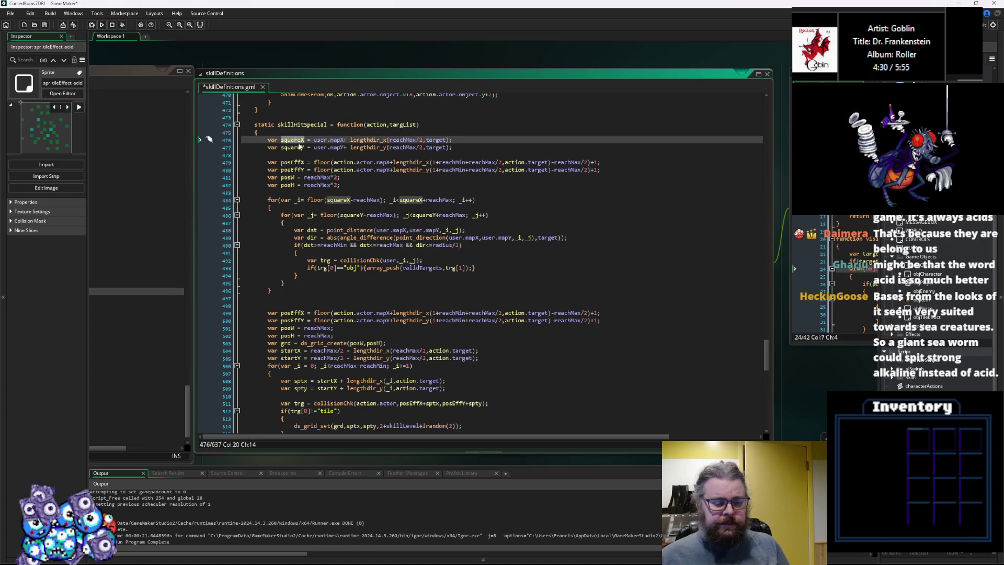
{"action": "mouse_move", "coordinate": [599, 162]}
{"action": "left_mouse_down"}
{"action": "mouse_move", "coordinate": [311, 162]}
{"action": "mouse_move", "coordinate": [598, 171]}
{"action": "left_mouse_up"}
{"action": "key", "text": "ctrl+v"}
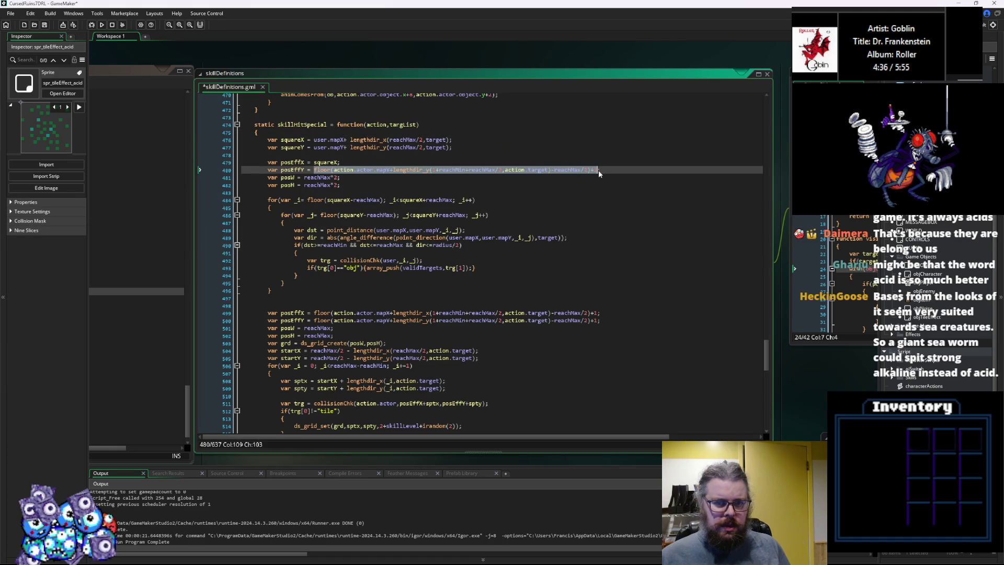
{"action": "type", "text": "squareY;"}
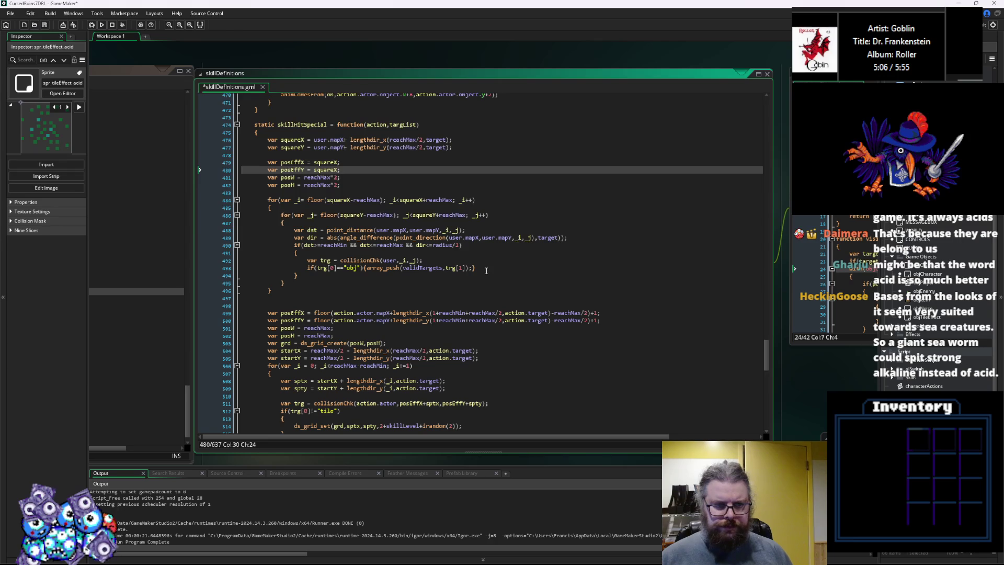
Change the inner loop's condition from == "obj" to != "tile"
{"action": "mouse_move", "coordinate": [482, 267]}
{"action": "left_mouse_down"}
{"action": "mouse_move", "coordinate": [377, 250]}
{"action": "mouse_move", "coordinate": [309, 270]}
{"action": "left_mouse_up"}
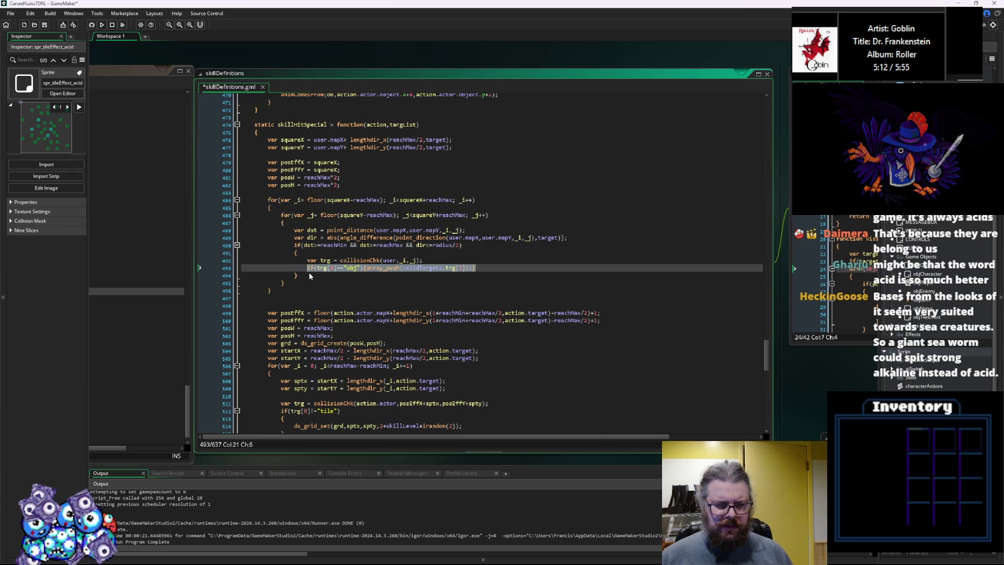
{"action": "left_click", "coordinate": [308, 271]}
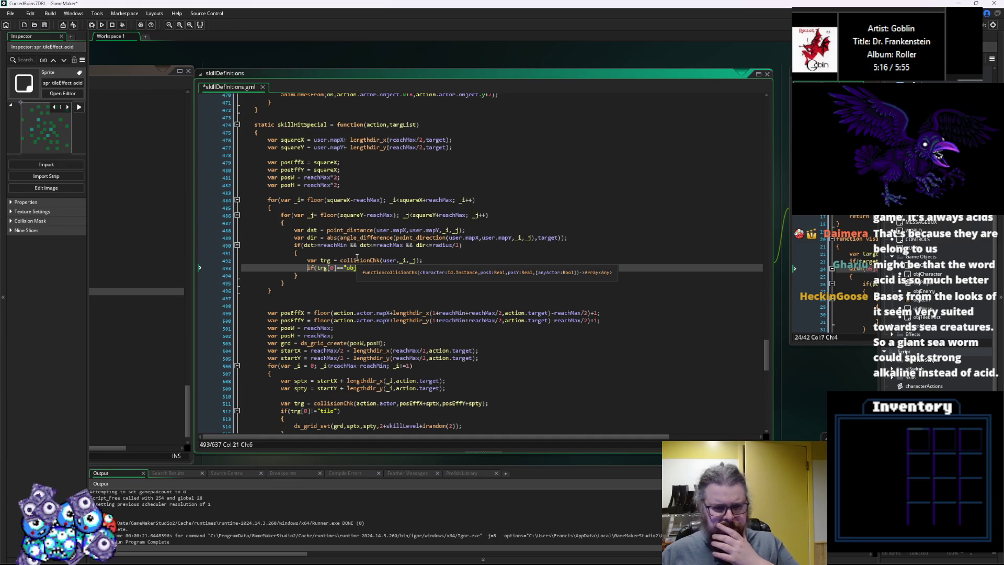
{"action": "left_click", "coordinate": [340, 268]}
{"action": "key", "text": "BackSpace"}
{"action": "type", "text": "!"}
{"action": "double_click", "coordinate": [354, 268]}
{"action": "type", "text": "tile"}
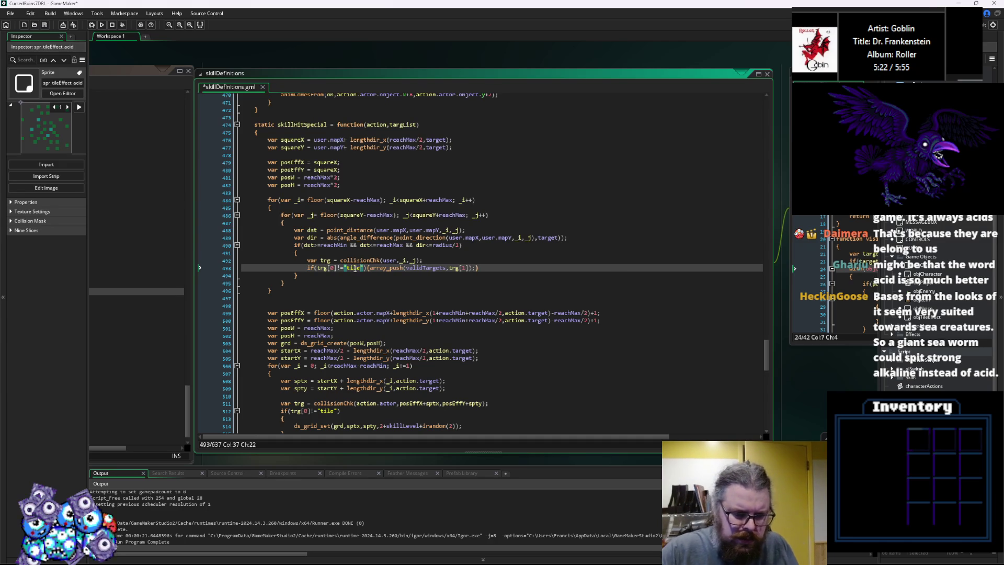
Wrap array_push in braces, comment it out with //, and open the collisionChk script
{"action": "left_click", "coordinate": [369, 268]}
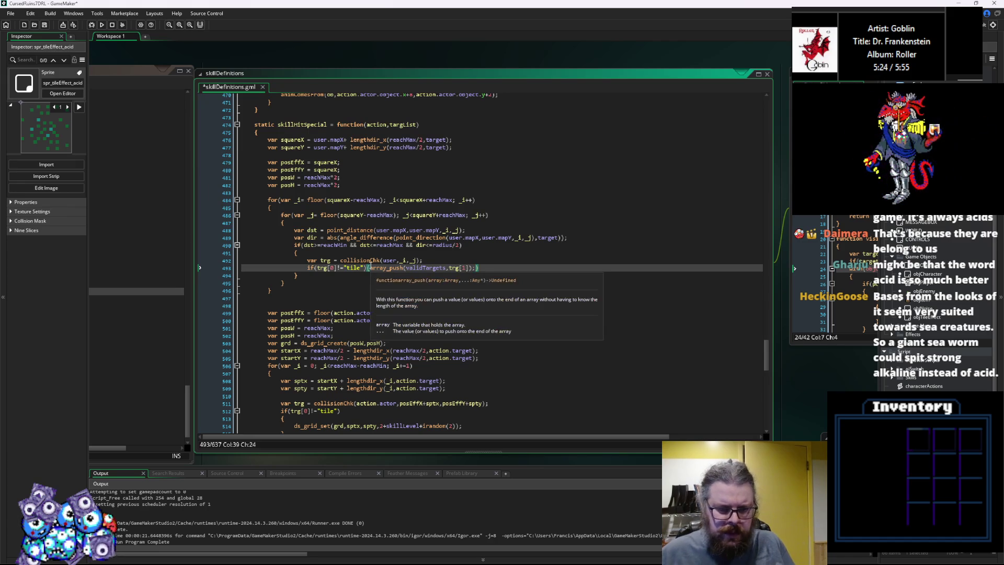
{"action": "key", "text": "Return"}
{"action": "type", "text": "{"}
{"action": "key", "text": "Return"}
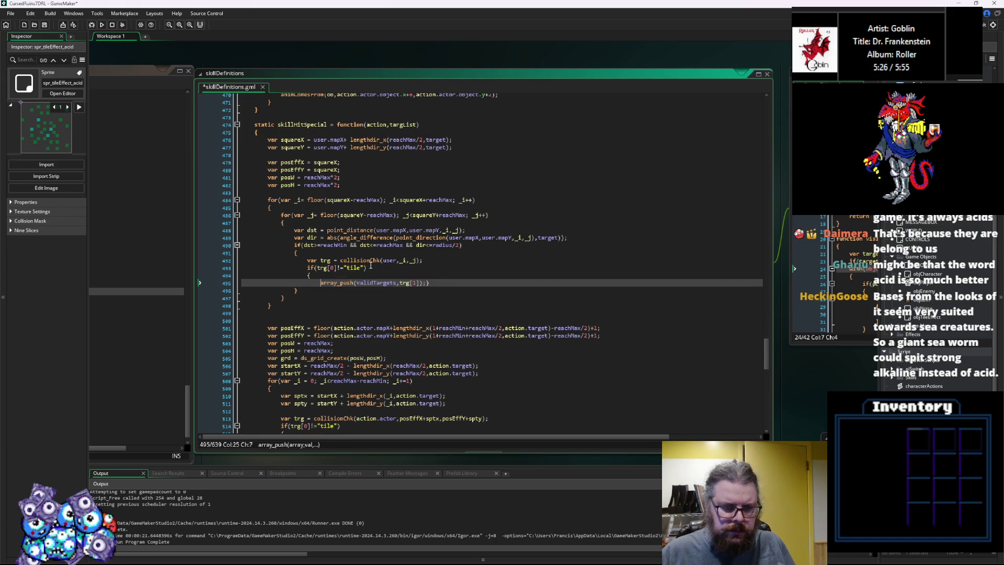
{"action": "left_click", "coordinate": [429, 283]}
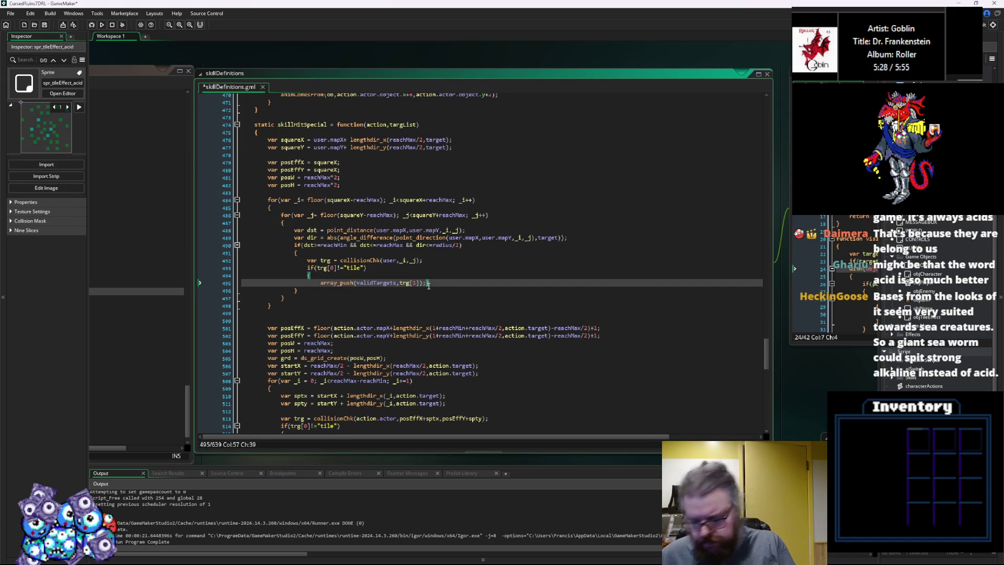
{"action": "key", "text": "Return"}
{"action": "type", "text": "}"}
{"action": "left_click", "coordinate": [429, 283]}
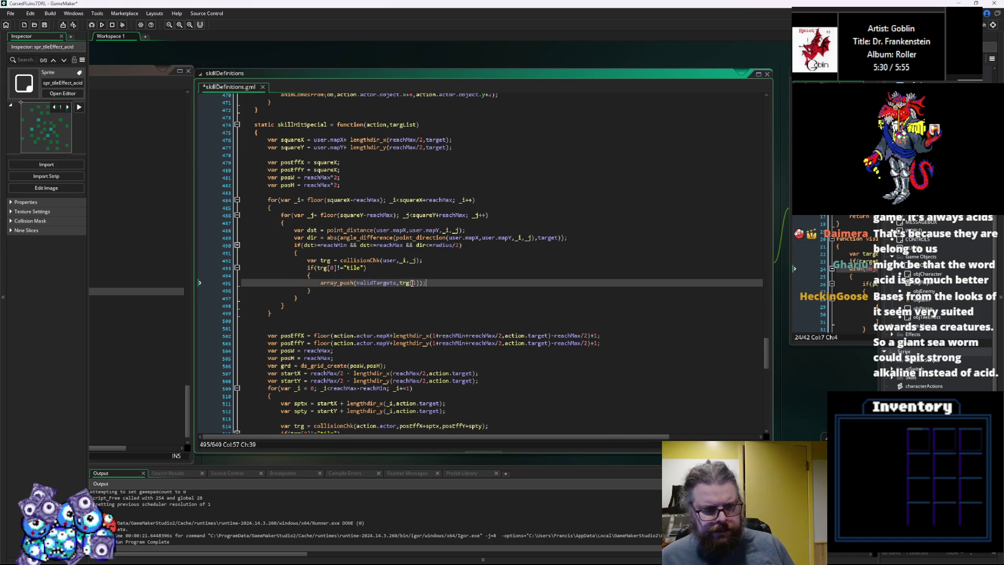
{"action": "left_click", "coordinate": [322, 283]}
{"action": "type", "text": "//array_push(va"}
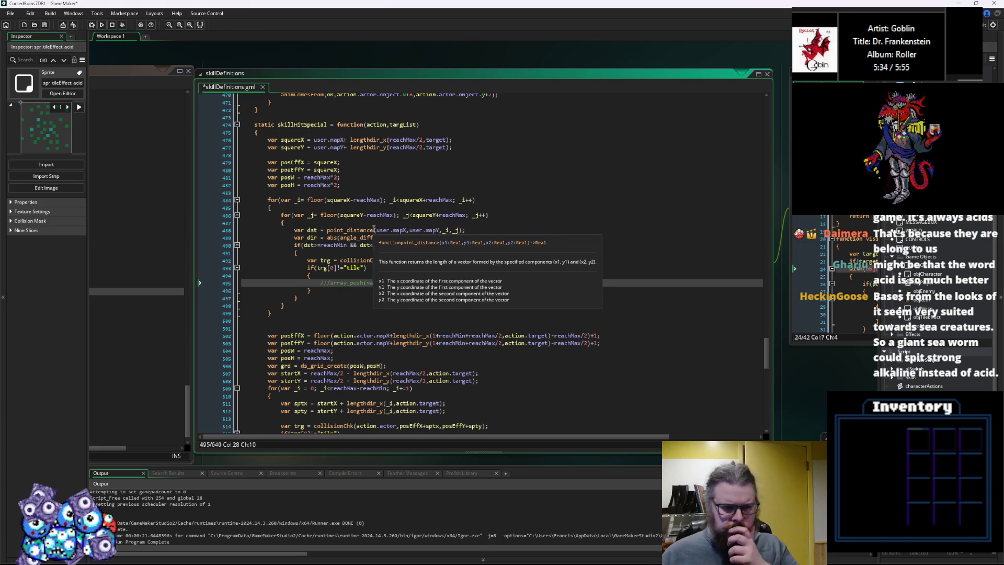
{"action": "middle_click", "coordinate": [360, 260]}
{"action": "left_click", "coordinate": [342, 230]}
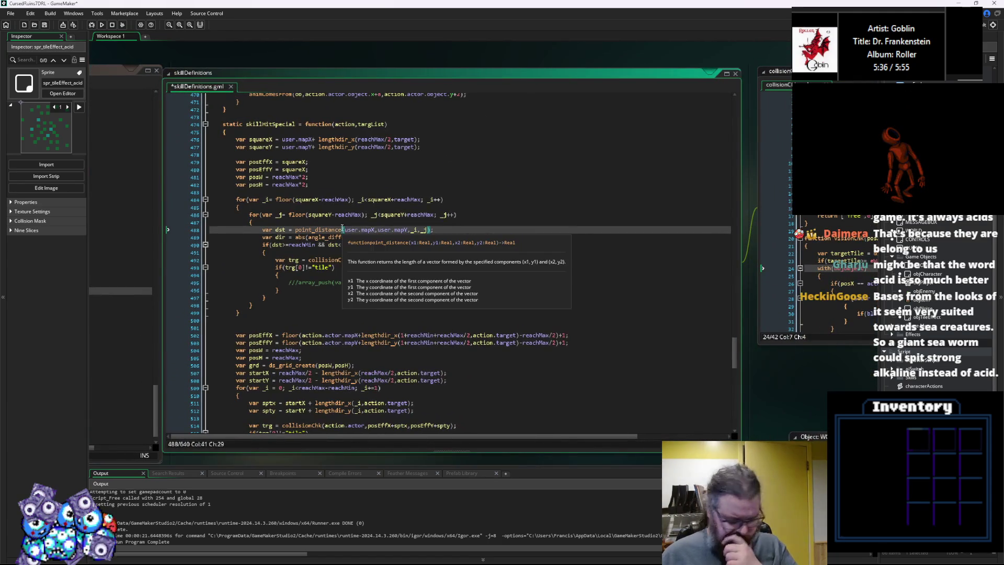
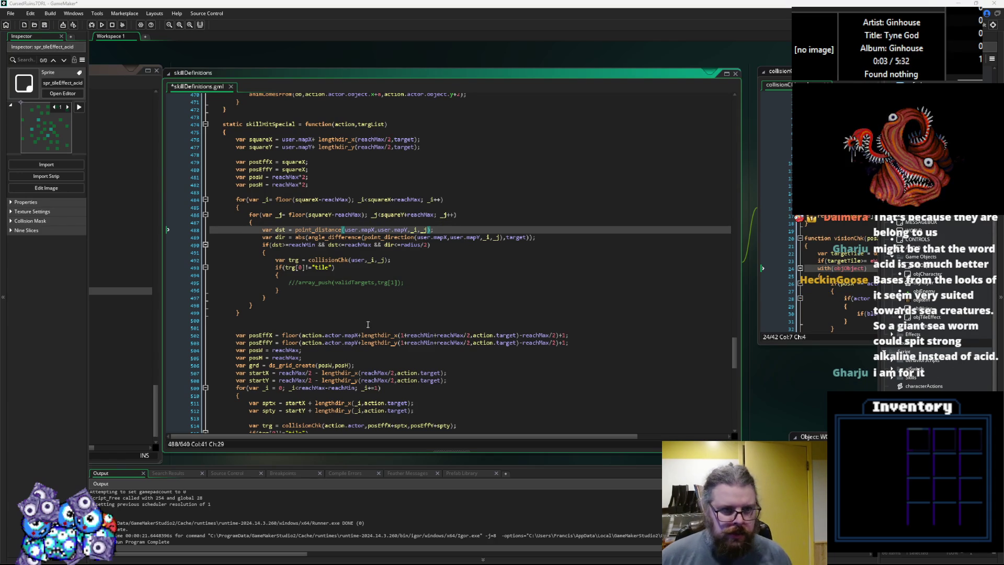
Append -reachMax to both the posEffX and posEffY assignments in skillHitSpecial
{"action": "left_click", "coordinate": [379, 276]}
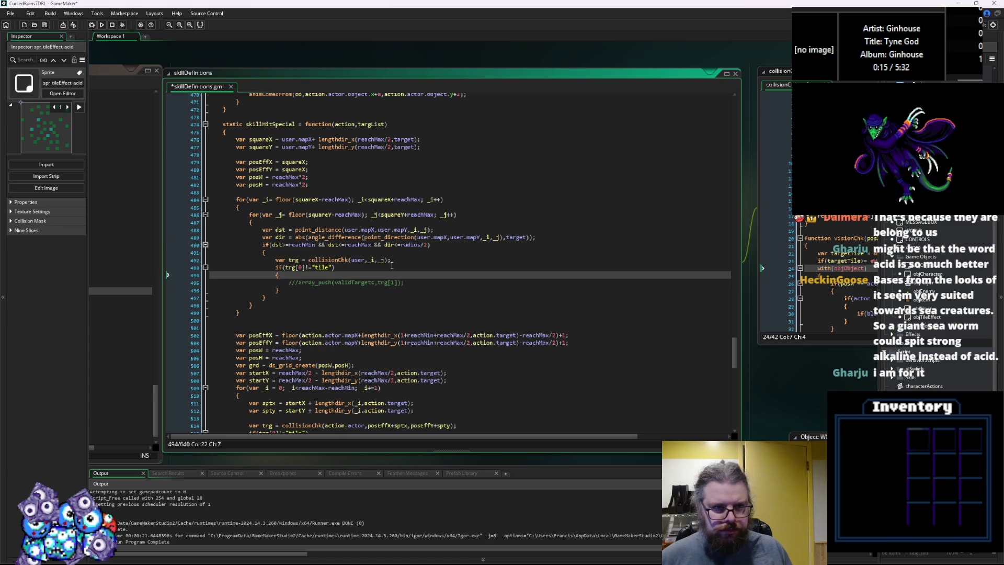
{"action": "left_click", "coordinate": [307, 161]}
{"action": "double_click", "coordinate": [299, 177]}
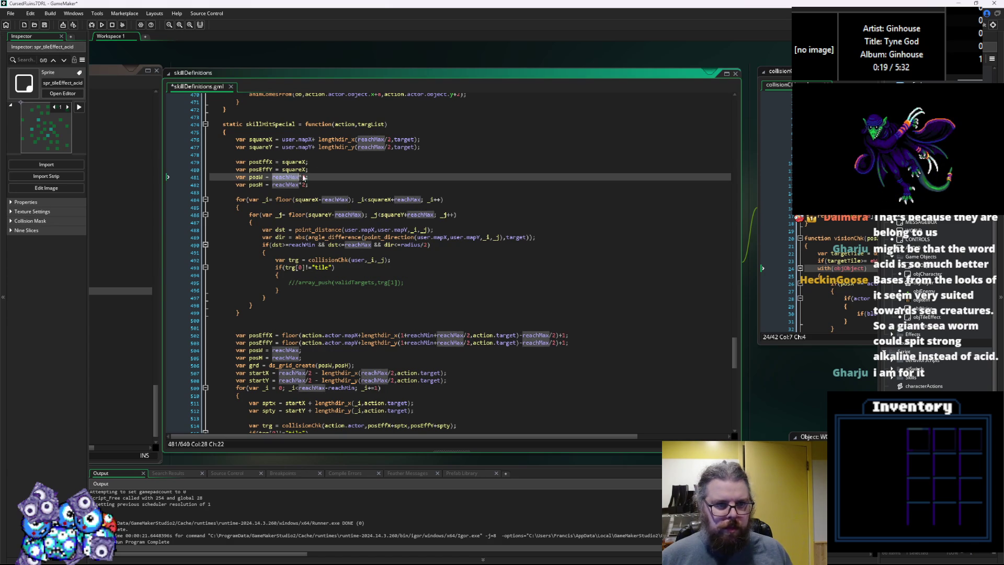
{"action": "left_click", "coordinate": [309, 162]}
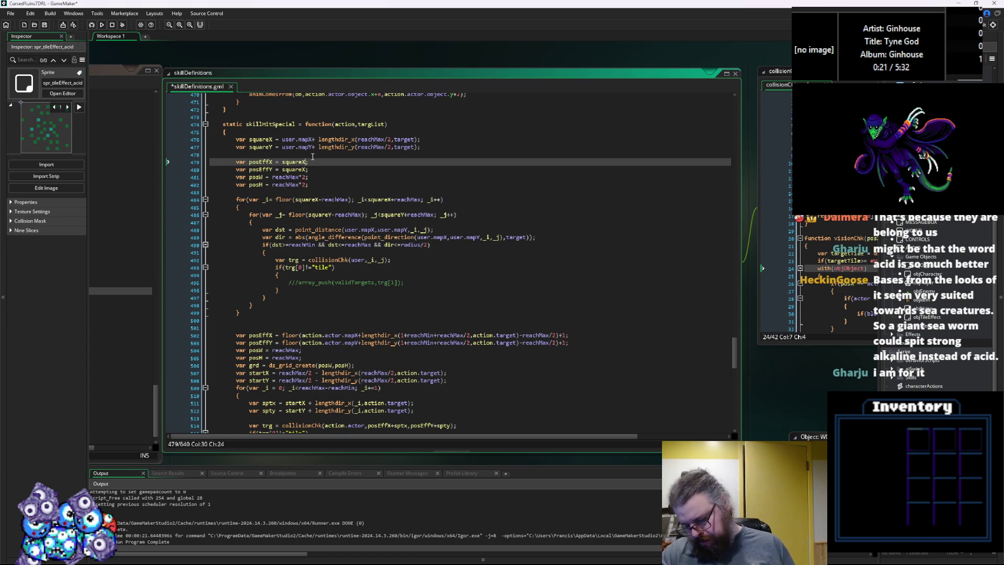
{"action": "type", "text": "-reachMax"}
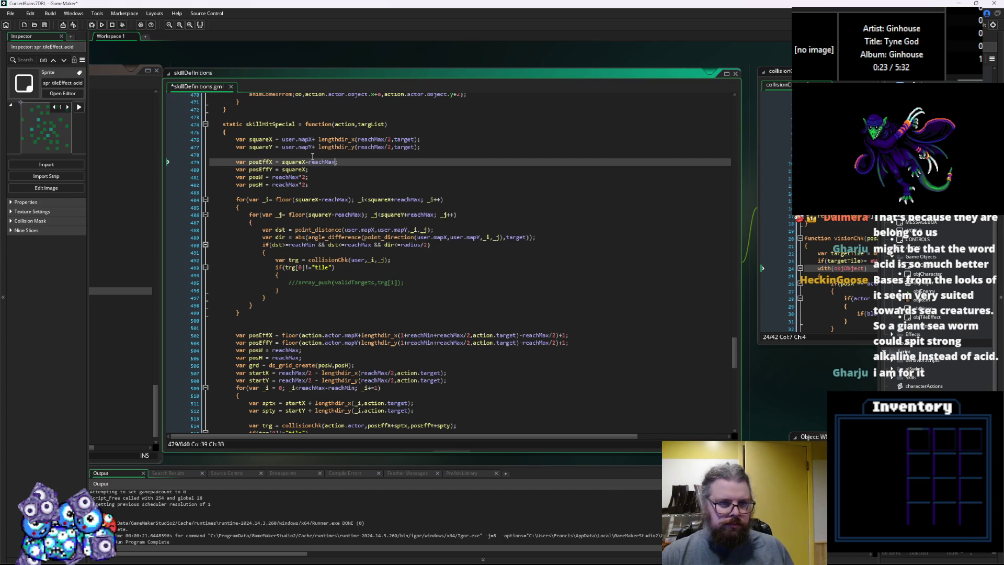
{"action": "key", "text": "Down"}
{"action": "type", "text": "-reachMax"}
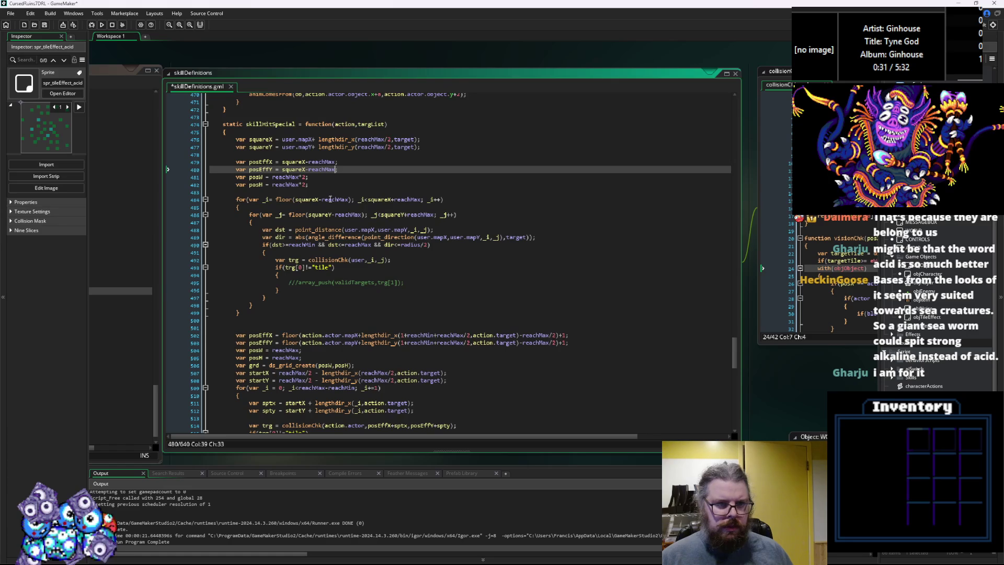
Add an empty line at the end of the tile check inside the loop
{"action": "double_click", "coordinate": [261, 162]}
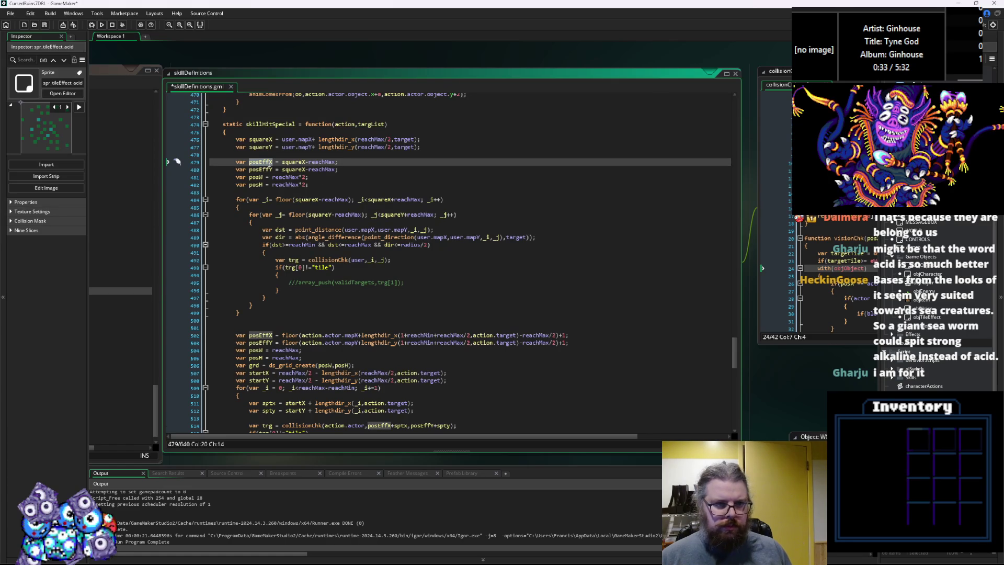
{"action": "left_click", "coordinate": [410, 254]}
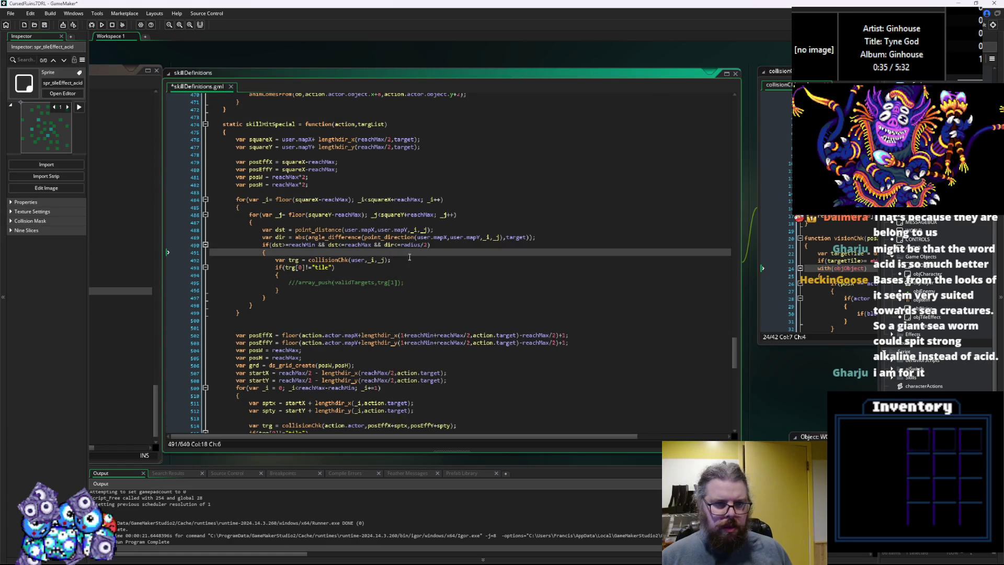
{"action": "left_click", "coordinate": [370, 276]}
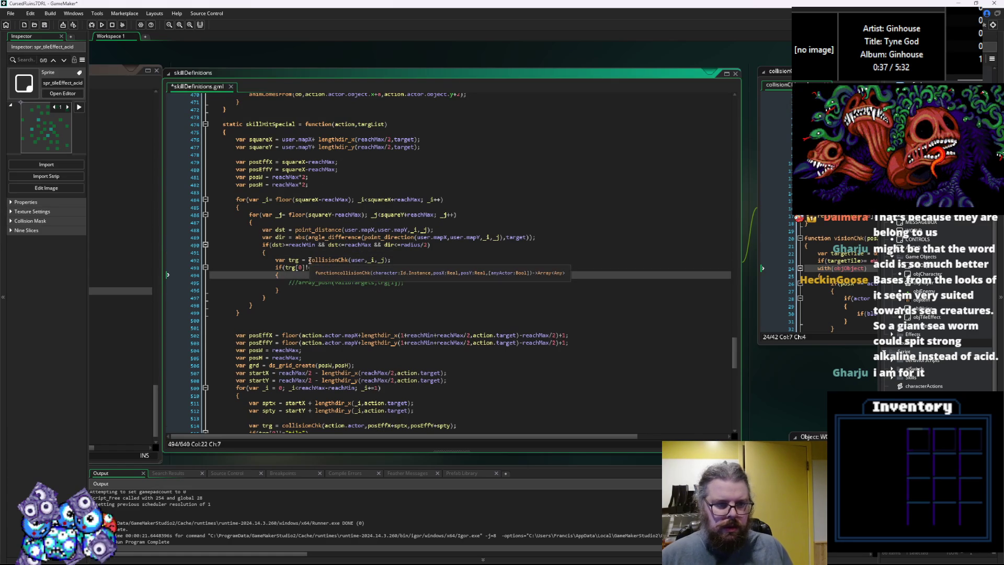
{"action": "key", "text": "Return"}
{"action": "scroll", "coordinate": [295, 312], "scroll_direction": "down", "scroll_amount": 3}
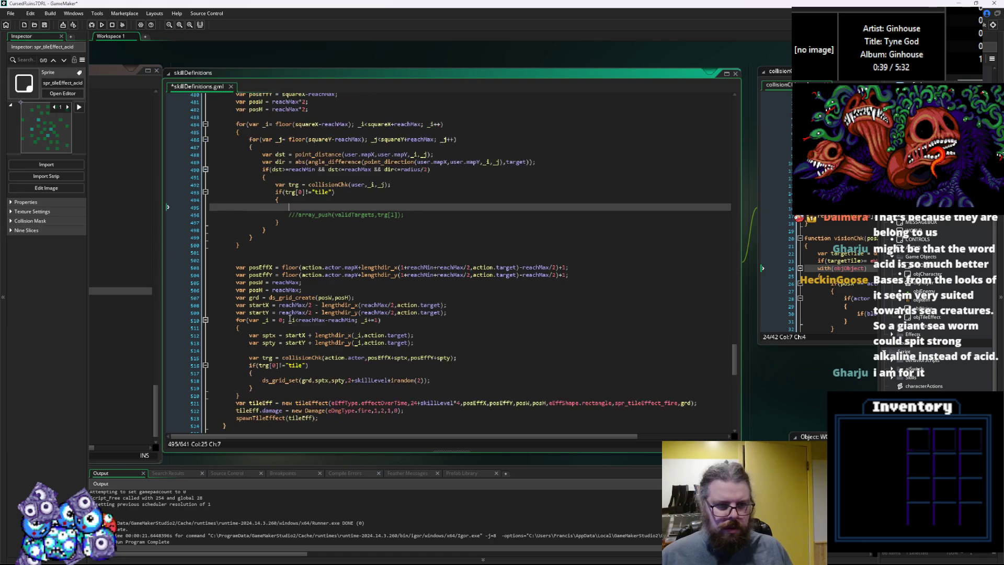
Copy the old ds_grid_create line to just above the new loops
{"action": "left_click_drag", "start_coordinate": [357, 298], "coordinate": [236, 297]}
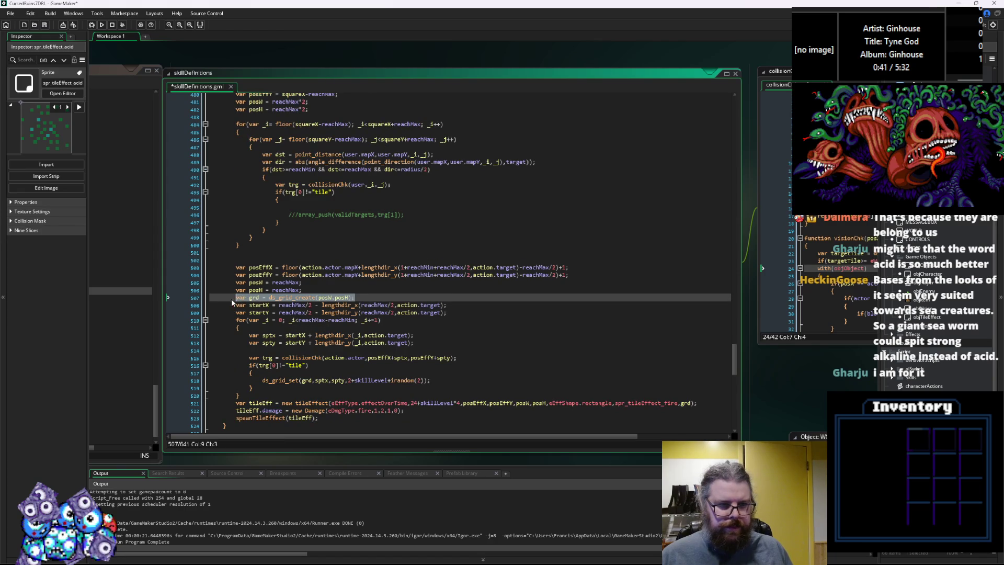
{"action": "key", "text": "ctrl+c"}
{"action": "scroll", "coordinate": [278, 283], "scroll_direction": "up", "scroll_amount": 3}
{"action": "left_click", "coordinate": [274, 192]}
{"action": "key", "text": "ctrl+v"}
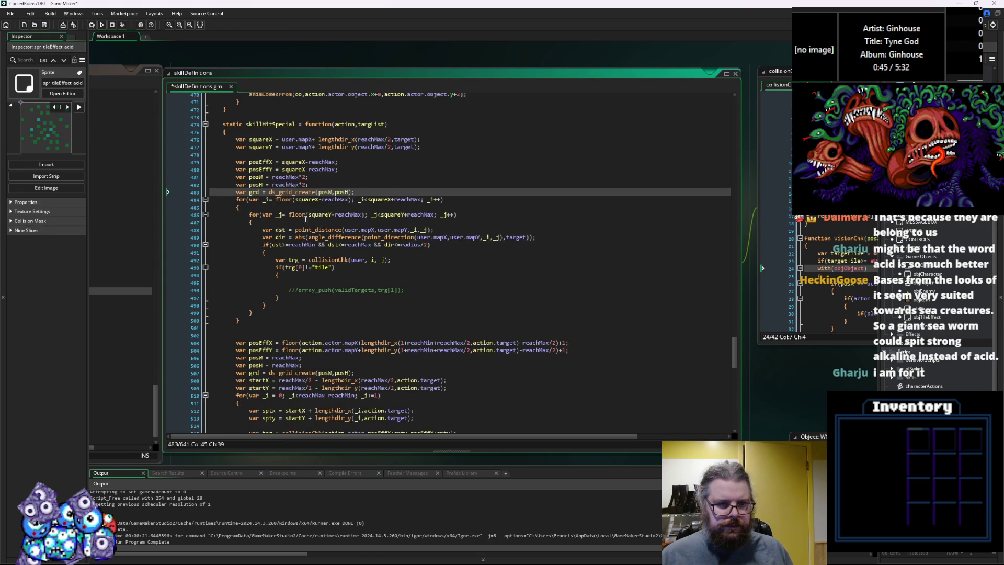
Copy the ds_grid_set call into the tile check
{"action": "scroll", "coordinate": [327, 274], "scroll_direction": "down", "scroll_amount": 3}
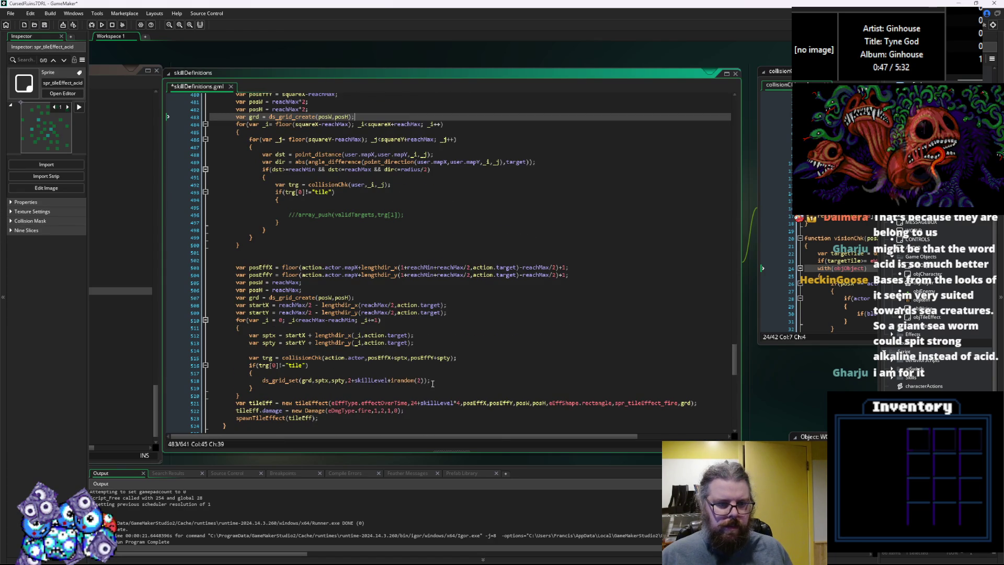
{"action": "left_click_drag", "start_coordinate": [430, 380], "coordinate": [273, 384]}
{"action": "key", "text": "shift+Home"}
{"action": "key", "text": "ctrl+c"}
{"action": "left_click", "coordinate": [308, 208]}
{"action": "key", "text": "ctrl+v"}
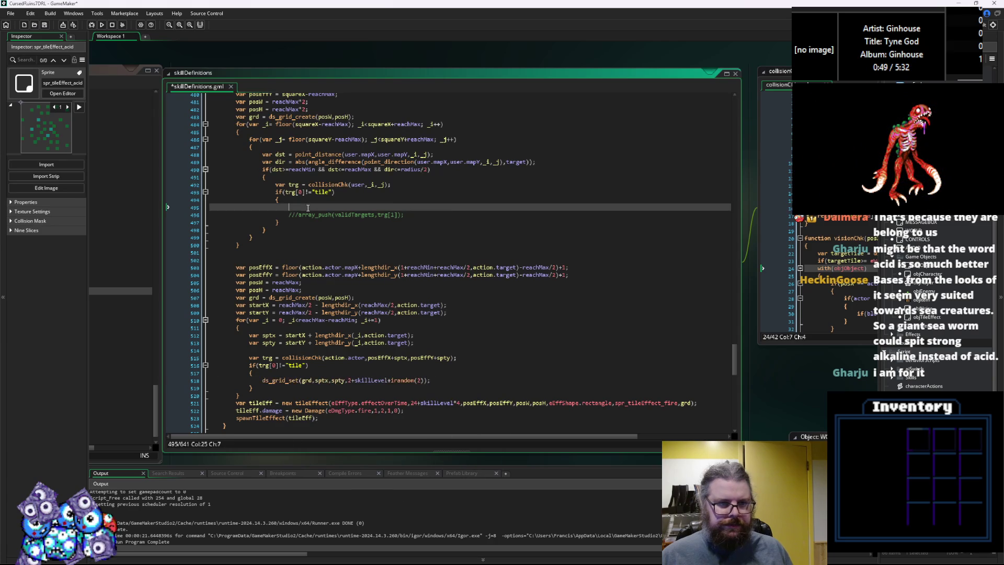
Change the ds_grid_set coordinates to _i-posEffX and _j-posEffY
{"action": "scroll", "coordinate": [360, 251], "scroll_direction": "up", "scroll_amount": 4}
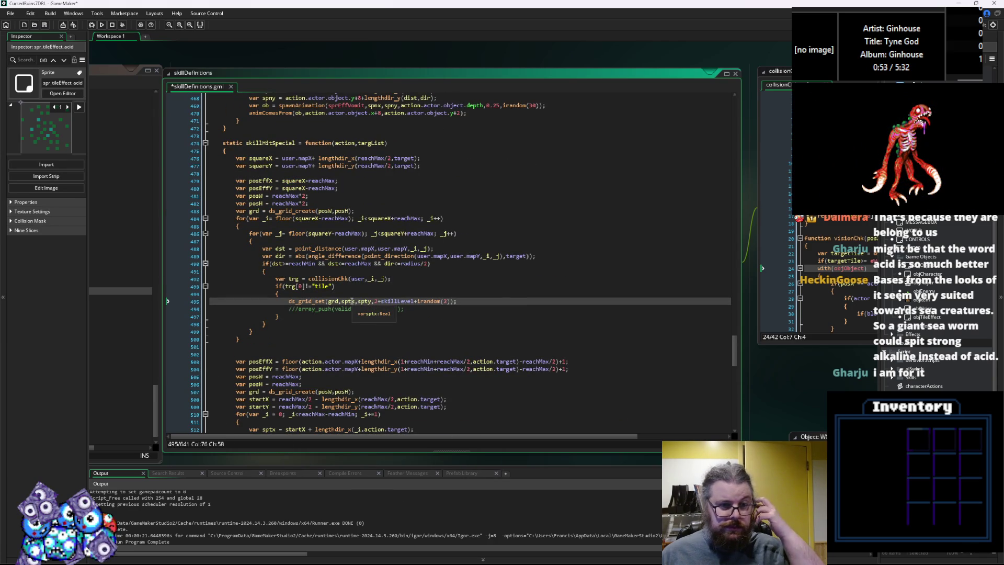
{"action": "left_click", "coordinate": [351, 302]}
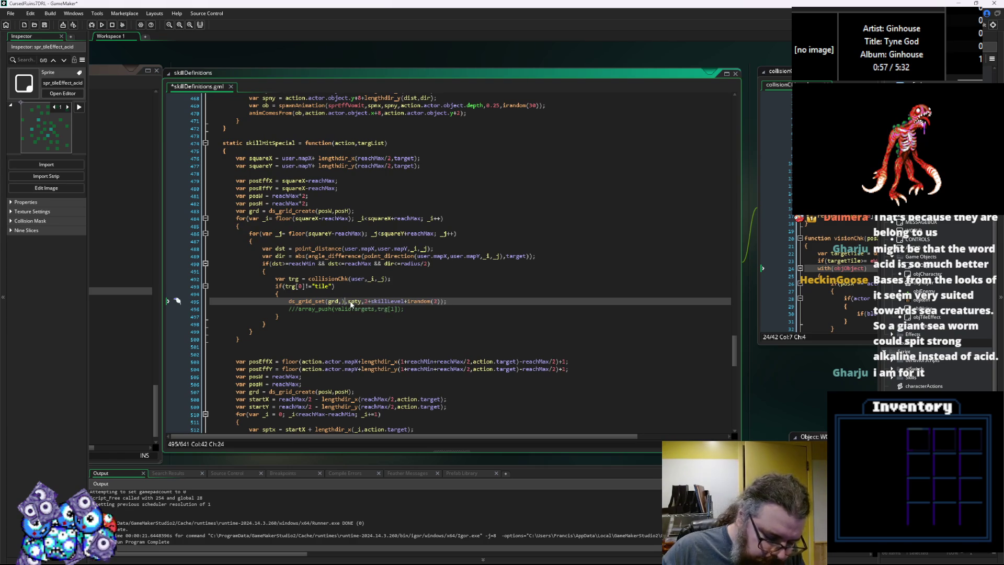
{"action": "type", "text": "_i"}
{"action": "key", "text": "BackSpace"}
{"action": "type", "text": "i"}
{"action": "key", "text": "BackSpace"}
{"action": "key", "text": "BackSpace"}
{"action": "key", "text": "BackSpace"}
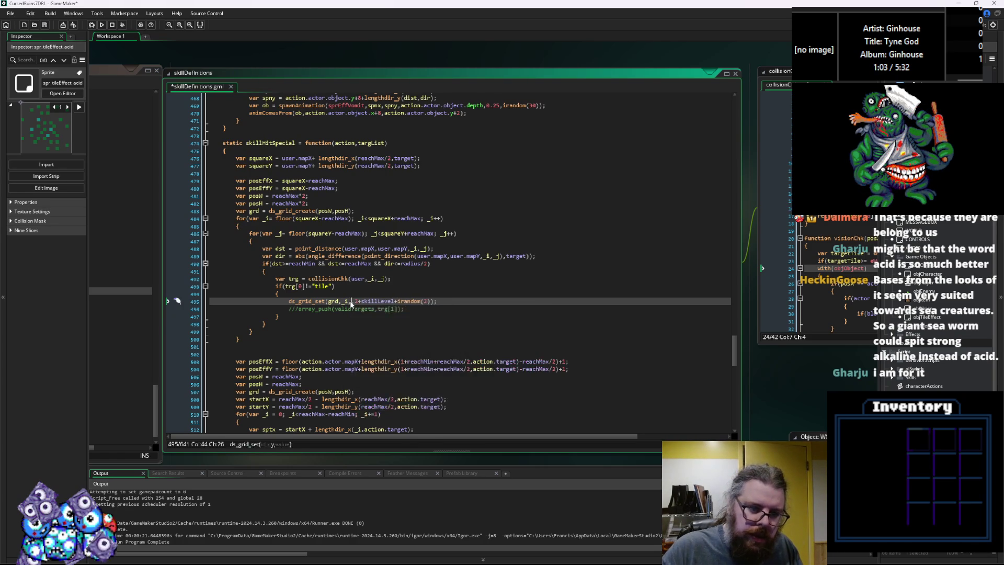
{"action": "type", "text": "_"}
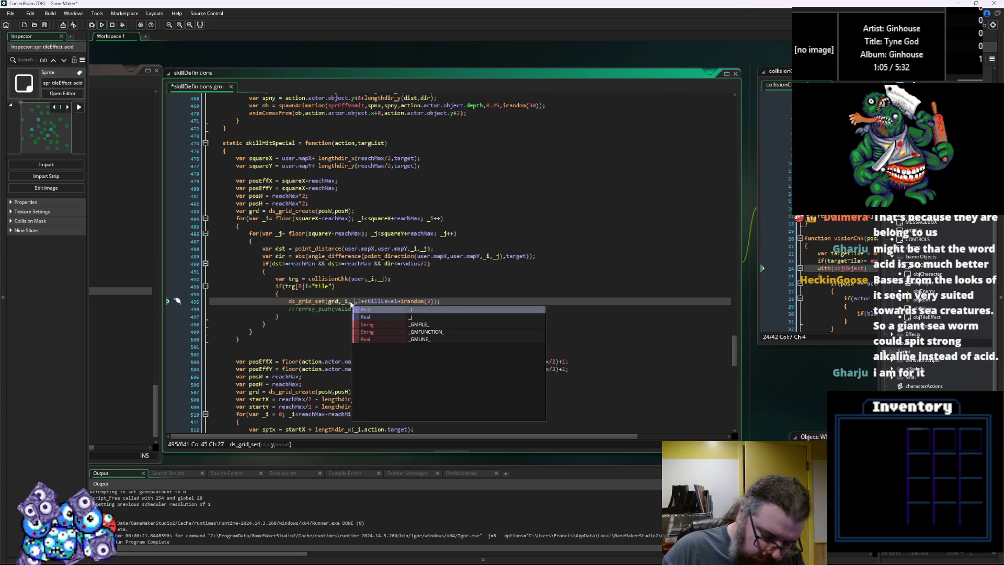
{"action": "type", "text": "j"}
{"action": "left_click", "coordinate": [360, 301]}
{"action": "key", "text": "Left"}
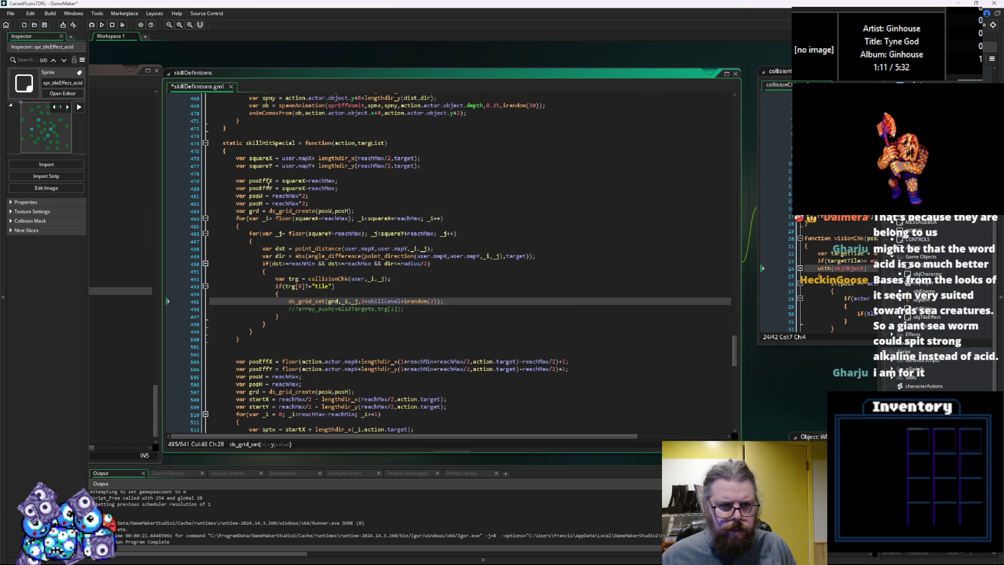
{"action": "left_click", "coordinate": [269, 183]}
{"action": "left_click", "coordinate": [351, 302]}
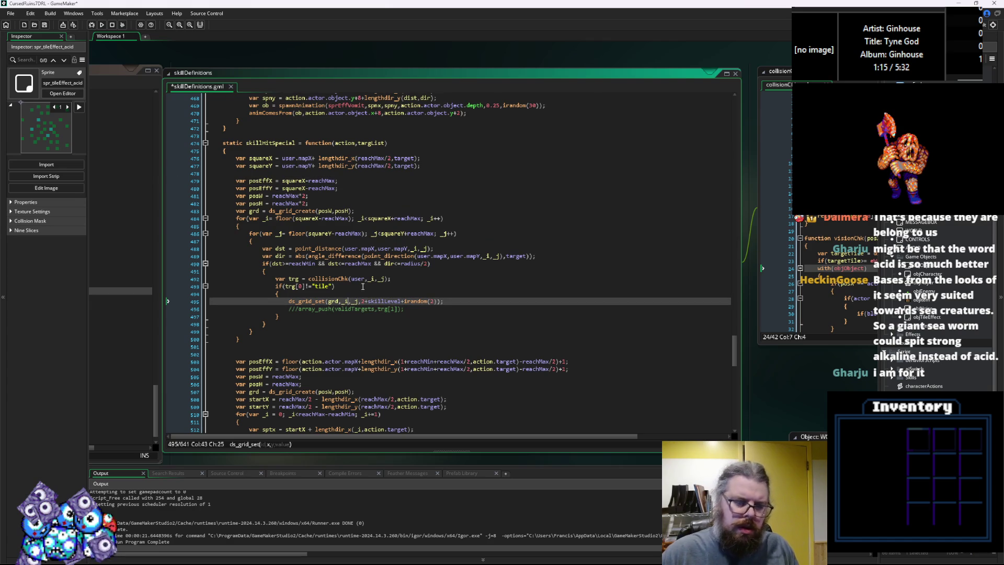
{"action": "type", "text": "-posEffX,_j"}
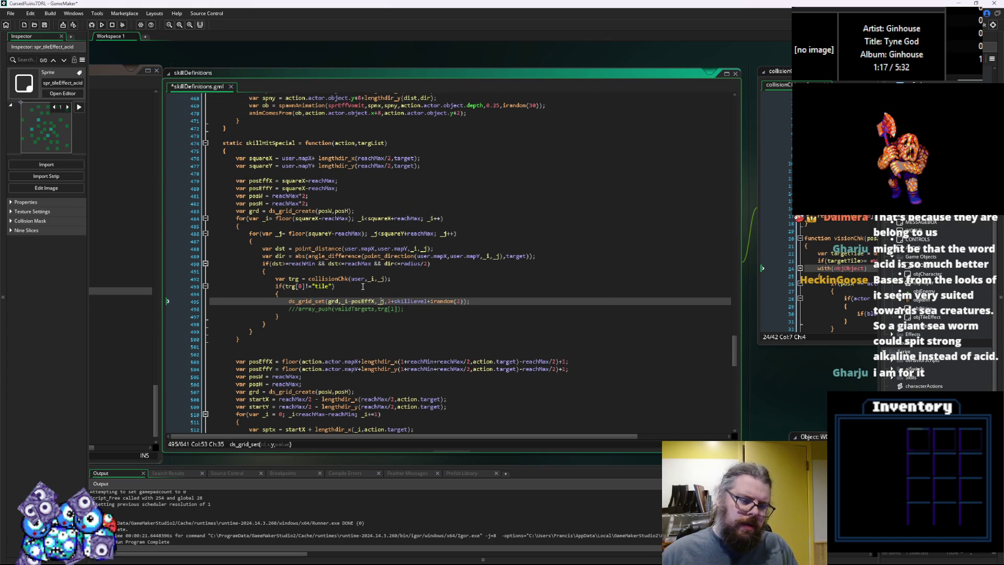
{"action": "type", "text": "-posEffX"}
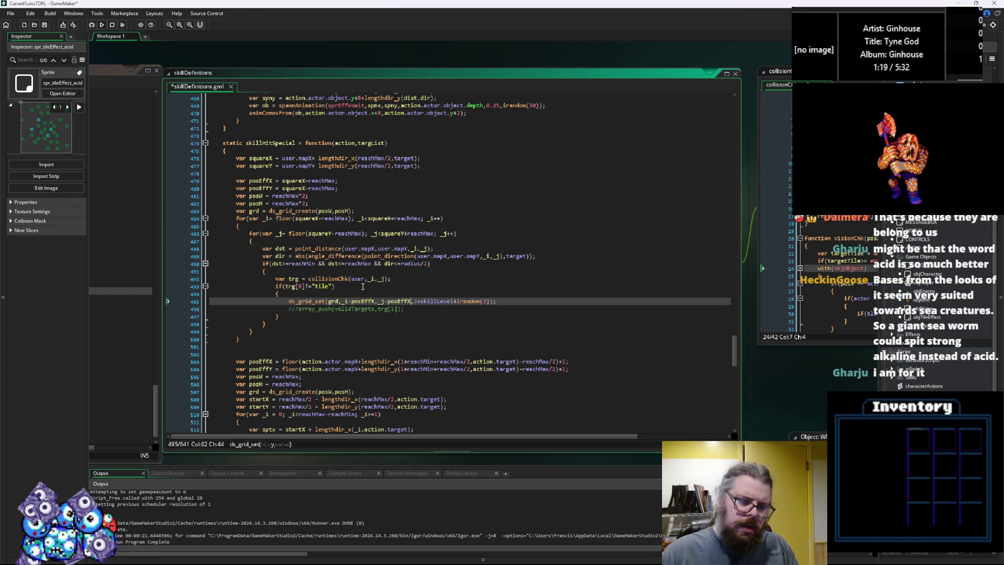
{"action": "type", "text": "Y"}
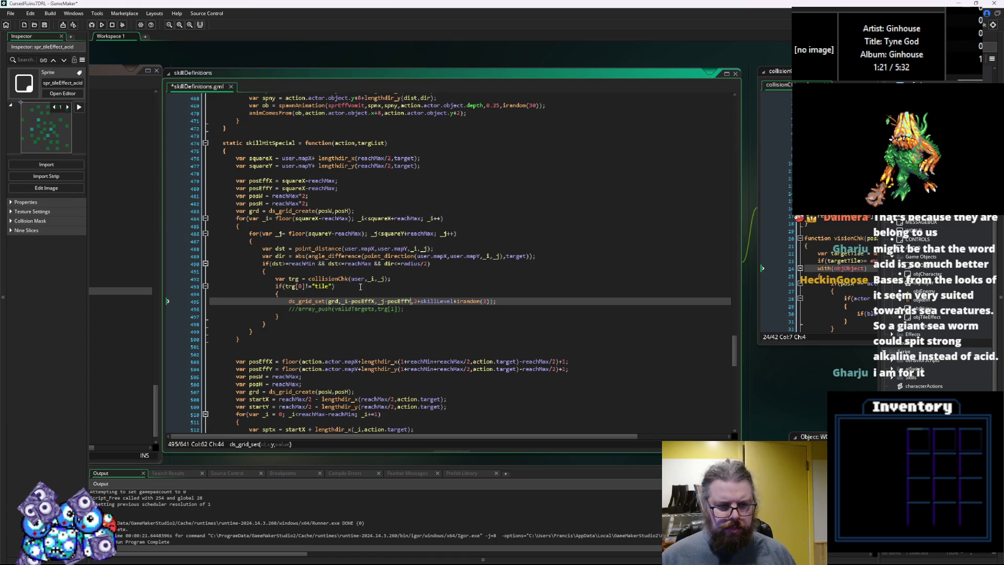
Select the old grid-building block further down
{"action": "scroll", "coordinate": [355, 313], "scroll_direction": "down", "scroll_amount": 3}
{"action": "scroll", "coordinate": [355, 314], "scroll_direction": "down", "scroll_amount": 3}
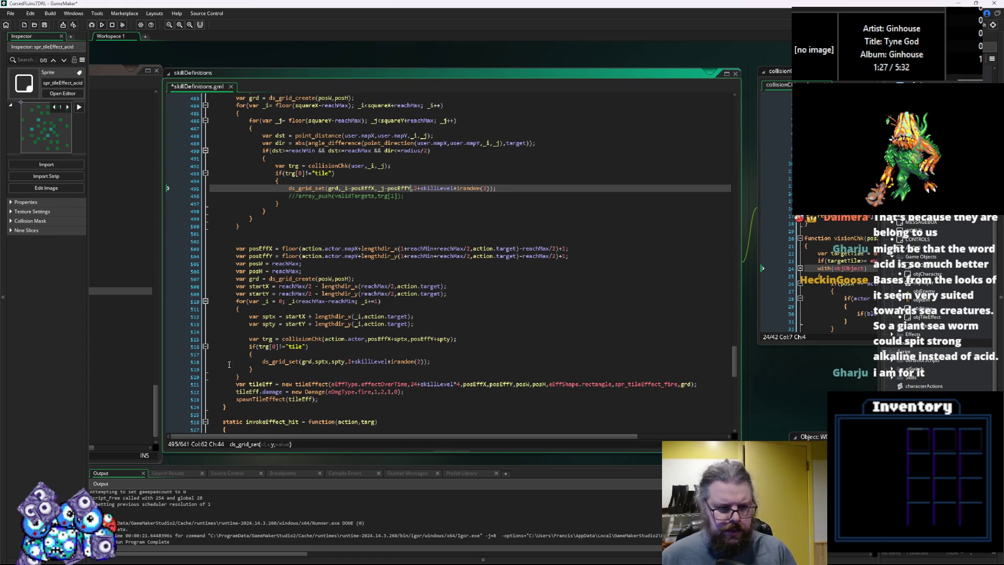
{"action": "mouse_move", "coordinate": [249, 376]}
{"action": "left_mouse_down"}
{"action": "mouse_move", "coordinate": [224, 256]}
{"action": "mouse_move", "coordinate": [200, 234]}
{"action": "left_mouse_up"}
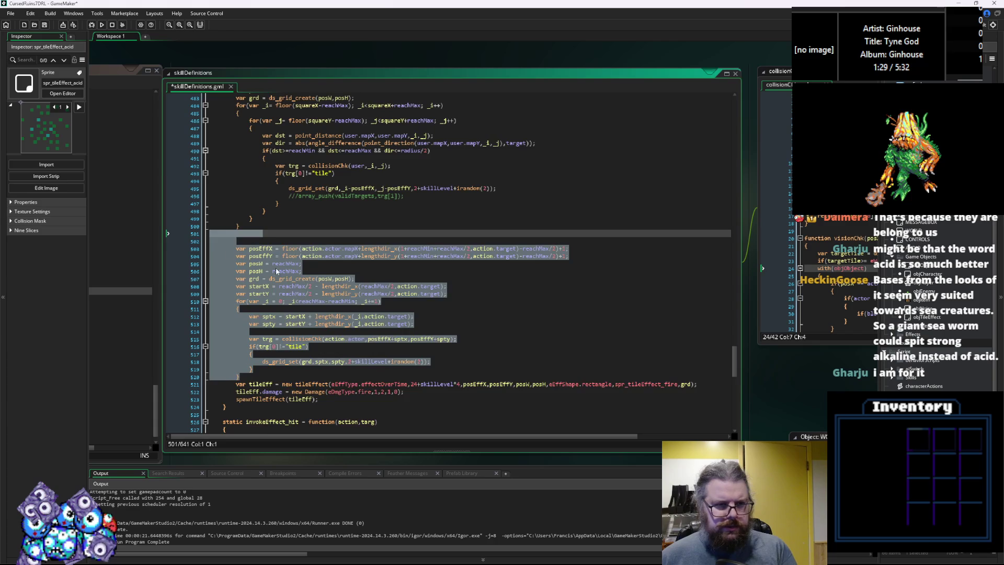
Delete the old grid-building block
{"action": "key", "text": "Delete"}
{"action": "scroll", "coordinate": [319, 271], "scroll_direction": "up", "scroll_amount": 3}
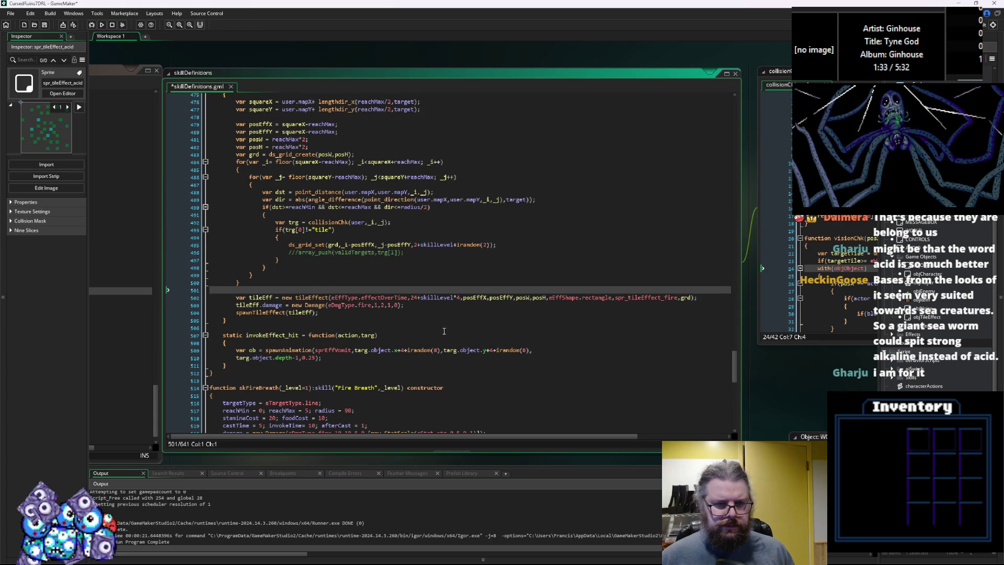
{"action": "scroll", "coordinate": [444, 331], "scroll_direction": "up", "scroll_amount": 15}
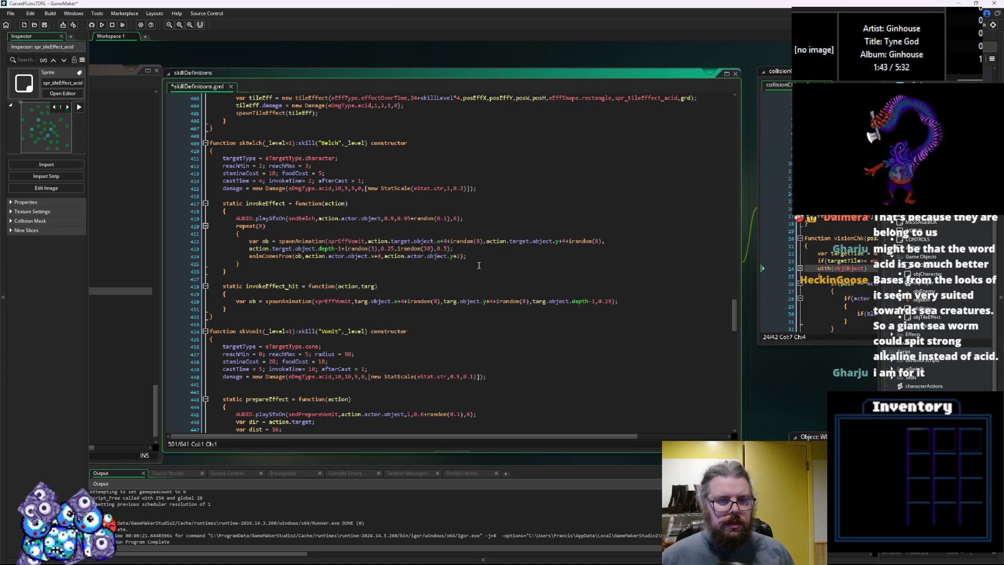
Copy the acid tile-effect creation lines from the Spit skill
{"action": "left_click_drag", "start_coordinate": [473, 256], "coordinate": [243, 242]}
{"action": "left_click", "coordinate": [338, 241]}
{"action": "scroll", "coordinate": [368, 259], "scroll_direction": "up", "scroll_amount": 5}
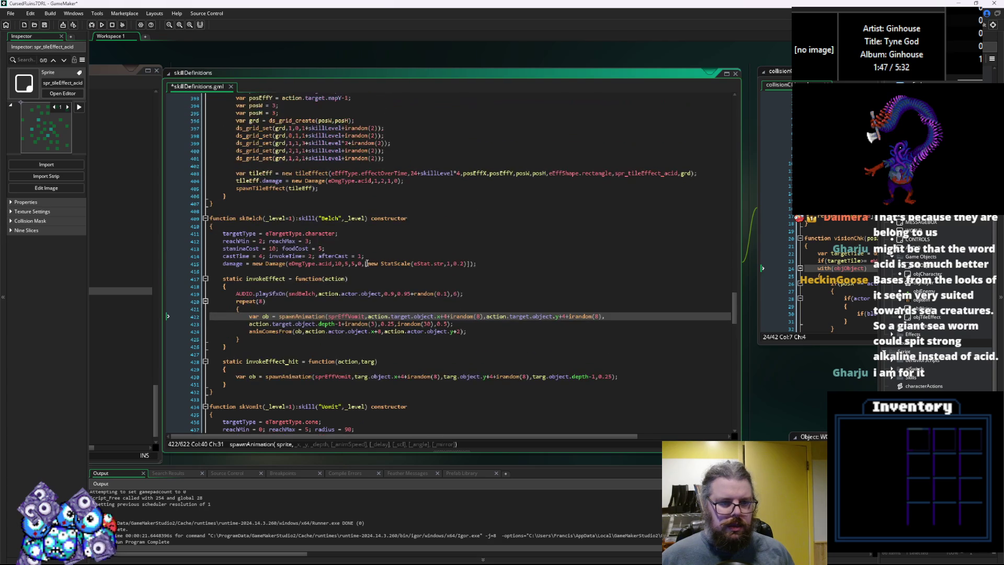
{"action": "scroll", "coordinate": [375, 262], "scroll_direction": "down", "scroll_amount": 4}
{"action": "scroll", "coordinate": [375, 260], "scroll_direction": "up", "scroll_amount": 9}
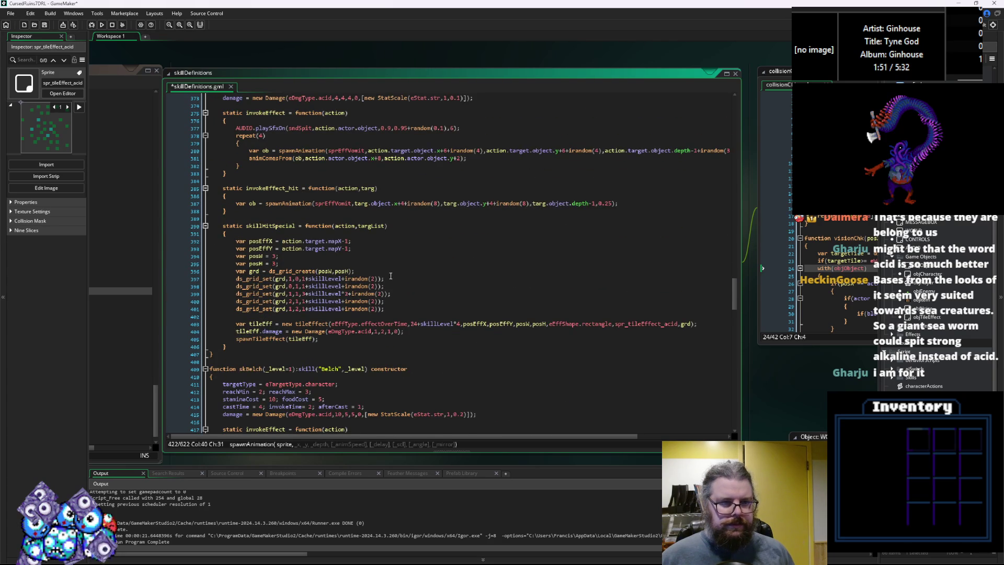
{"action": "scroll", "coordinate": [390, 272], "scroll_direction": "up", "scroll_amount": 2}
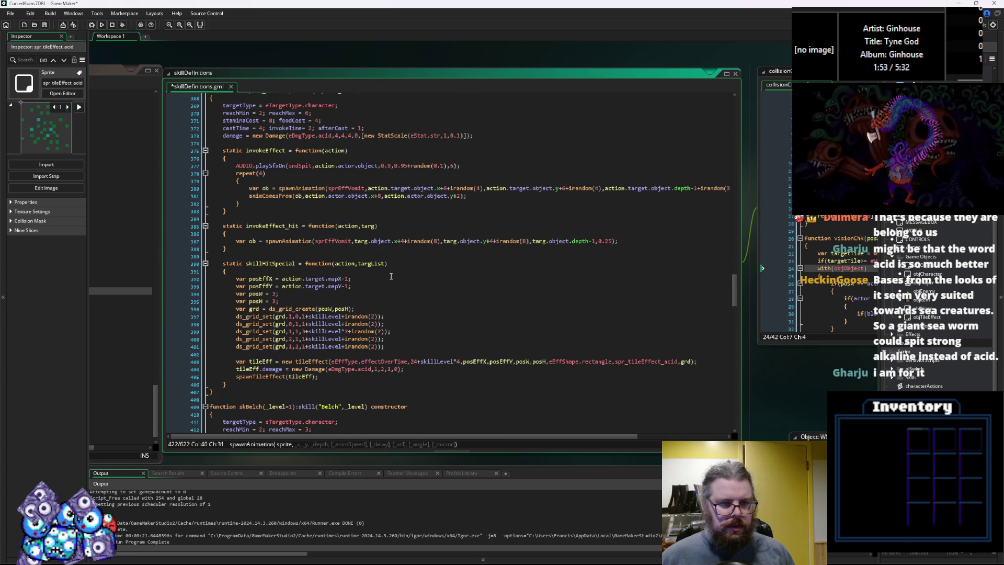
{"action": "scroll", "coordinate": [390, 276], "scroll_direction": "down", "scroll_amount": 2}
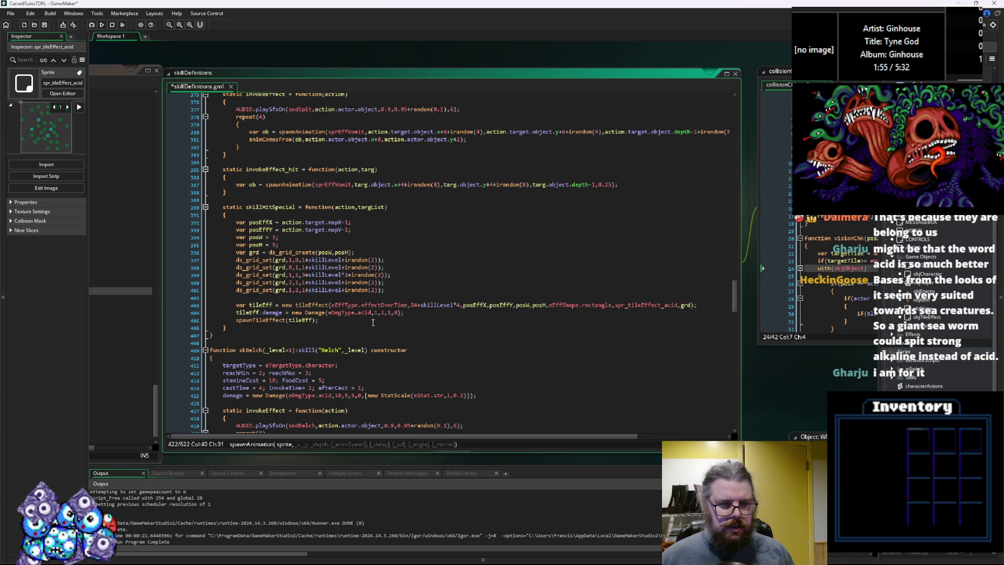
{"action": "left_click_drag", "start_coordinate": [338, 321], "coordinate": [235, 310]}
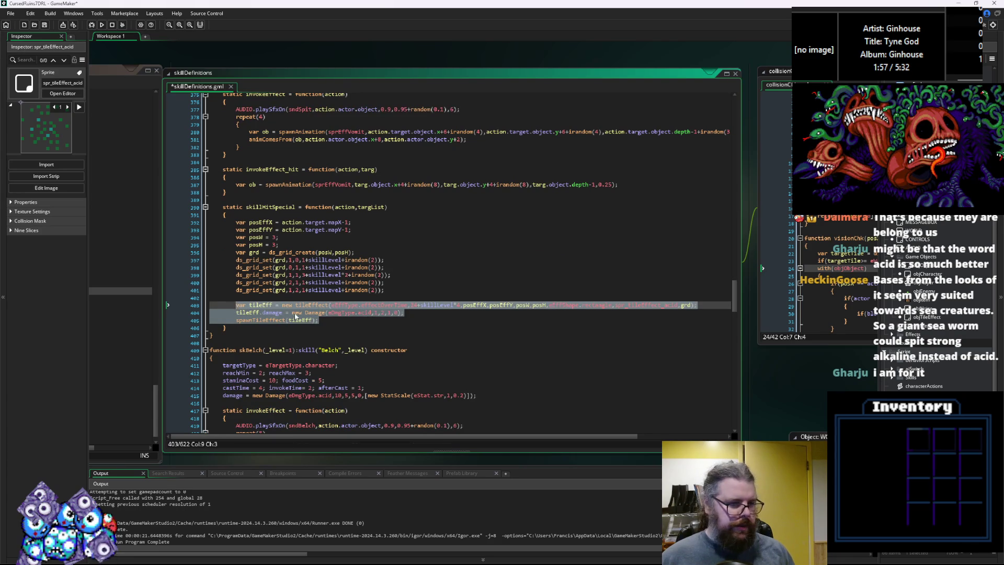
{"action": "scroll", "coordinate": [284, 314], "scroll_direction": "down", "scroll_amount": 15}
{"action": "scroll", "coordinate": [329, 304], "scroll_direction": "down", "scroll_amount": 10}
Replace Vomit's fire tile-effect lines with the acid version and save the script
{"action": "left_click_drag", "start_coordinate": [319, 349], "coordinate": [210, 335]}
{"action": "key", "text": "ctrl+v"}
{"action": "left_click", "coordinate": [322, 328]}
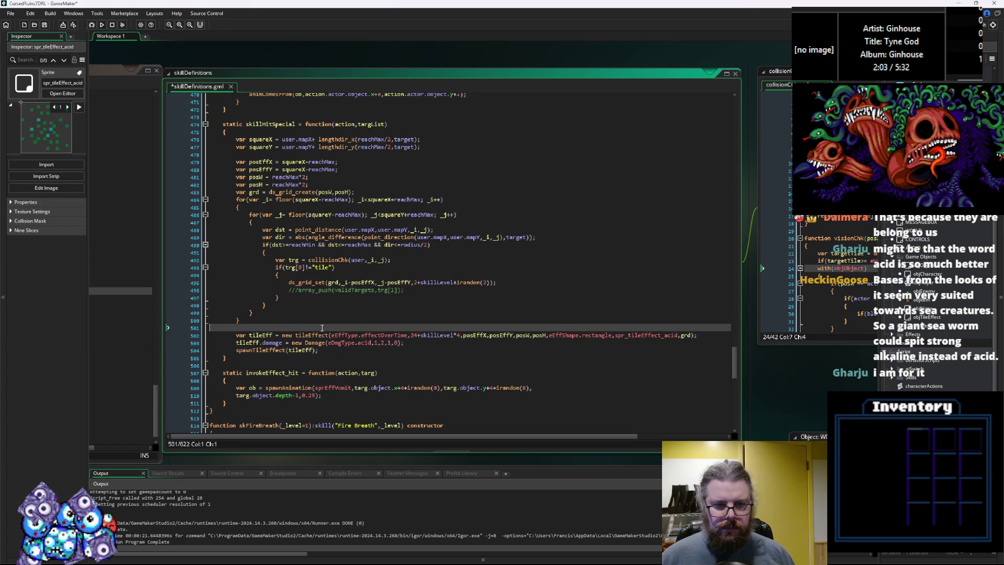
{"action": "key", "text": "ctrl+s"}
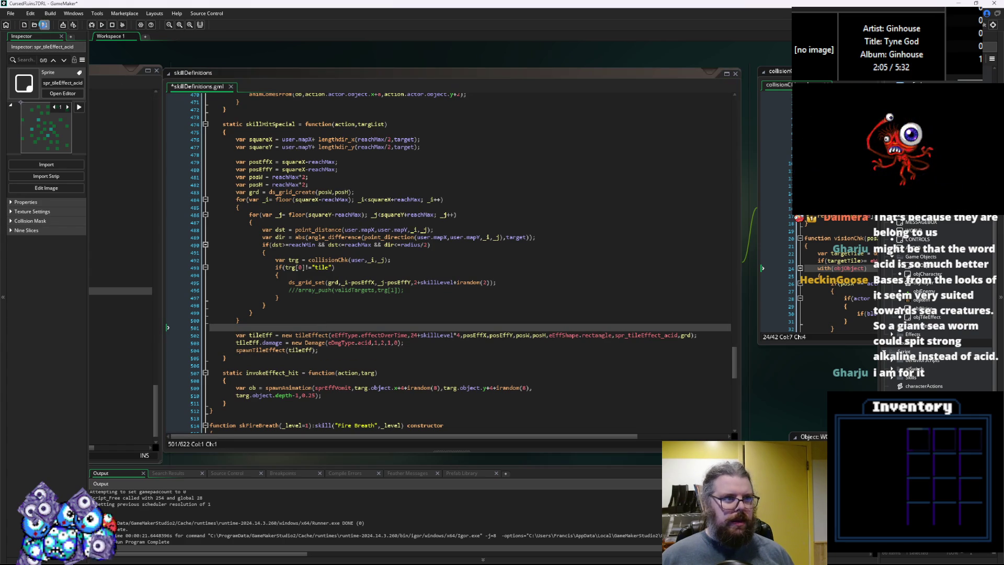
Debug-run the game, start a New Game, and walk the player toward the green creature
{"action": "left_click", "coordinate": [91, 29]}
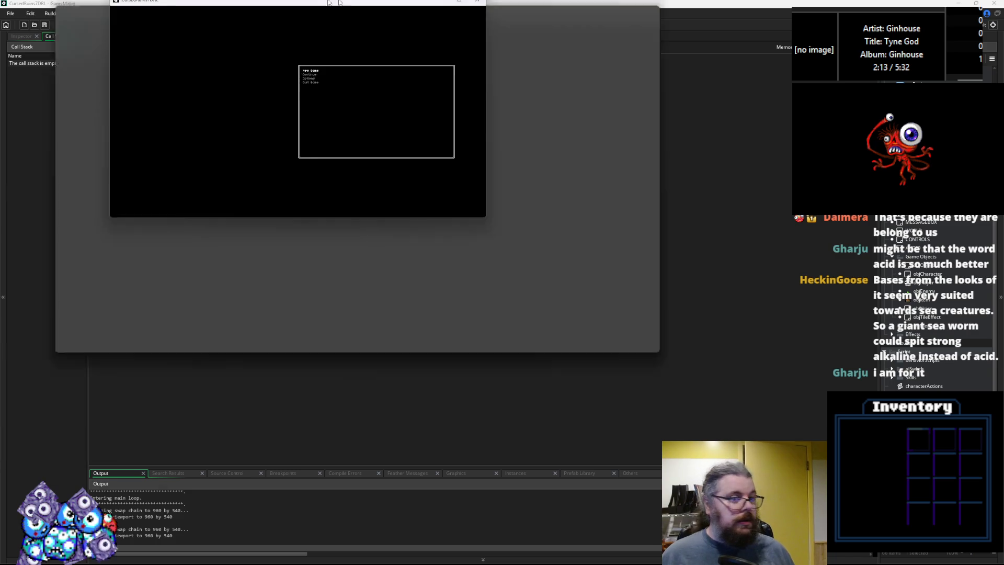
{"action": "key", "text": "Return"}
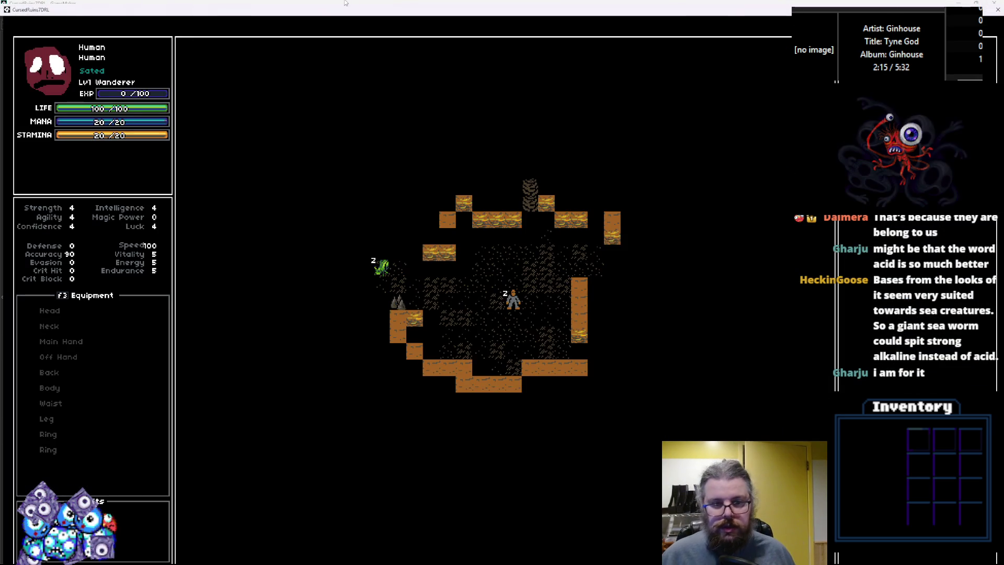
{"action": "key", "text": "Up"}
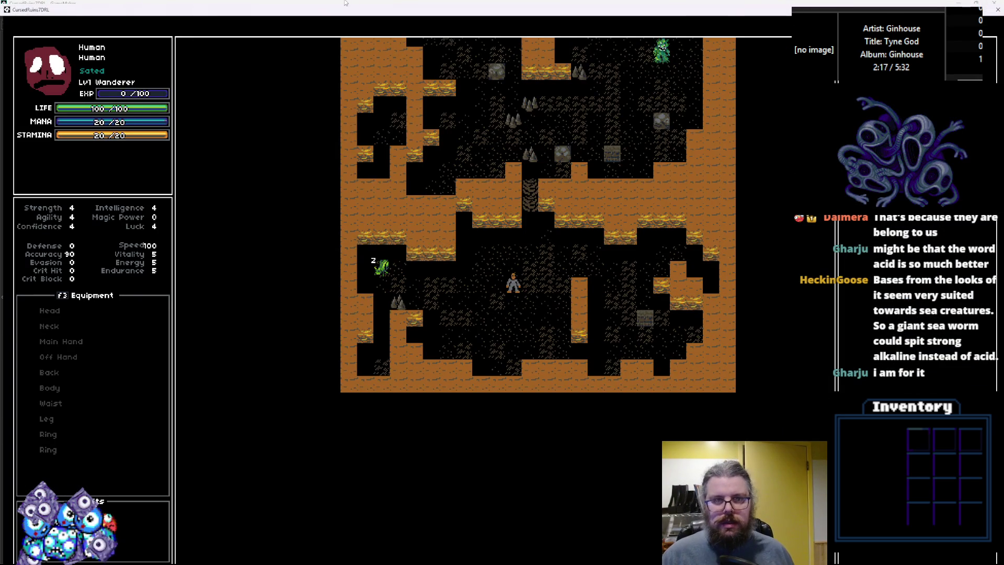
{"action": "key", "text": "Right"}
{"action": "key", "text": "Up"}
{"action": "key", "text": "Up"}
{"action": "key", "text": "Up"}
{"action": "key", "text": "Up"}
{"action": "key", "text": "Up"}
{"action": "key", "text": "Right"}
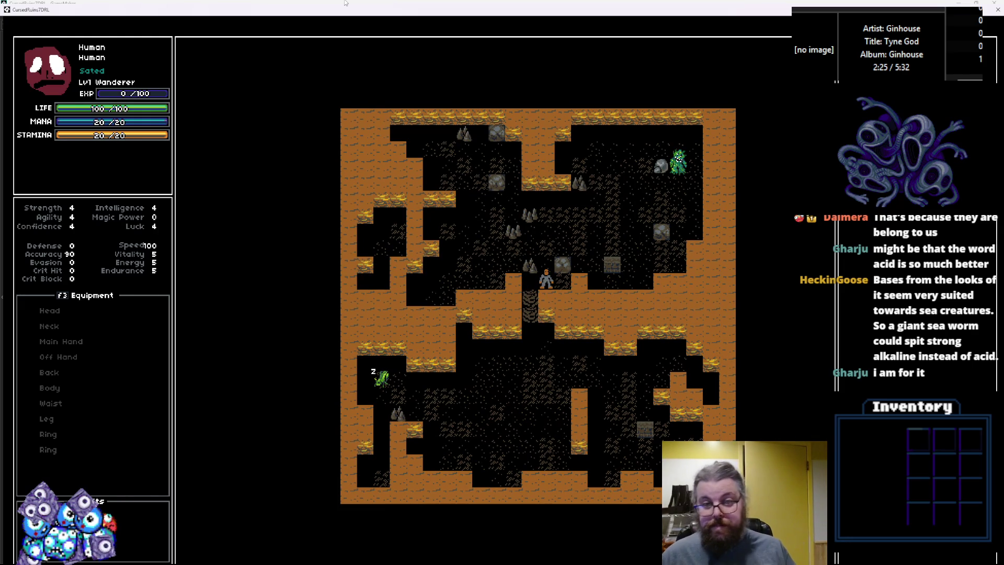
{"action": "key", "text": "Up"}
{"action": "key", "text": "Up"}
{"action": "key", "text": "Up"}
{"action": "key", "text": "Right"}
{"action": "key", "text": "Right"}
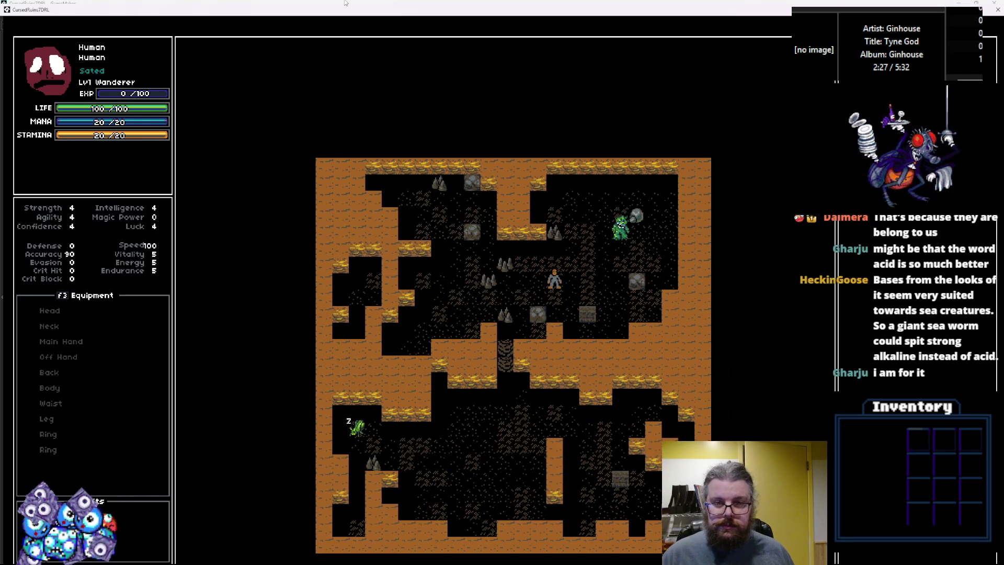
{"action": "key", "text": "Right"}
{"action": "key", "text": "Down"}
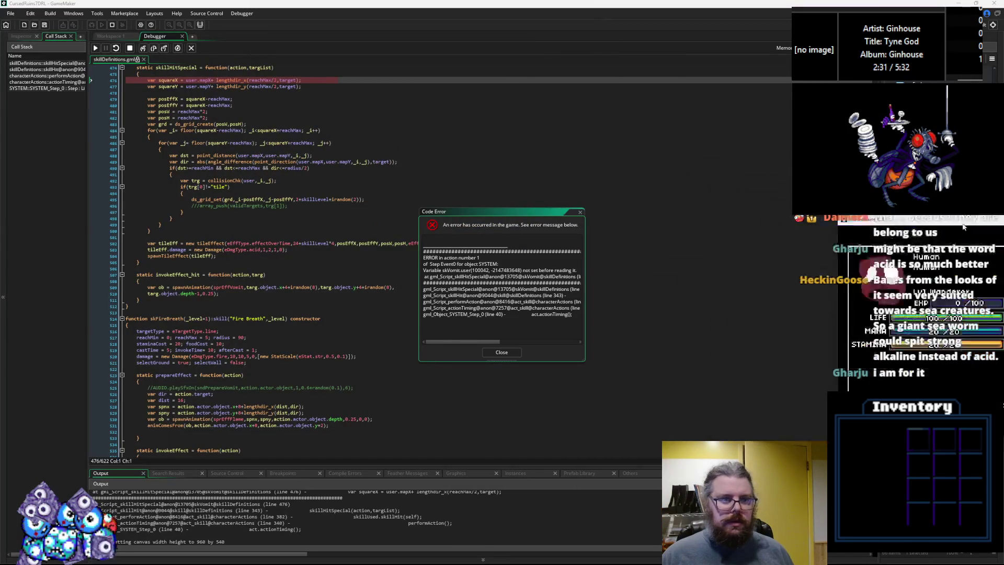
Inspect the halted skillHitSpecial code, highlighting every use of reachMax
{"action": "left_click", "coordinate": [366, 211]}
{"action": "scroll", "coordinate": [340, 209], "scroll_direction": "up", "scroll_amount": 3}
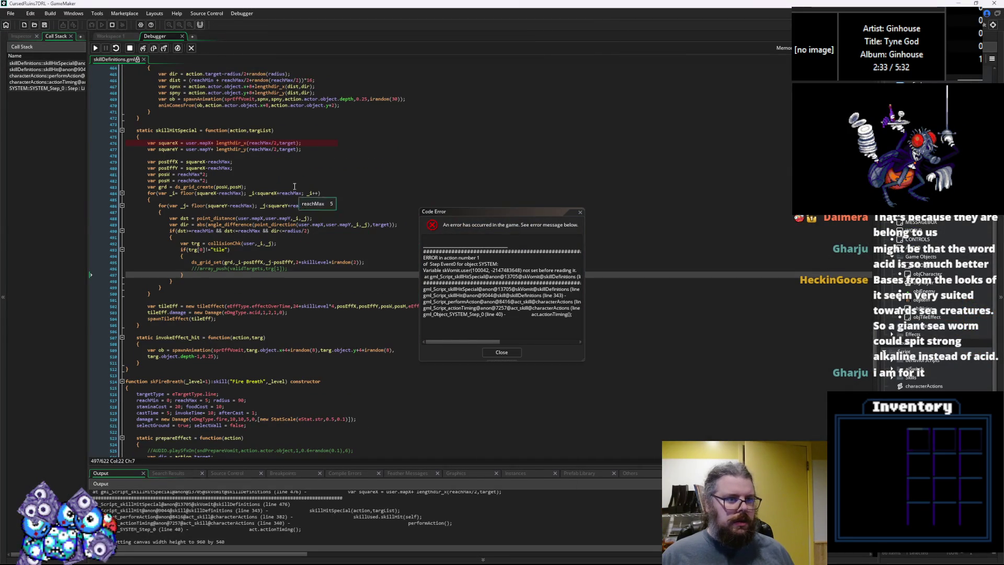
{"action": "double_click", "coordinate": [263, 143]}
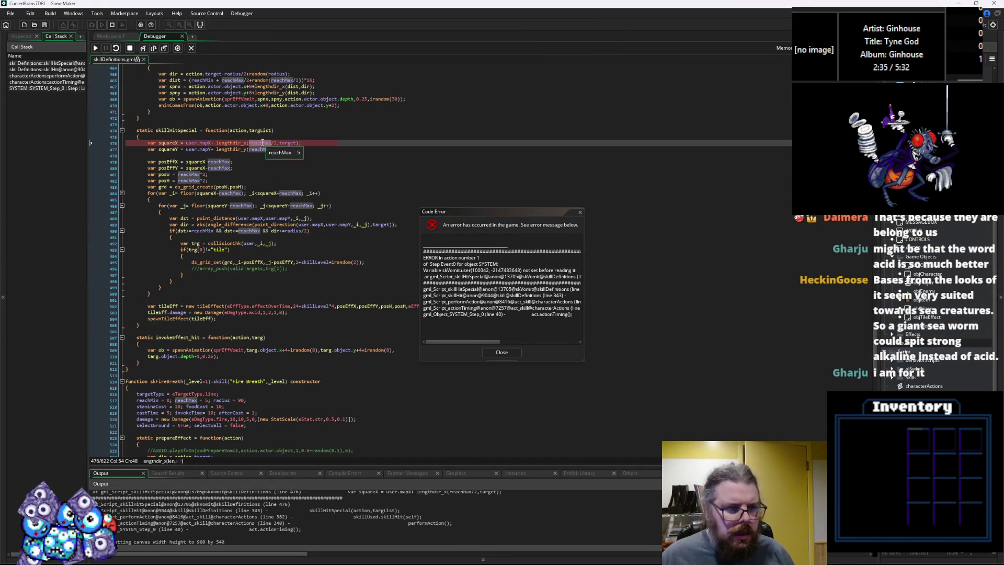
{"action": "scroll", "coordinate": [288, 188], "scroll_direction": "up", "scroll_amount": 2}
{"action": "scroll", "coordinate": [303, 220], "scroll_direction": "up", "scroll_amount": 2}
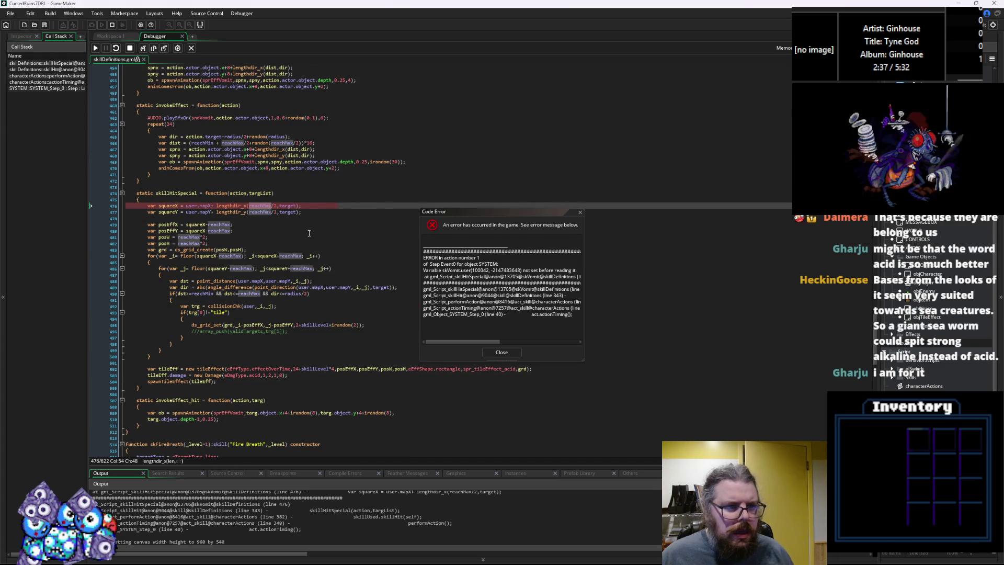
{"action": "scroll", "coordinate": [309, 233], "scroll_direction": "up", "scroll_amount": 2}
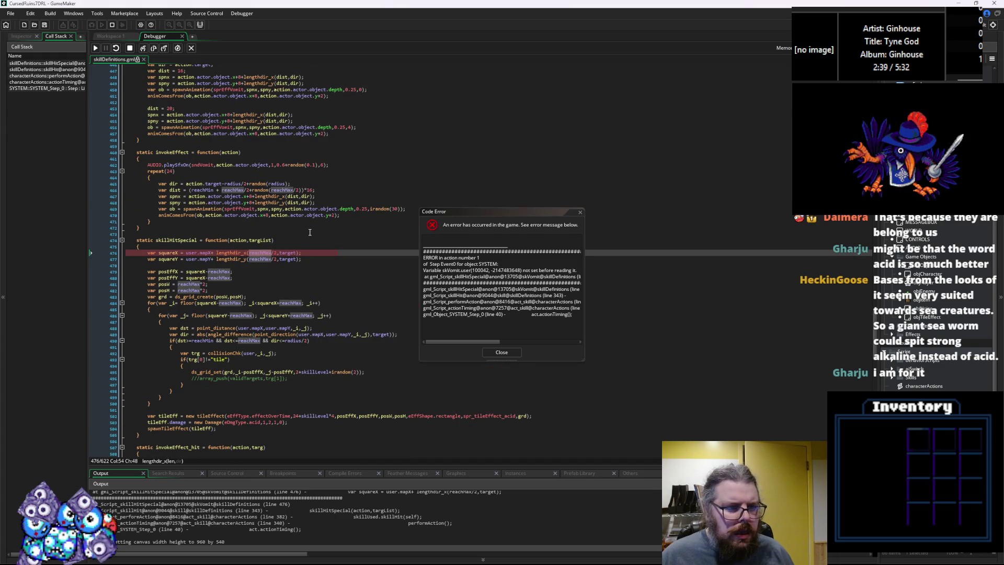
{"action": "scroll", "coordinate": [282, 222], "scroll_direction": "up", "scroll_amount": 2}
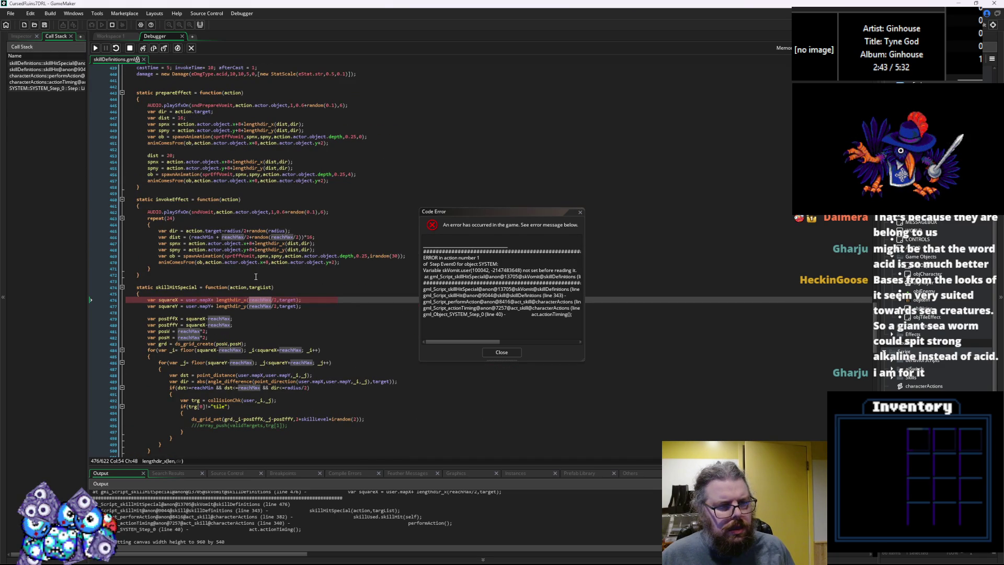
Check the value of user on failing line 476, then close the error report
{"action": "left_click", "coordinate": [286, 356]}
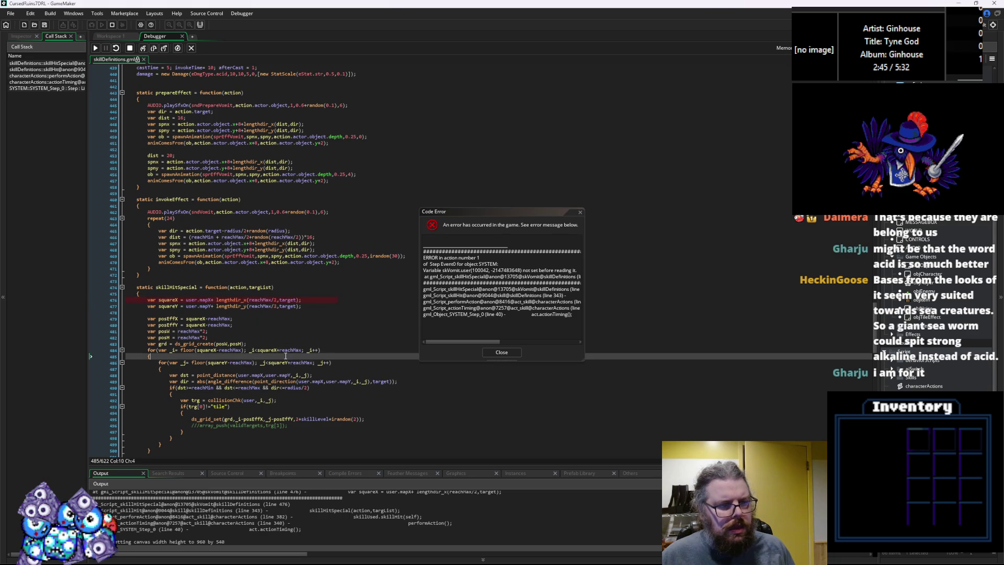
{"action": "mouse_move", "coordinate": [282, 353]}
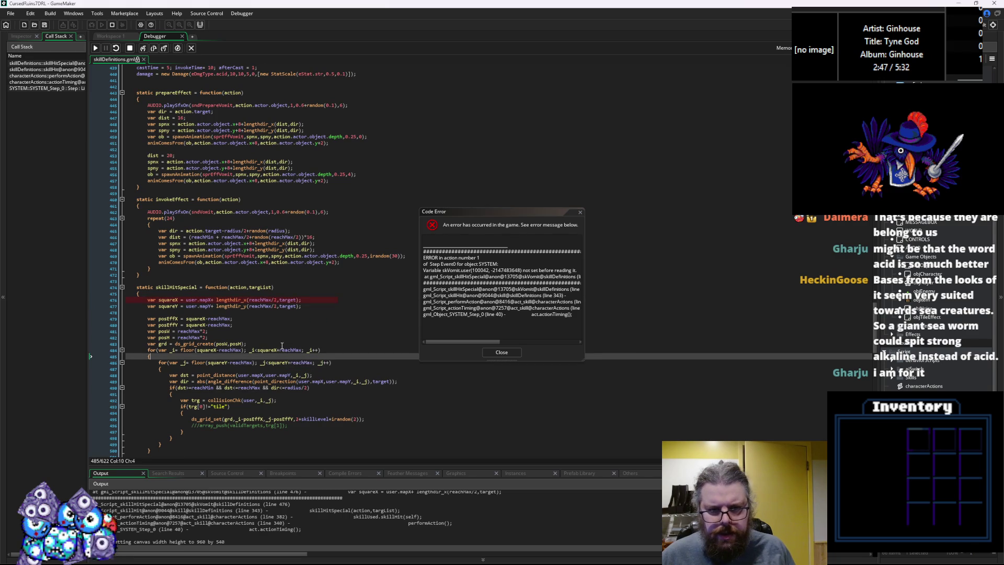
{"action": "mouse_move", "coordinate": [240, 307]}
{"action": "left_click", "coordinate": [202, 306]}
{"action": "left_click", "coordinate": [206, 301]}
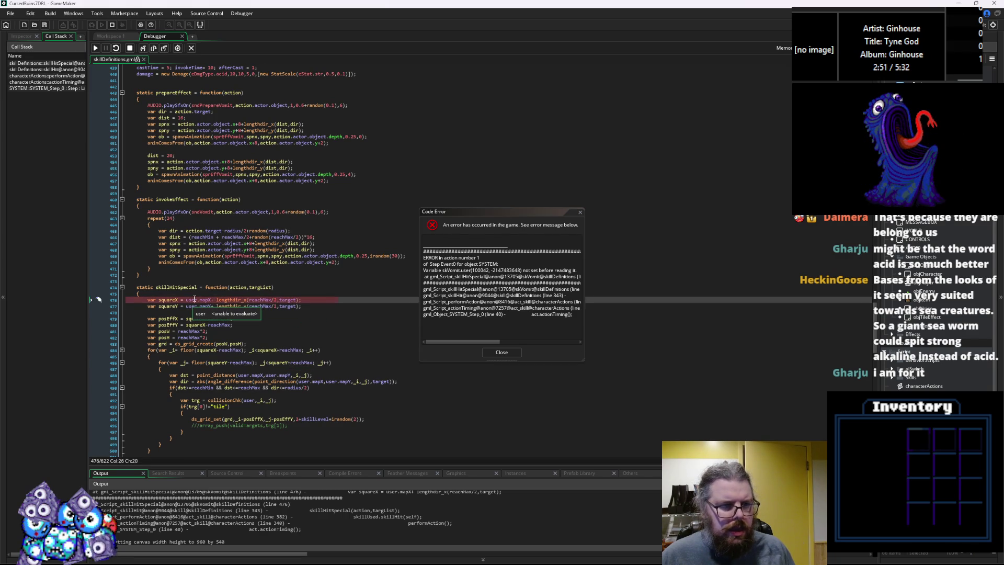
{"action": "scroll", "coordinate": [220, 209], "scroll_direction": "up", "scroll_amount": 3}
{"action": "mouse_move", "coordinate": [229, 103]}
{"action": "scroll", "coordinate": [494, 378], "scroll_direction": "down", "scroll_amount": 2}
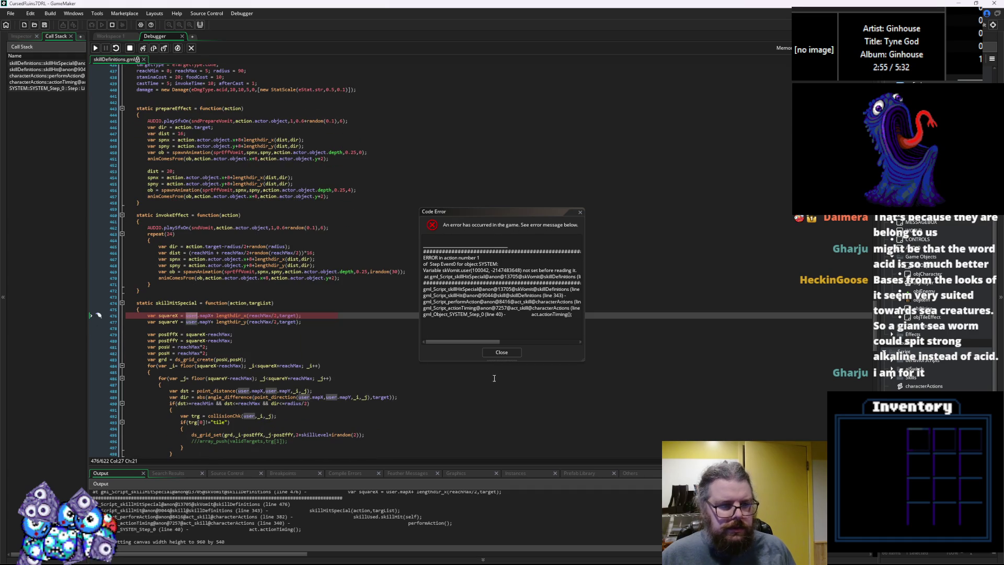
{"action": "left_click", "coordinate": [502, 352]}
Stop debugging and insert 'action.' before user on line 476
{"action": "left_click", "coordinate": [130, 48]}
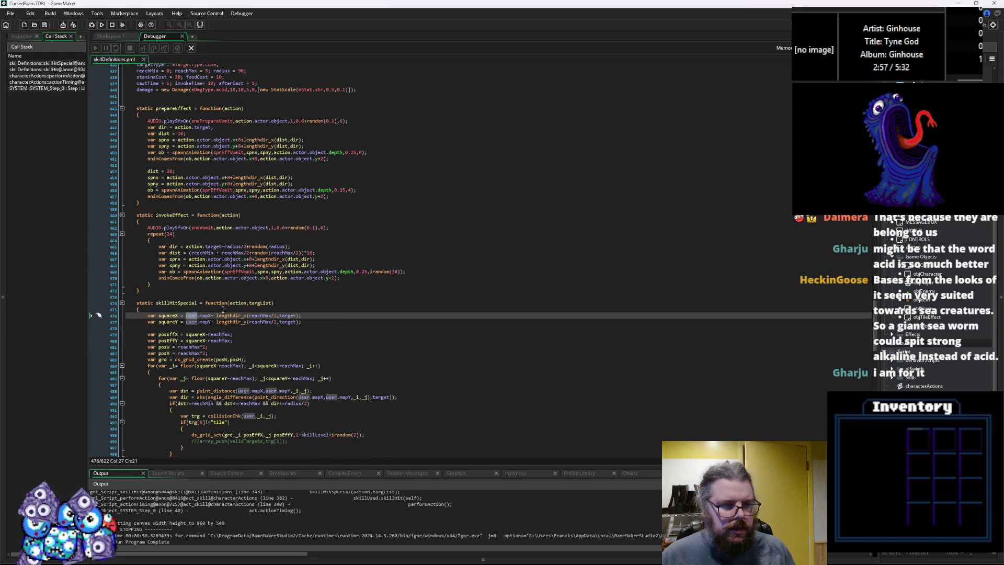
{"action": "scroll", "coordinate": [214, 325], "scroll_direction": "up", "scroll_amount": 2}
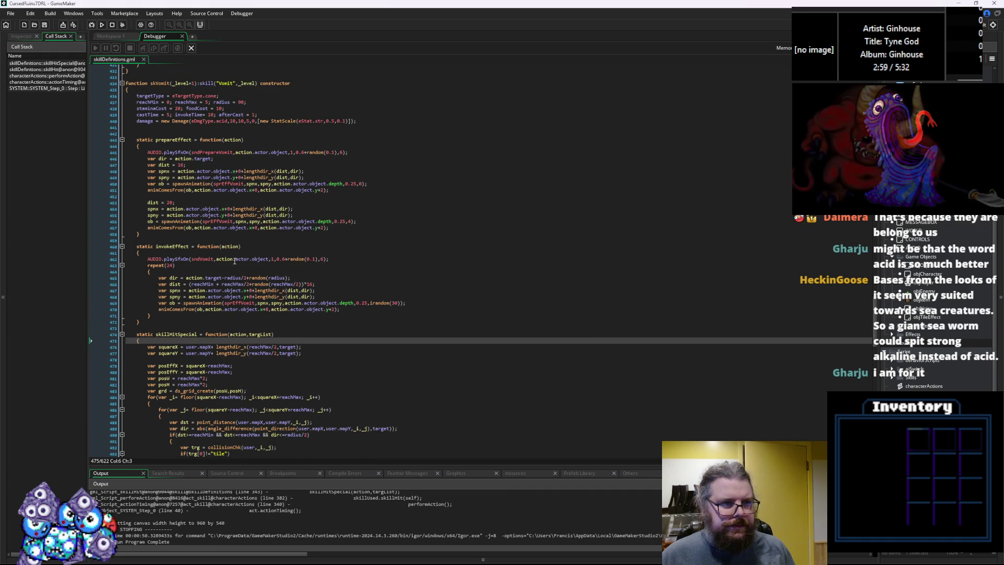
{"action": "scroll", "coordinate": [263, 197], "scroll_direction": "down", "scroll_amount": 3}
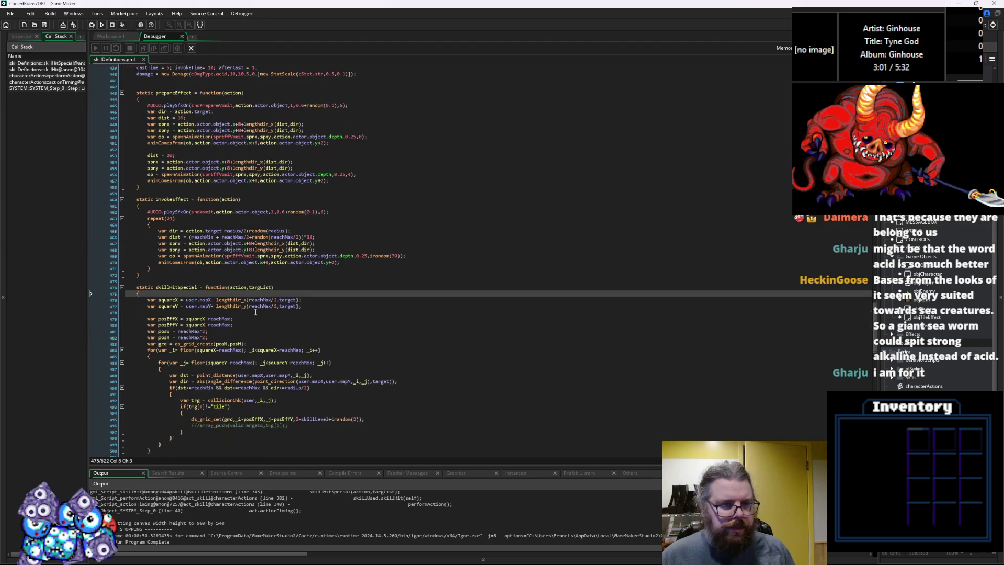
{"action": "left_click", "coordinate": [240, 287]}
{"action": "left_click", "coordinate": [186, 301]}
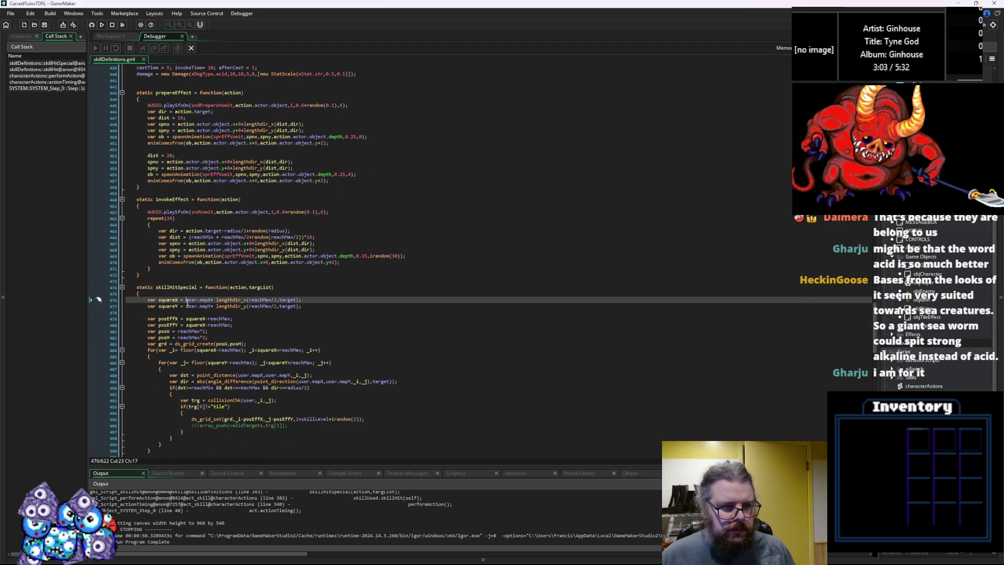
{"action": "type", "text": "action."}
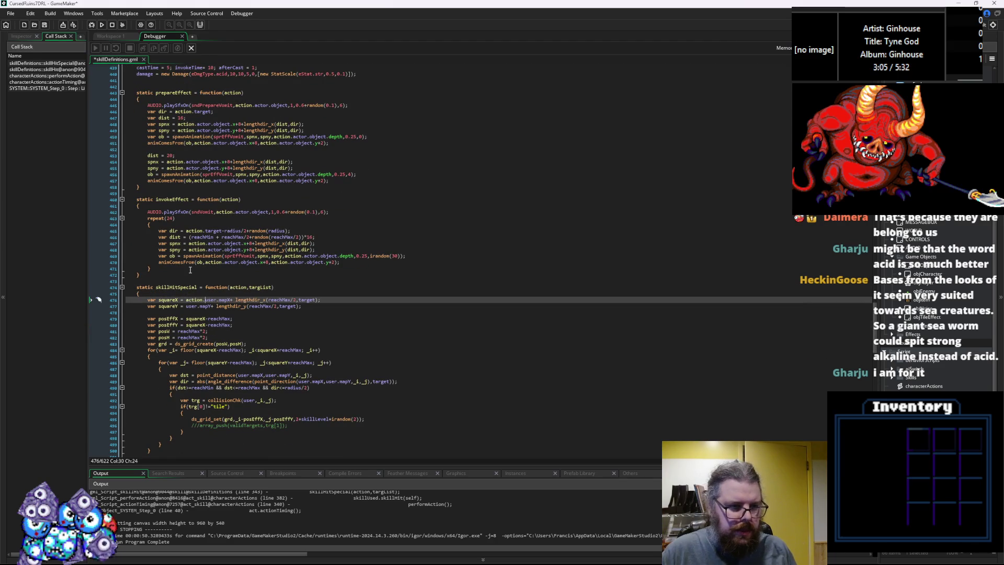
{"action": "key", "text": "Down"}
{"action": "key", "text": "Left"}
{"action": "key", "text": "Left"}
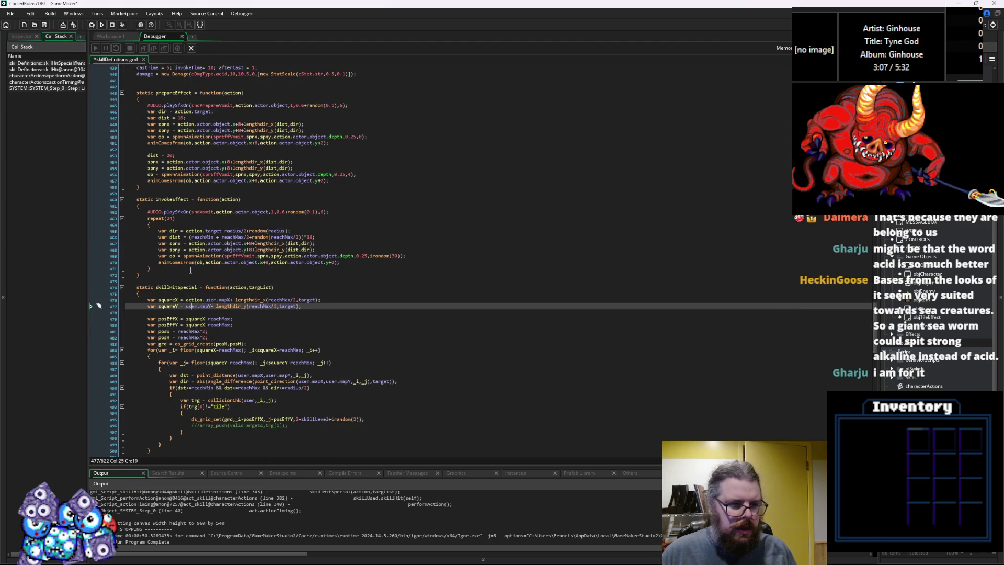
{"action": "type", "text": "action."}
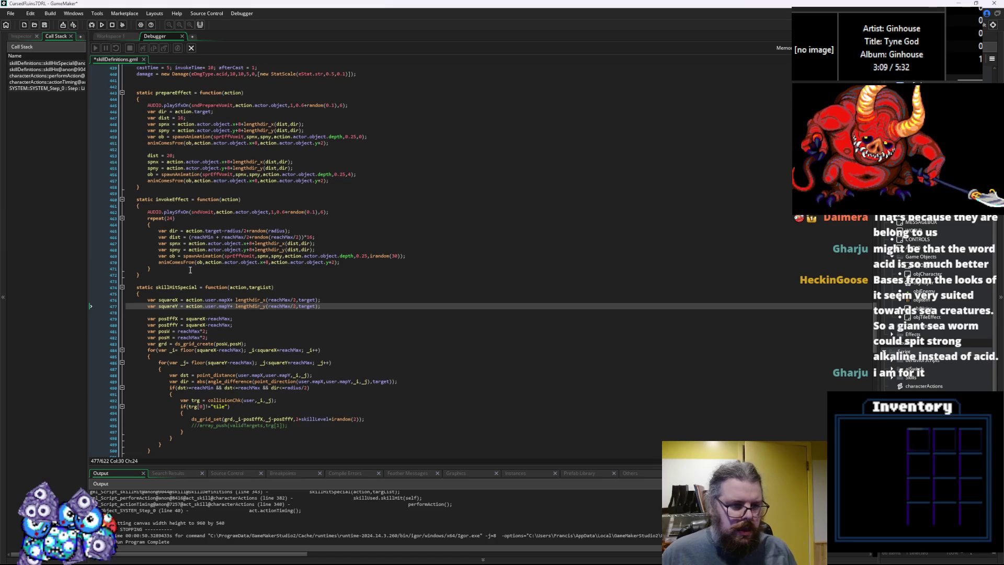
Change user to action.actor on the squareX and squareY lines 476–477
{"action": "left_click", "coordinate": [215, 300]}
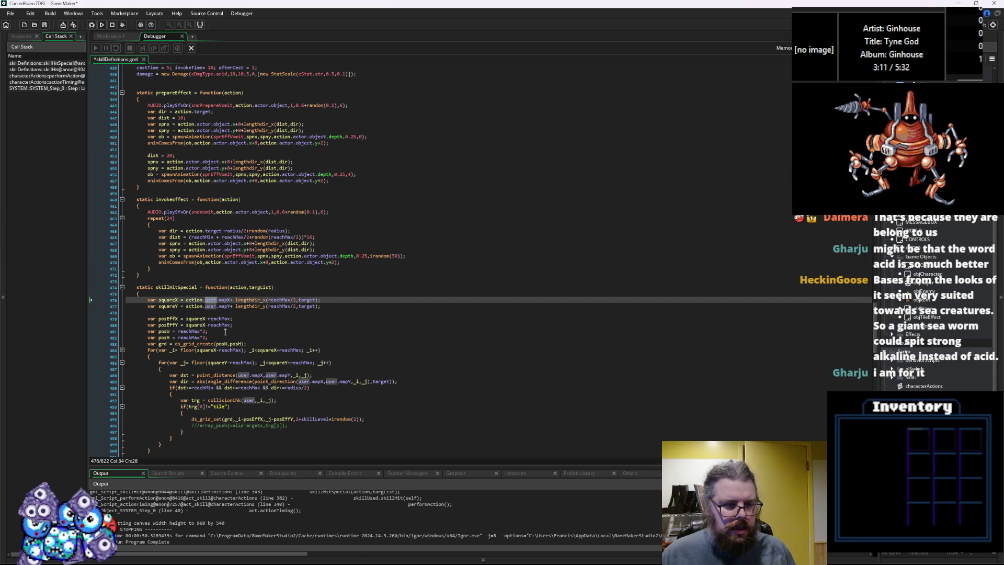
{"action": "left_click", "coordinate": [239, 375]}
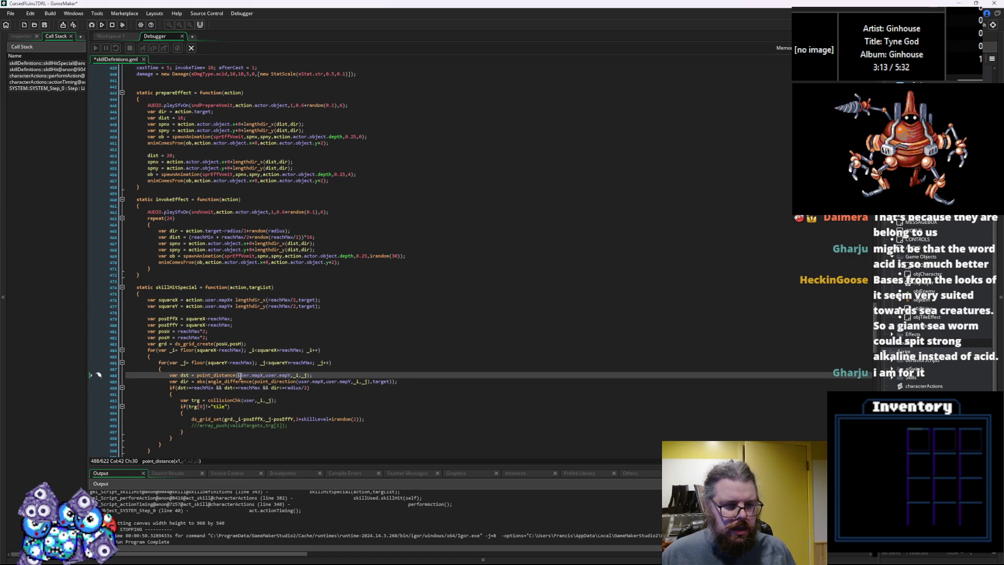
{"action": "double_click", "coordinate": [193, 300]}
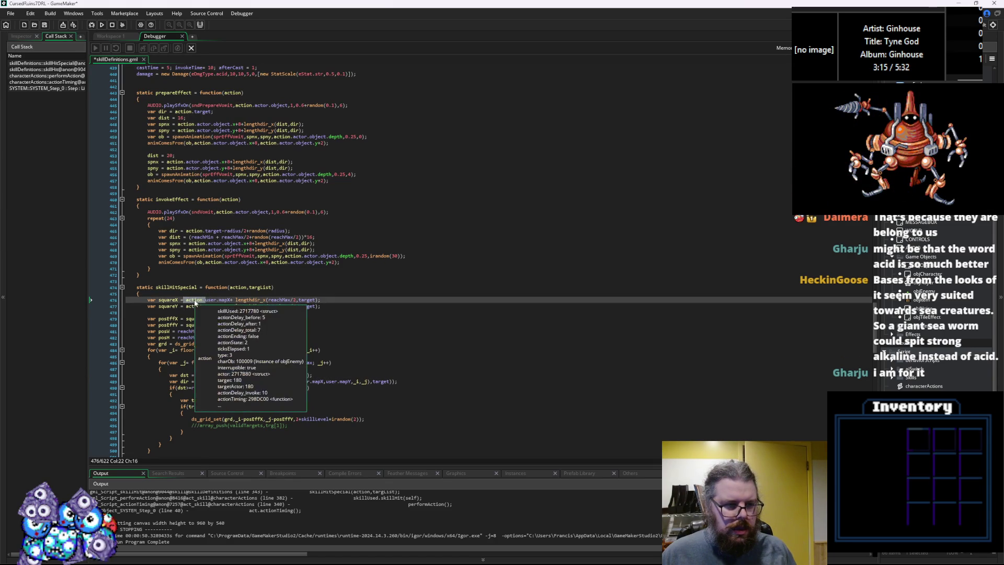
{"action": "double_click", "coordinate": [210, 300]}
{"action": "type", "text": "actor"}
{"action": "double_click", "coordinate": [209, 305]}
{"action": "type", "text": "actor"}
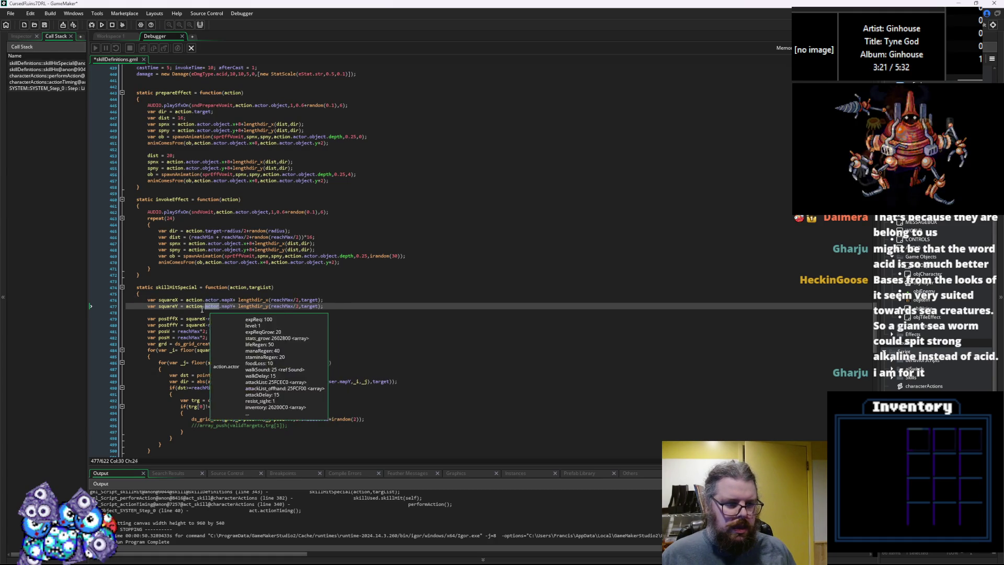
{"action": "left_click", "coordinate": [186, 308]}
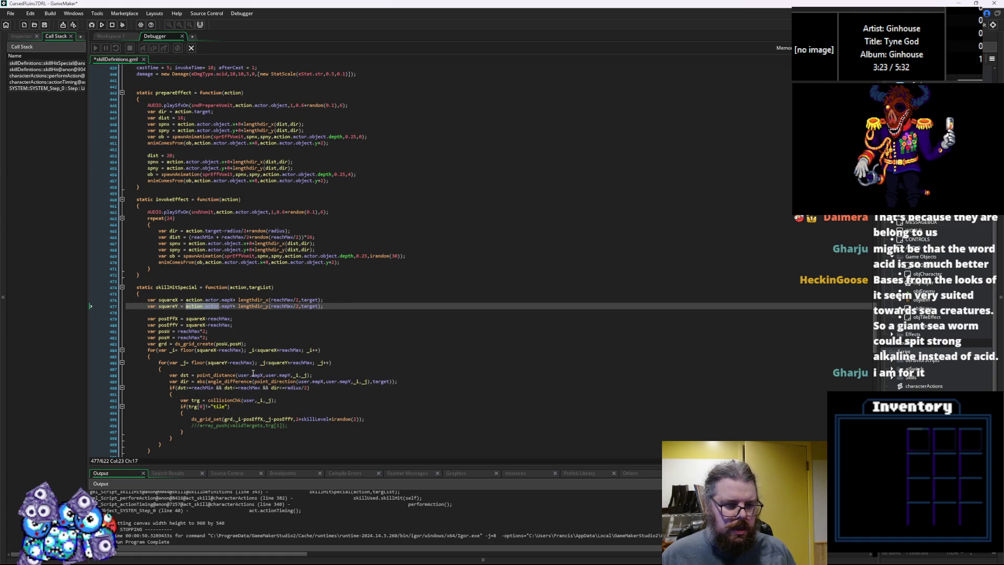
{"action": "key", "text": "ctrl+c"}
Paste action.actor over the remaining user references on lines 488, 489 and 492
{"action": "double_click", "coordinate": [244, 375]}
{"action": "key", "text": "ctrl+v"}
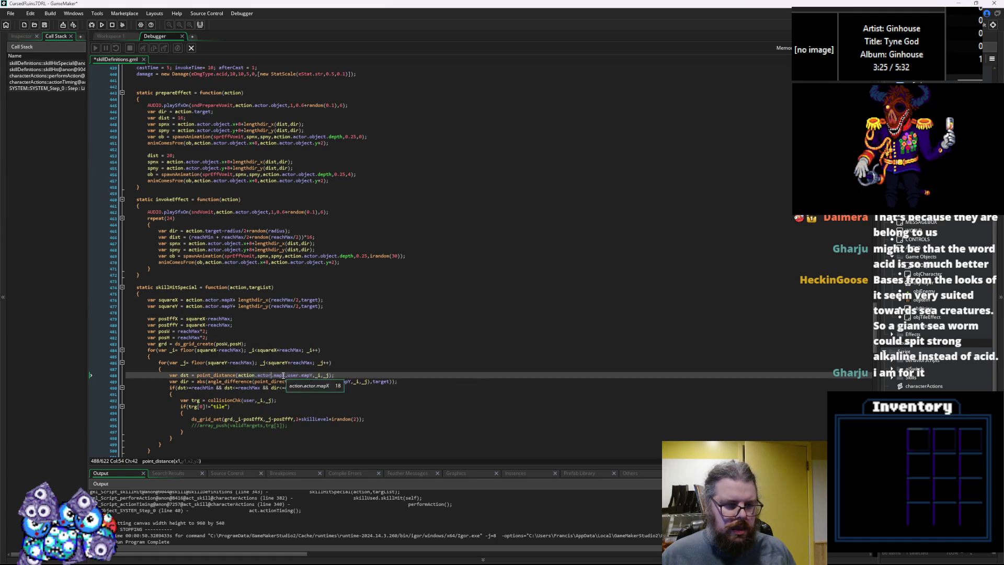
{"action": "double_click", "coordinate": [294, 375]}
{"action": "key", "text": "ctrl+v"}
{"action": "double_click", "coordinate": [305, 382]}
{"action": "key", "text": "ctrl+v"}
{"action": "double_click", "coordinate": [339, 382]}
{"action": "key", "text": "ctrl+v"}
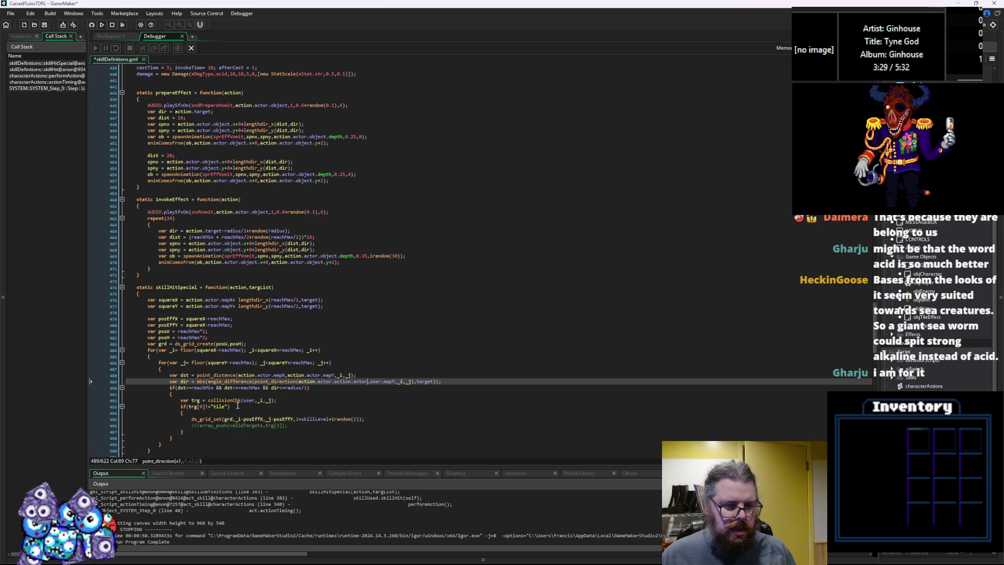
{"action": "left_click", "coordinate": [247, 400]}
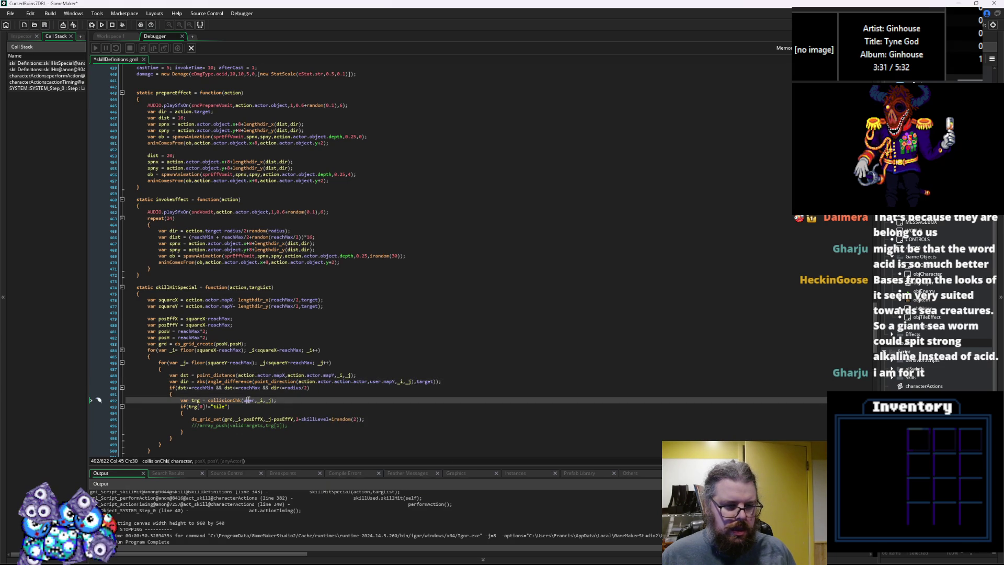
{"action": "key", "text": "ctrl+v"}
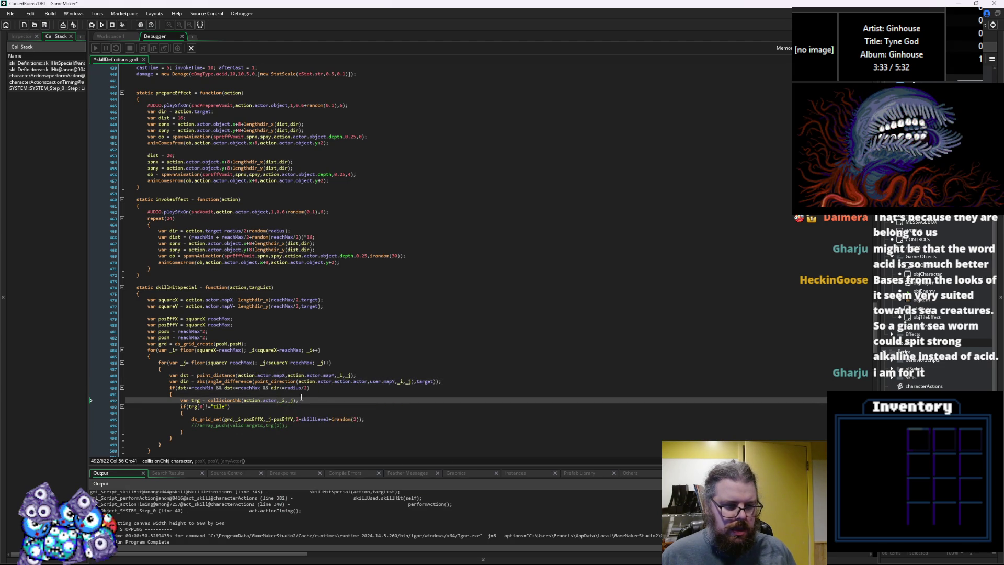
{"action": "left_click", "coordinate": [303, 401]}
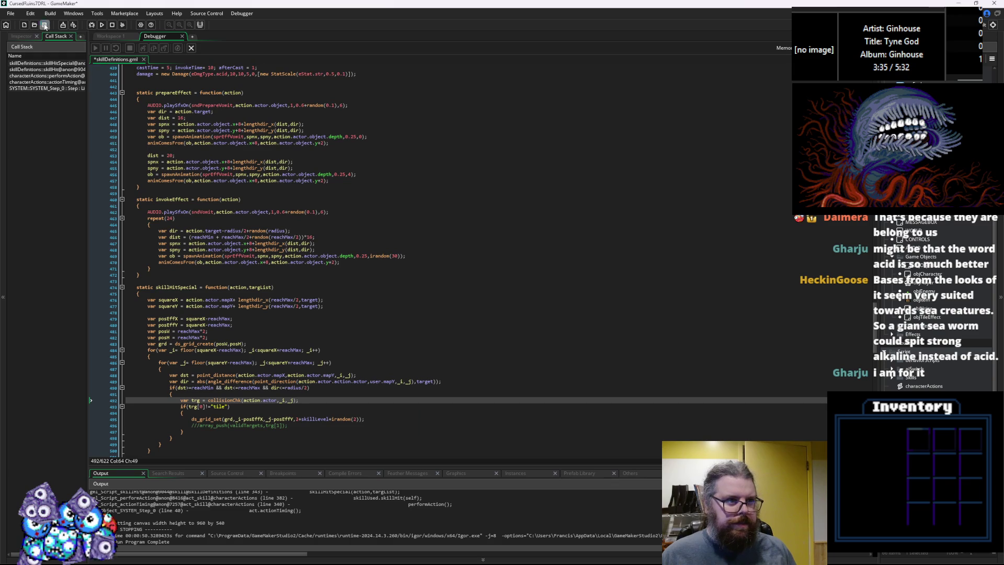
{"action": "left_click", "coordinate": [180, 49]}
Debug-run the game, start a New Game, and walk right past the spikes and stairs toward enemies
{"action": "left_click", "coordinate": [92, 24]}
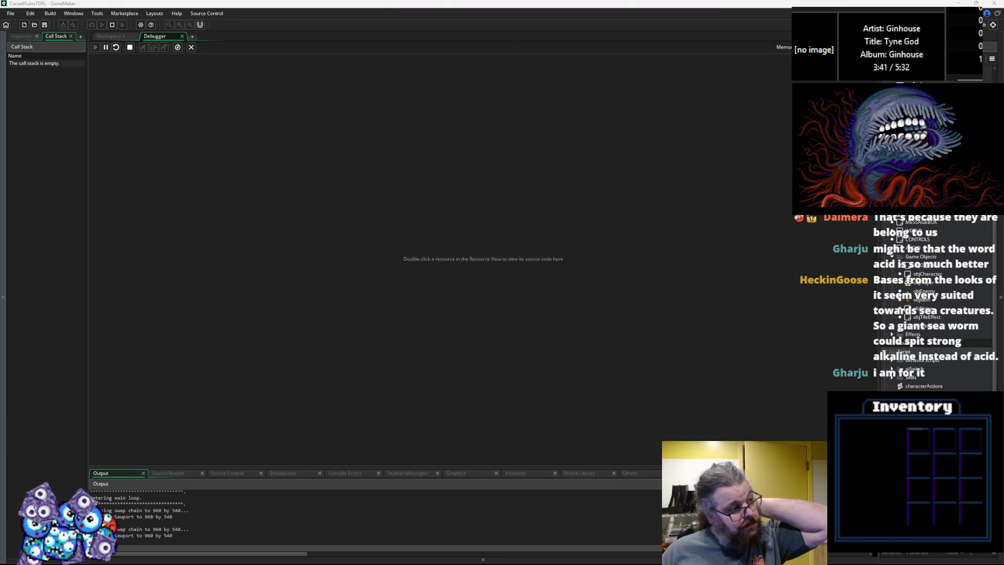
{"action": "key", "text": "Return"}
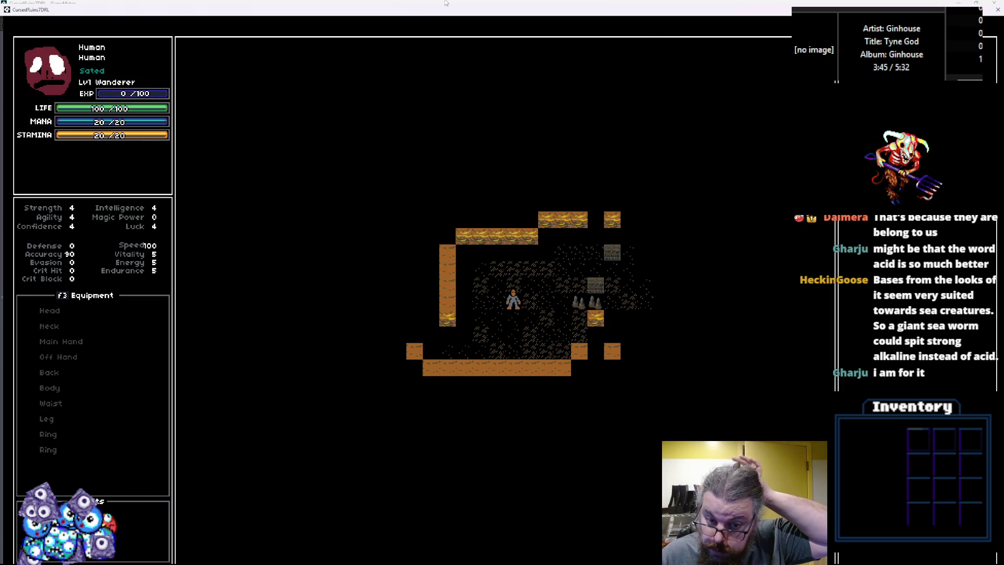
{"action": "key", "text": "Right"}
{"action": "key", "text": "Right"}
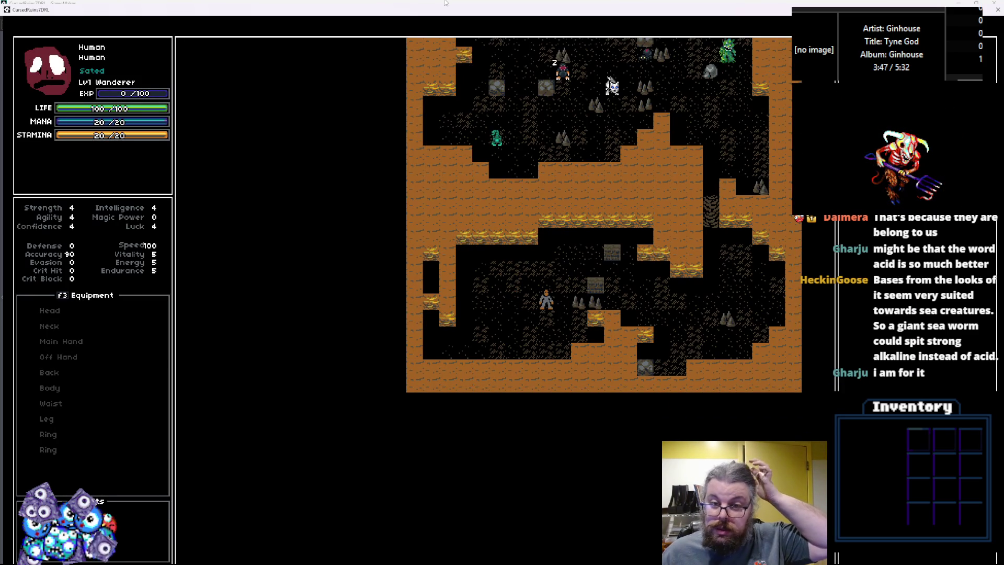
{"action": "key", "text": "Right"}
{"action": "key", "text": "Right"}
{"action": "key", "text": "Right"}
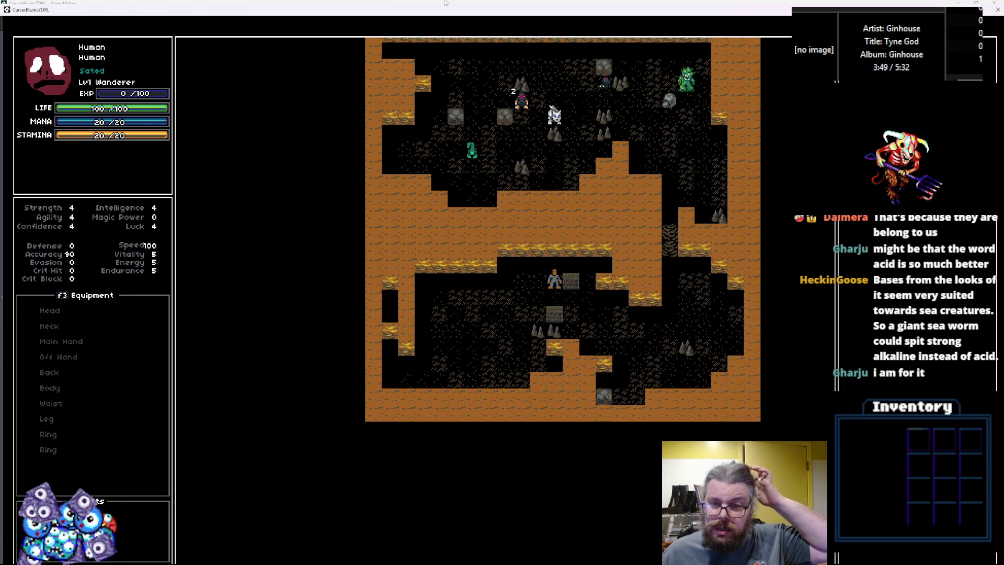
{"action": "key", "text": "Up"}
{"action": "key", "text": "Right"}
{"action": "key", "text": "Right"}
{"action": "key", "text": "Right"}
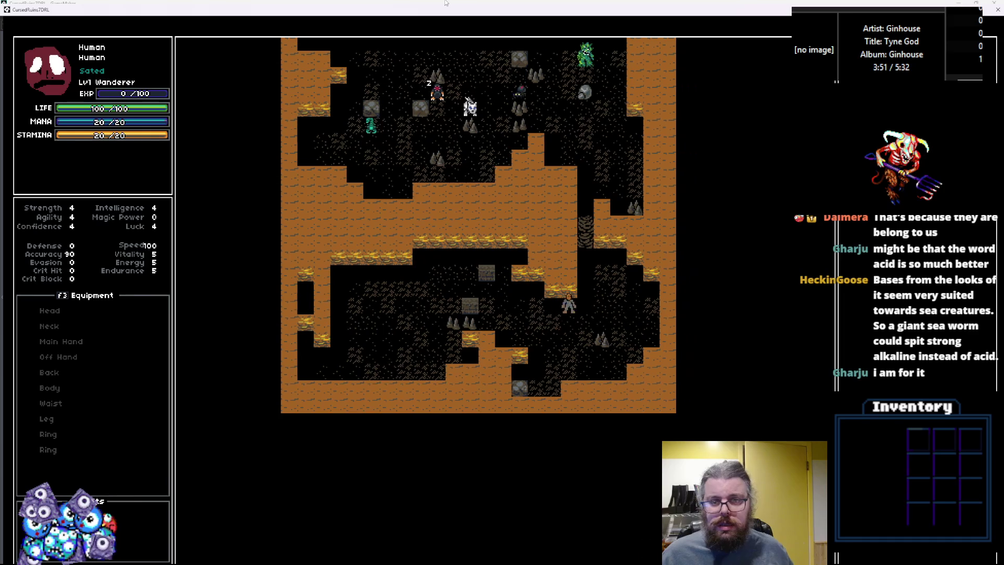
{"action": "key", "text": "Up"}
{"action": "key", "text": "Up"}
{"action": "key", "text": "Up"}
{"action": "key", "text": "Right"}
{"action": "key", "text": "Right"}
{"action": "key", "text": "Right"}
{"action": "key", "text": "Down"}
{"action": "key", "text": "Right"}
{"action": "key", "text": "Right"}
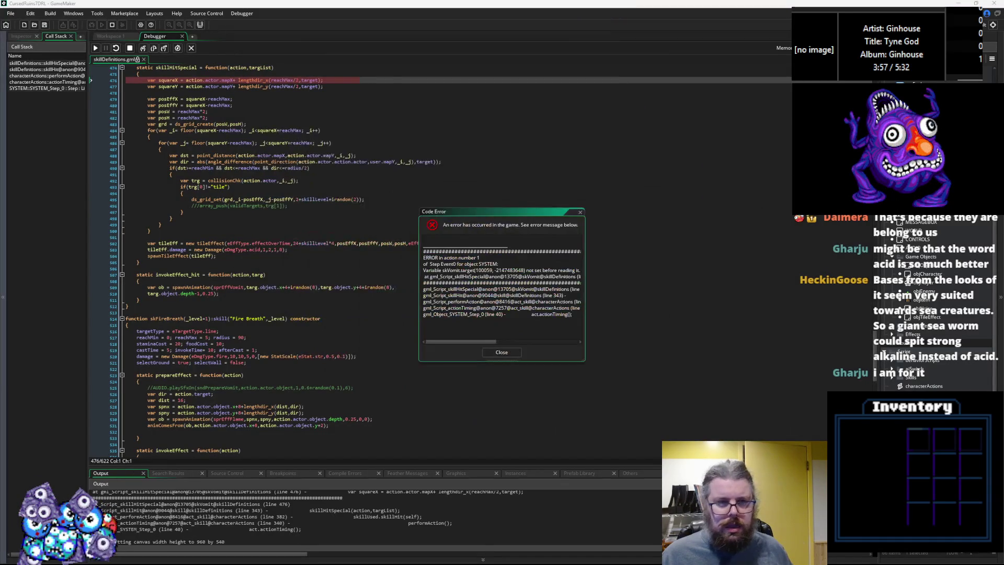
Check the debugger values of target, user.mapY and _j, then close the Code Error
{"action": "left_click", "coordinate": [226, 313]}
{"action": "scroll", "coordinate": [226, 162], "scroll_direction": "up", "scroll_amount": 4}
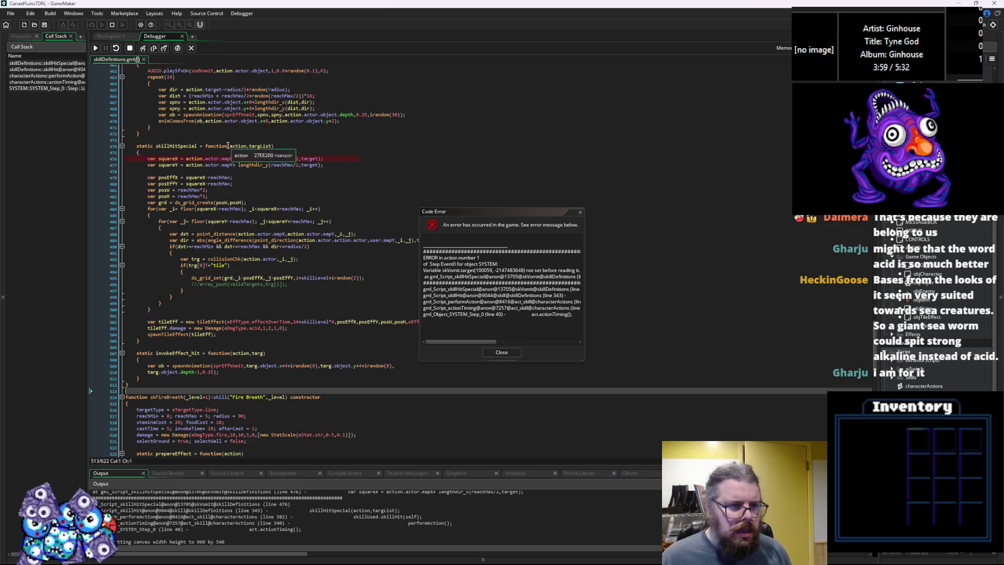
{"action": "mouse_move", "coordinate": [309, 164]}
{"action": "mouse_move", "coordinate": [383, 238]}
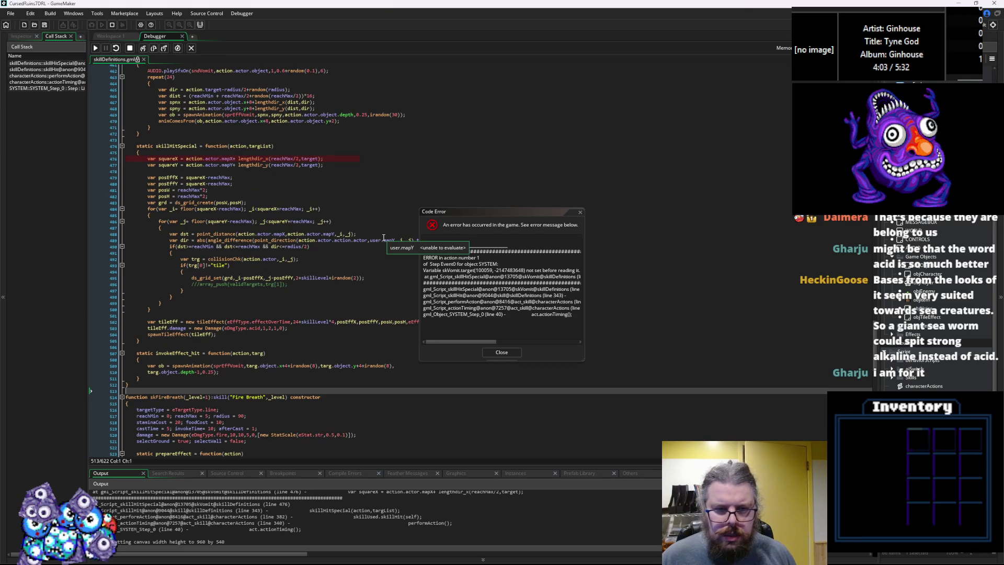
{"action": "mouse_move", "coordinate": [324, 222]}
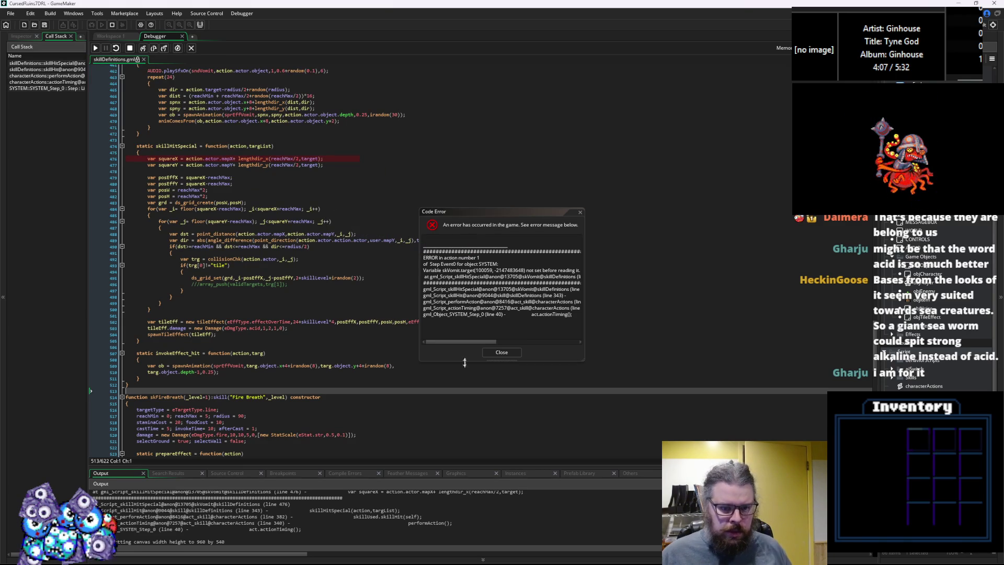
{"action": "left_click", "coordinate": [495, 353]}
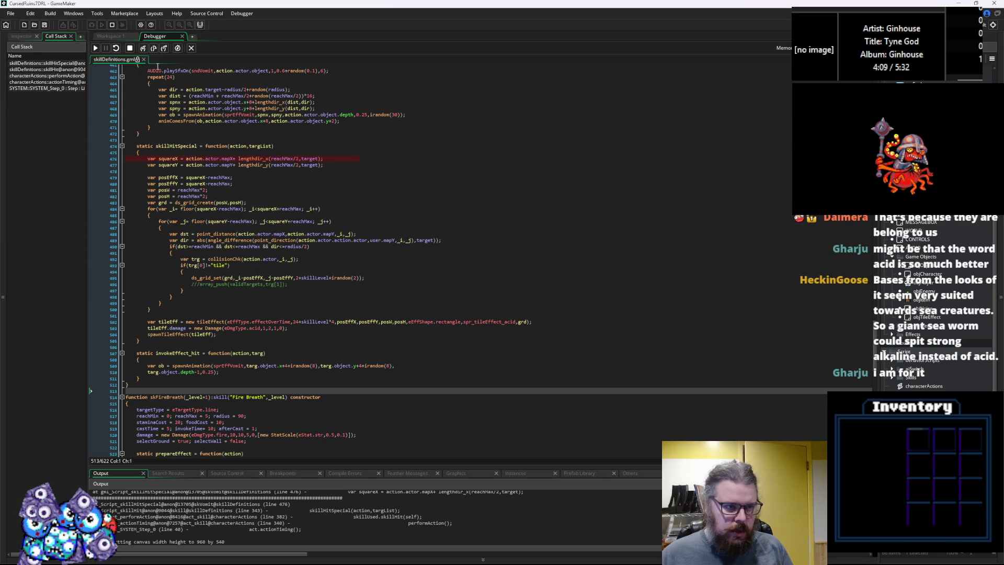
Stop the run and prefix target with 'action.' on lines 476 and 477
{"action": "left_click", "coordinate": [129, 48]}
{"action": "left_click", "coordinate": [247, 146]}
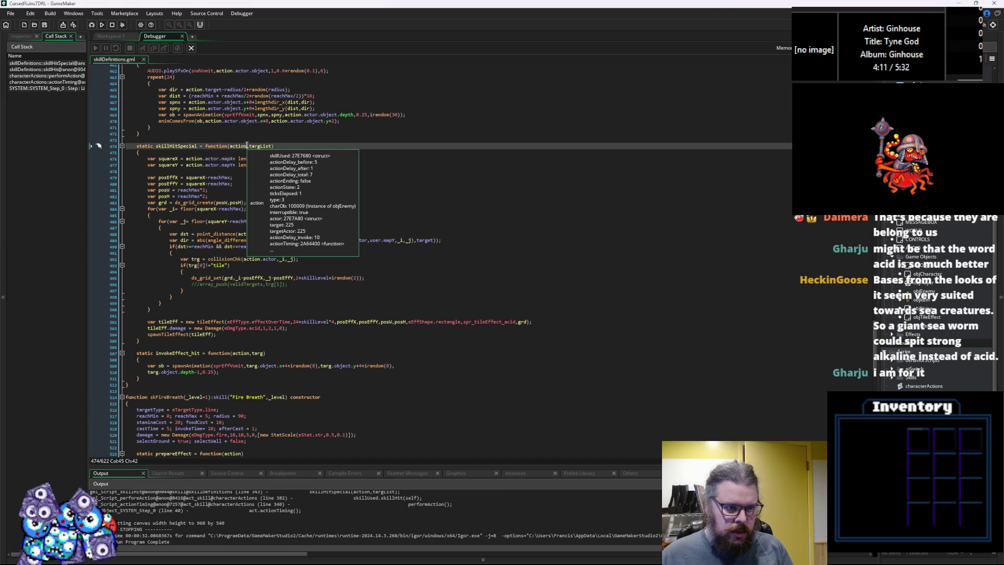
{"action": "left_click", "coordinate": [301, 159]}
{"action": "type", "text": "action.actor"}
{"action": "type", "text": ".target);"}
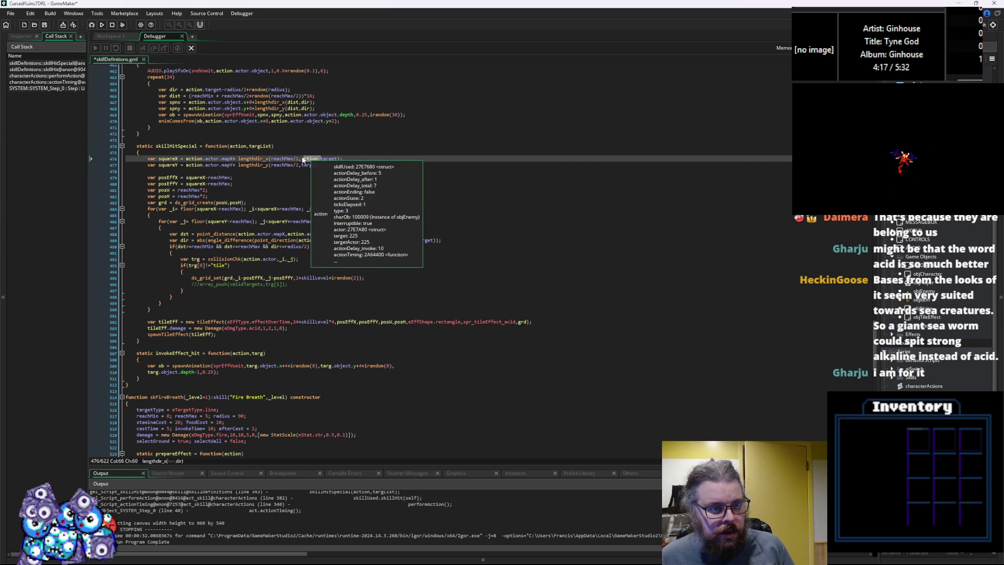
{"action": "left_click", "coordinate": [304, 166]}
{"action": "type", "text": "action."}
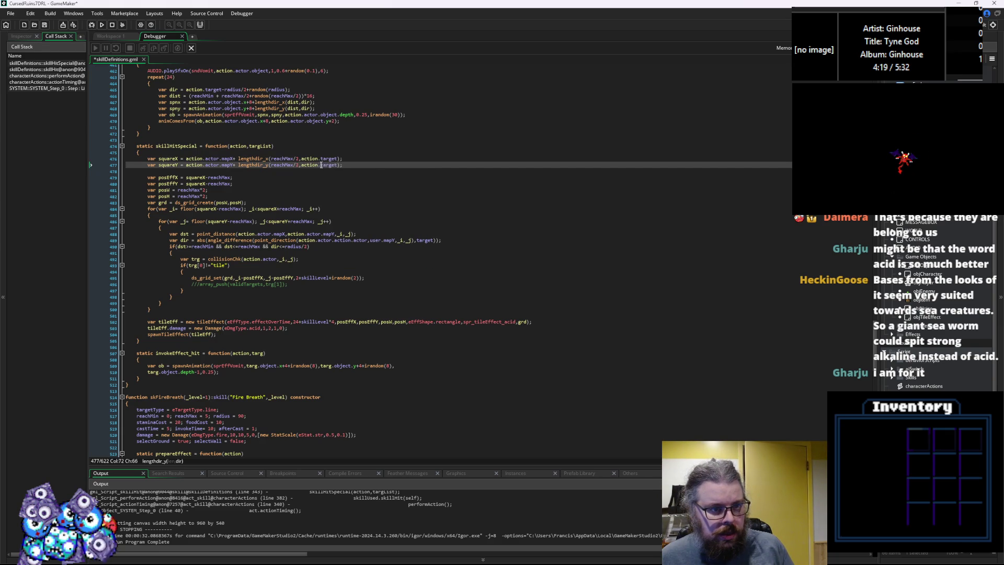
{"action": "double_click", "coordinate": [329, 165]}
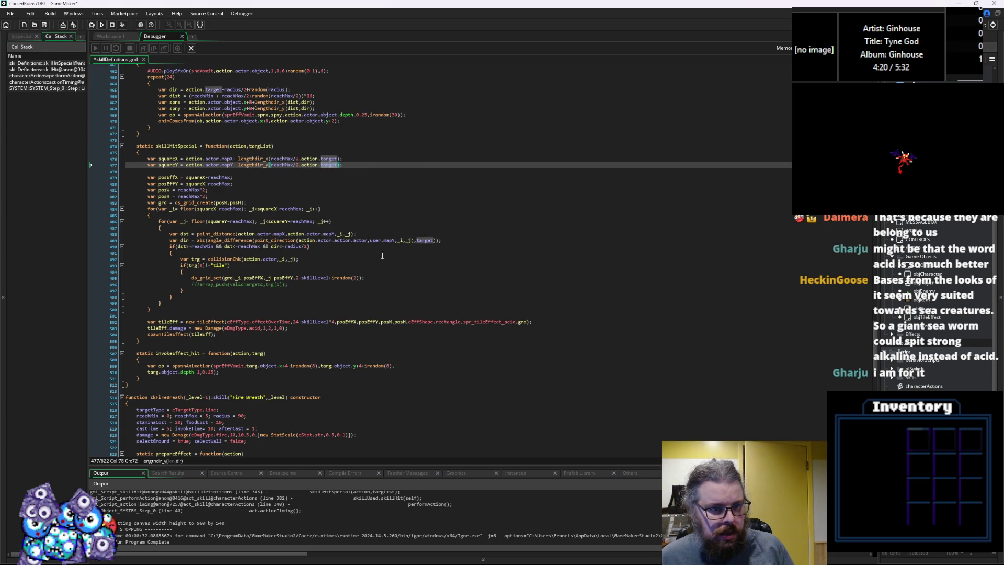
Prefix target on line 489 with 'action.', save, and relaunch in debug mode
{"action": "left_click", "coordinate": [417, 240]}
{"action": "type", "text": "action."}
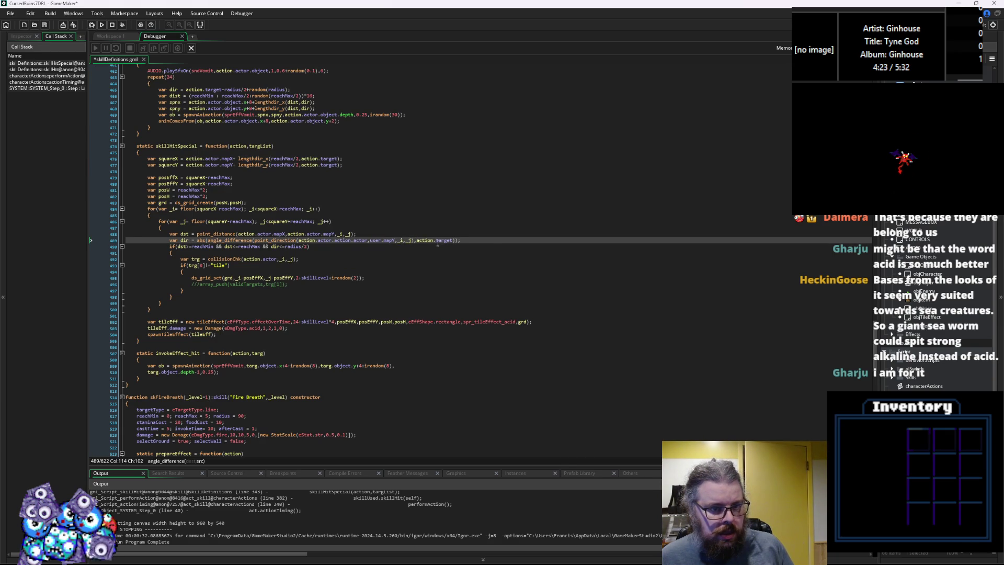
{"action": "key", "text": "Up"}
{"action": "left_click", "coordinate": [44, 25]}
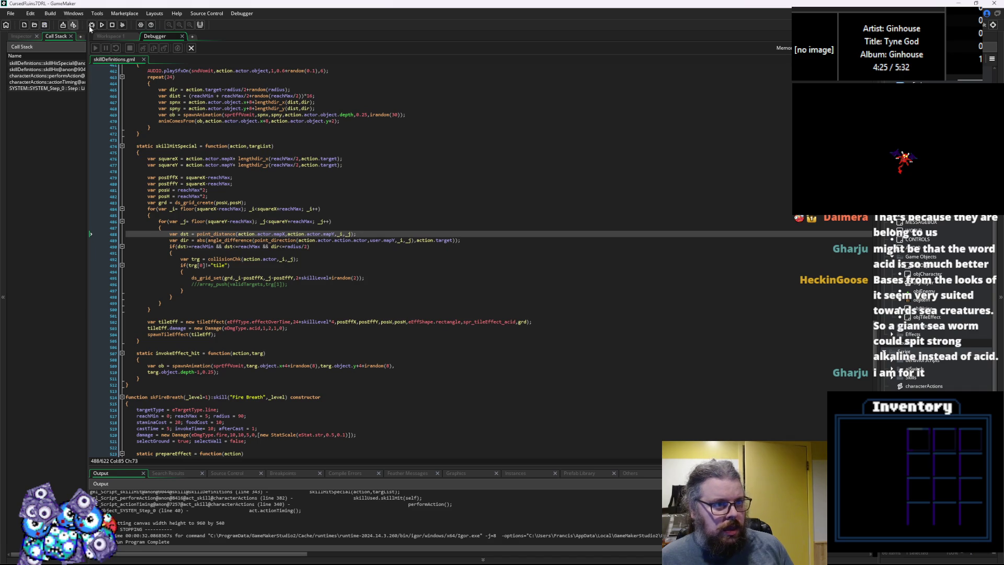
{"action": "left_click", "coordinate": [92, 25]}
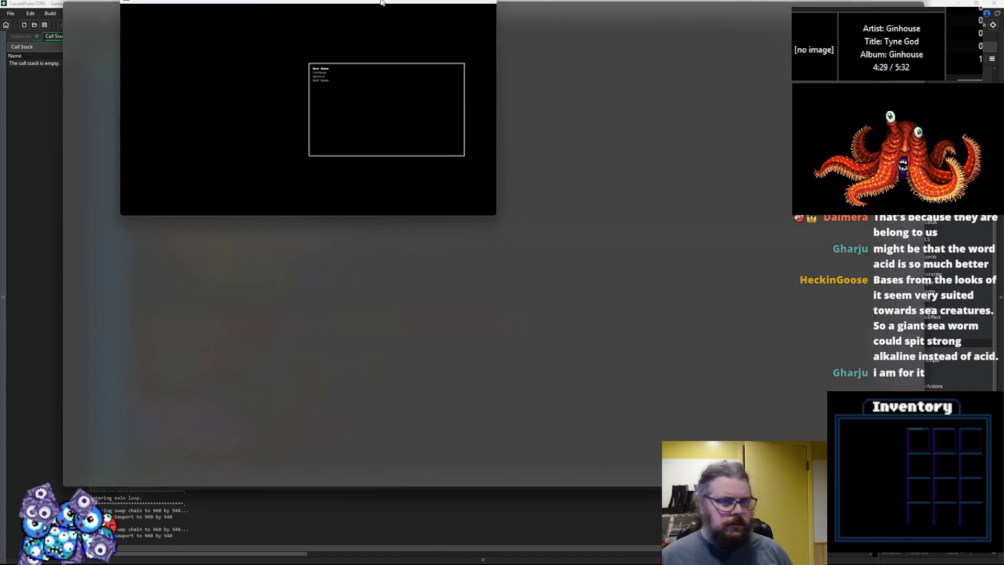
Start a New Game, reveal the map with M and walk up and left to retest vomit
{"action": "key", "text": "Return"}
{"action": "key", "text": "Up"}
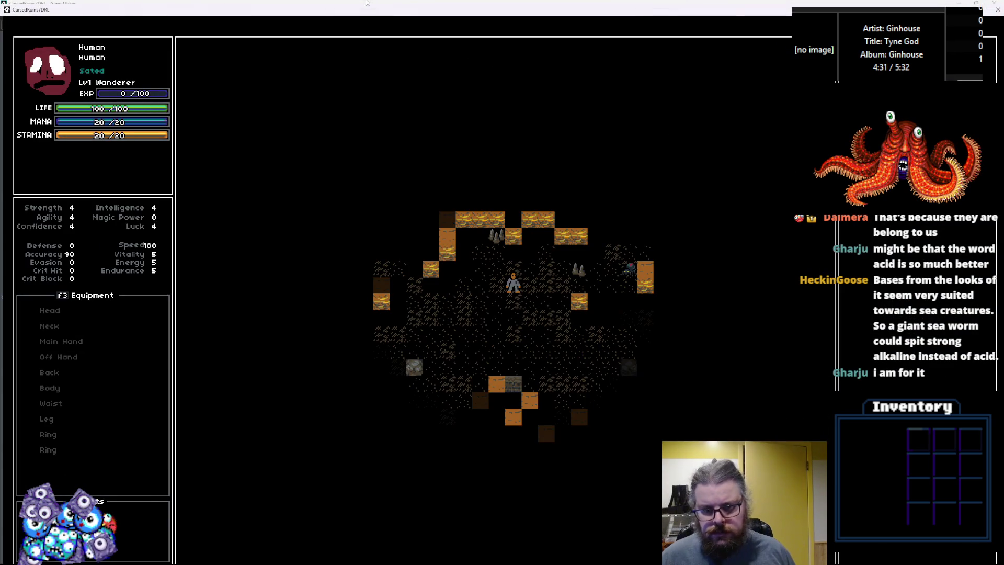
{"action": "key", "text": "m"}
{"action": "key", "text": "Left"}
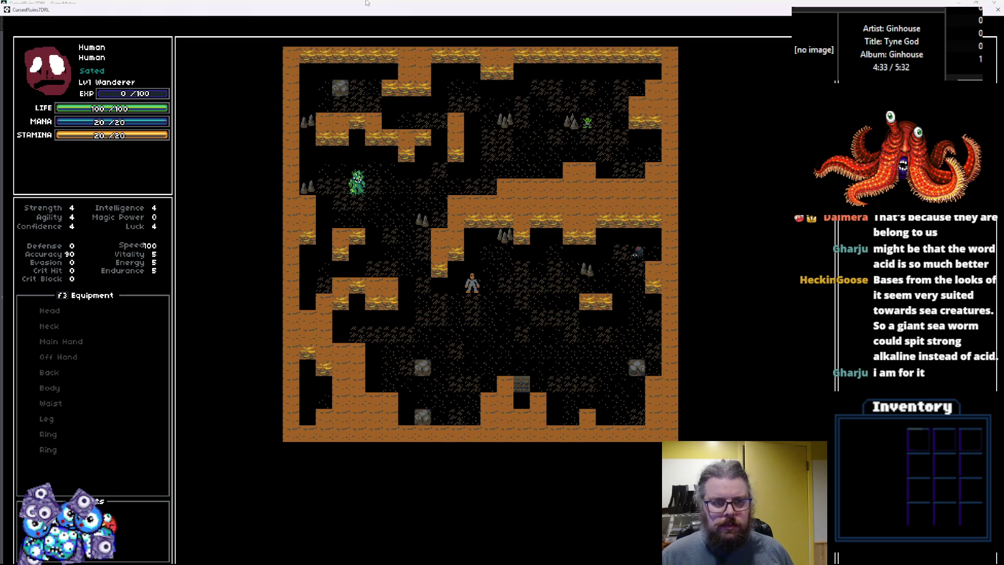
{"action": "key", "text": "Up"}
{"action": "key", "text": "Left"}
{"action": "key", "text": "Up"}
{"action": "key", "text": "Left"}
{"action": "key", "text": "Up"}
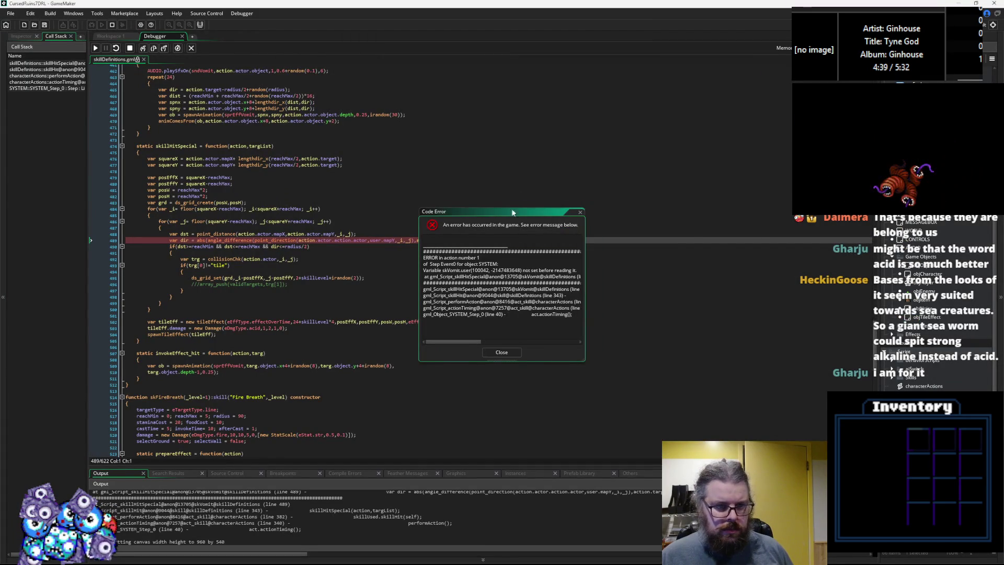
Inspect the user and action.actor values on line 489 and dismiss the code error
{"action": "left_click", "coordinate": [310, 245]}
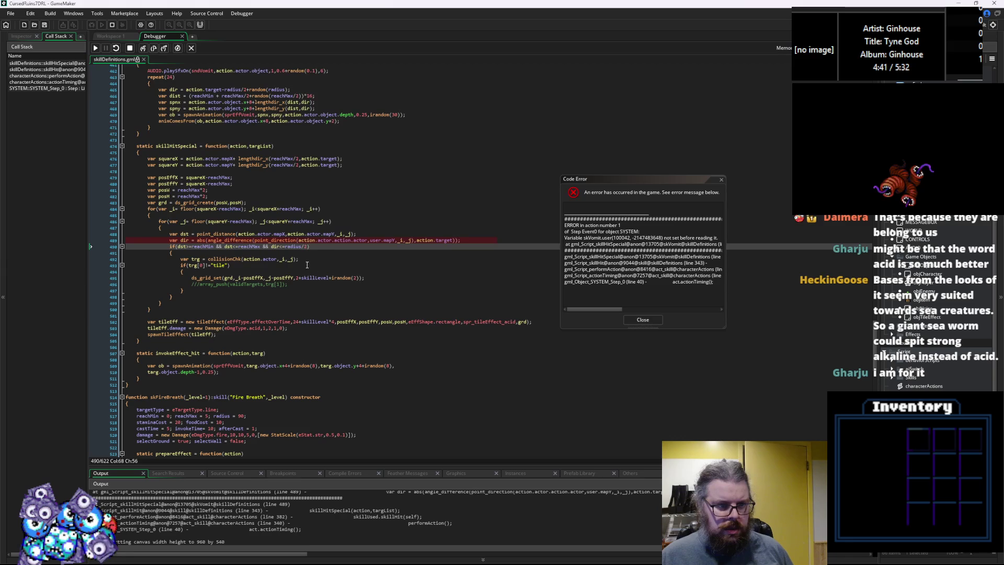
{"action": "left_click", "coordinate": [335, 240]}
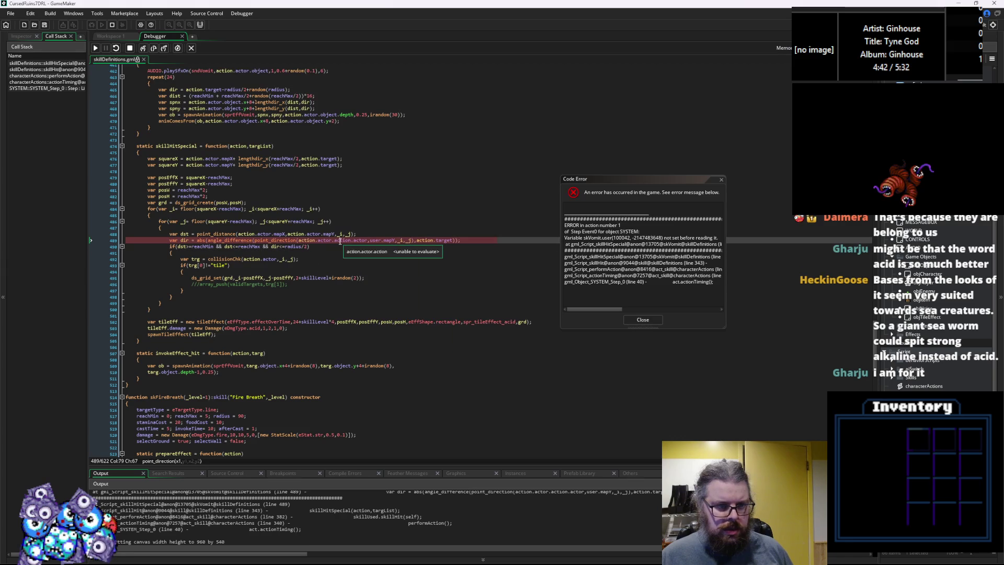
{"action": "left_click", "coordinate": [377, 240]}
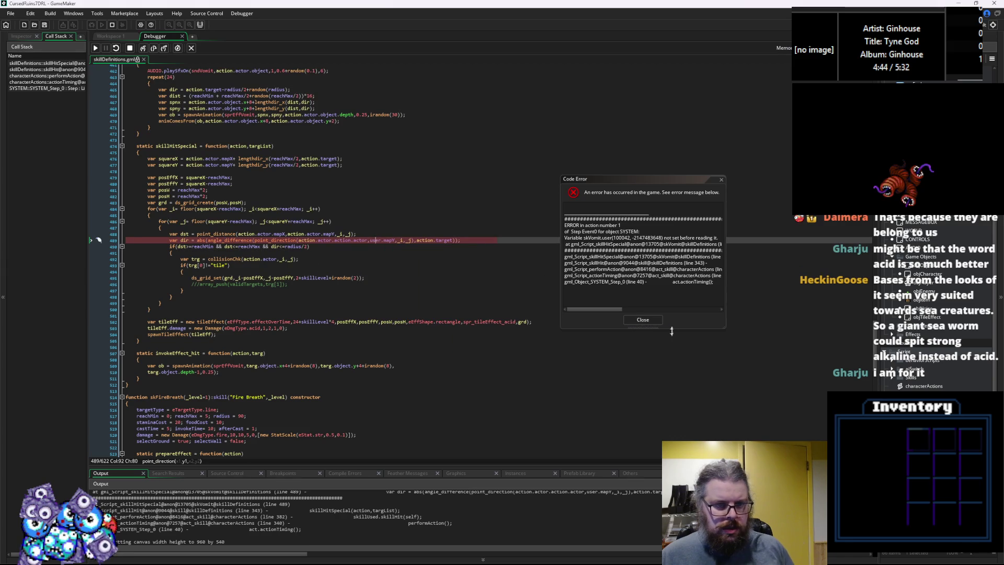
{"action": "left_click", "coordinate": [643, 319]}
{"action": "mouse_move", "coordinate": [331, 241]}
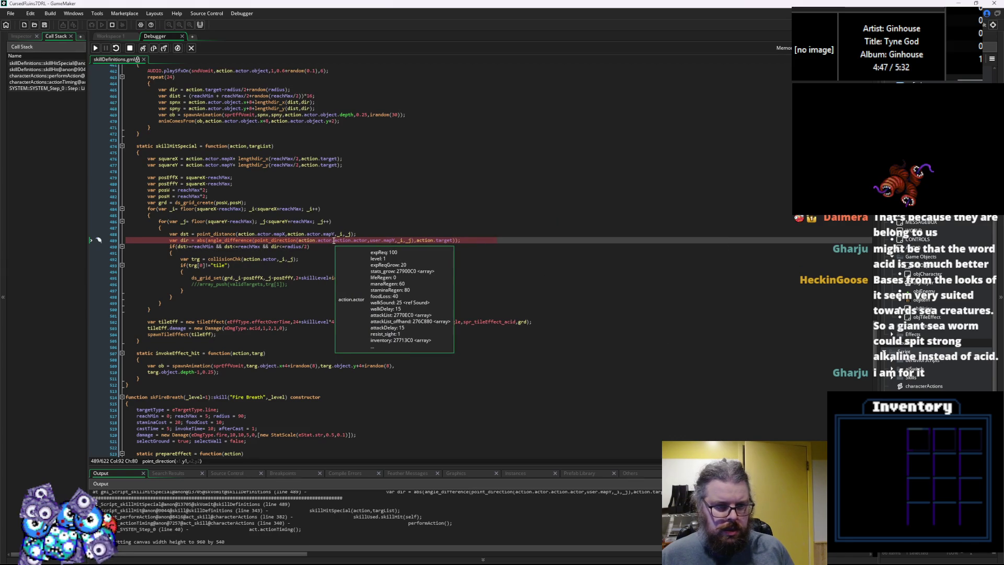
{"action": "left_click_drag", "start_coordinate": [332, 241], "coordinate": [298, 241]}
{"action": "key", "text": "ctrl+c"}
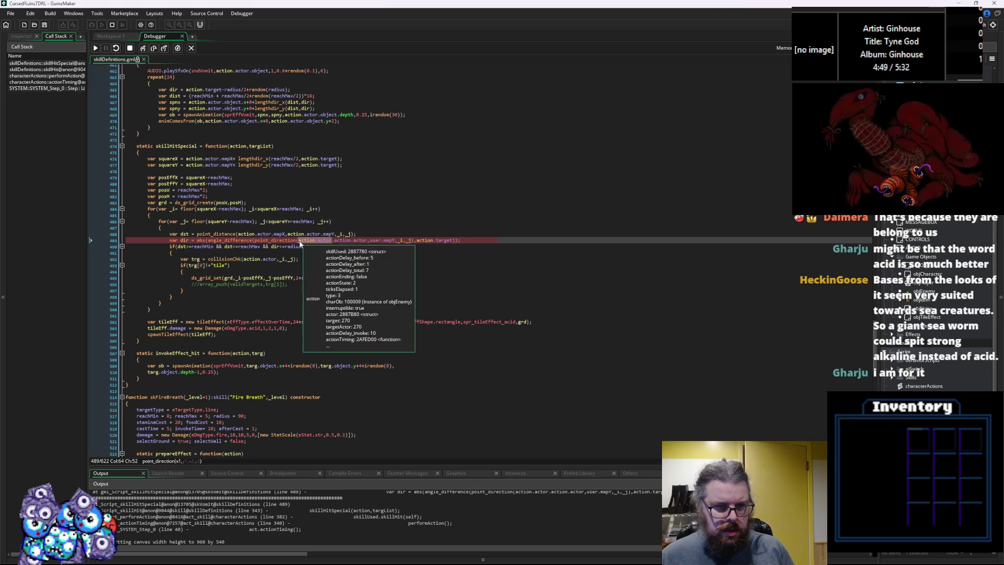
Stop debugging, replace user with action.actor on line 489, and close the Debugger
{"action": "double_click", "coordinate": [376, 241]}
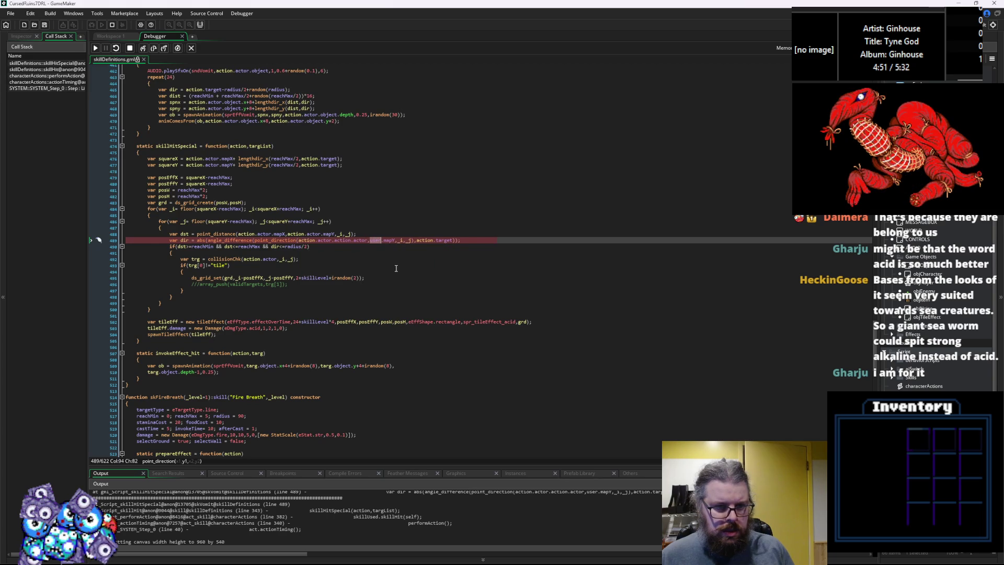
{"action": "left_click", "coordinate": [130, 48]}
{"action": "left_click", "coordinate": [377, 241]}
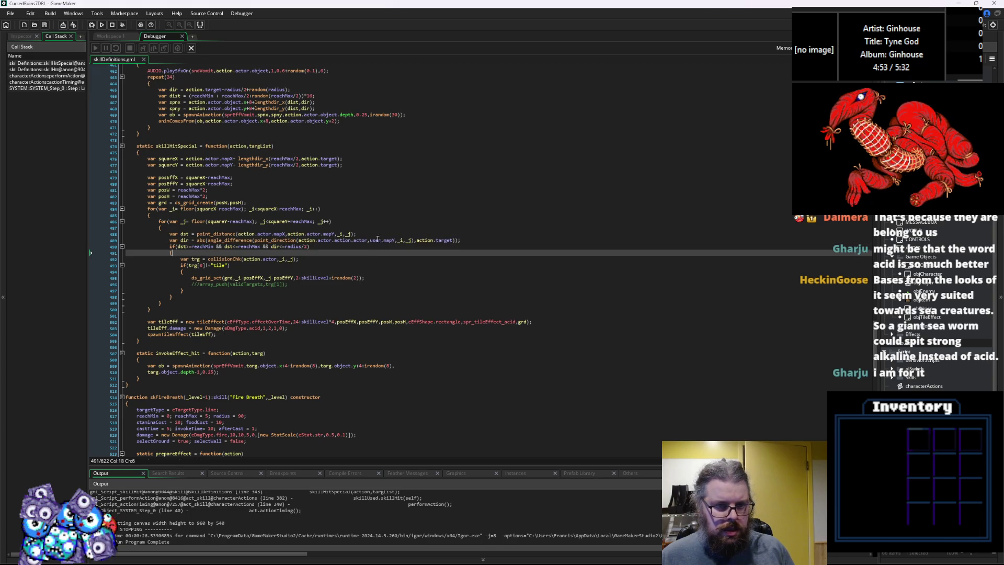
{"action": "double_click", "coordinate": [376, 240]}
{"action": "key", "text": "ctrl+v"}
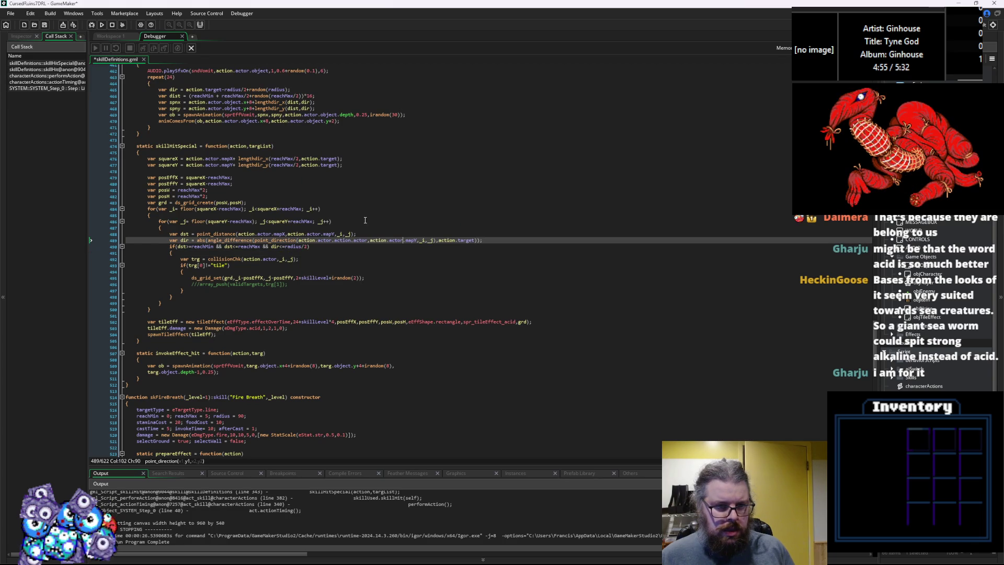
{"action": "left_click", "coordinate": [365, 220]}
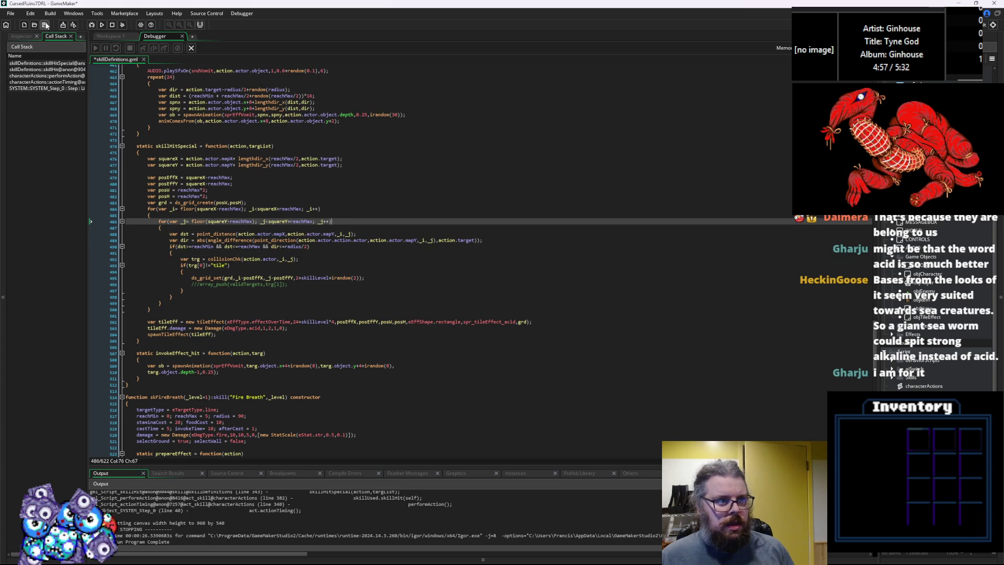
{"action": "left_click", "coordinate": [190, 48]}
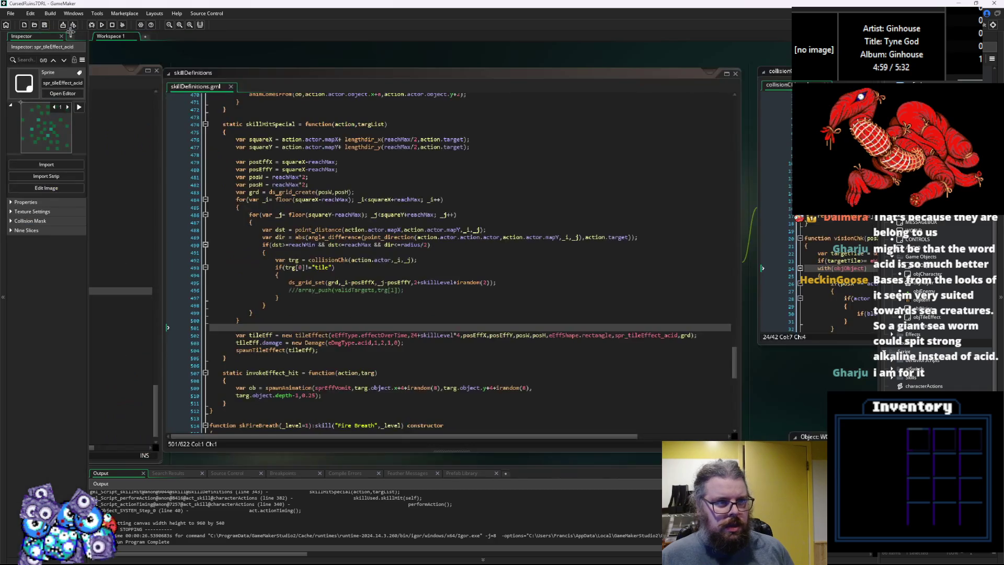
Rerun with F5, start a New Game, reveal the map and walk right and down until it crashes
{"action": "key", "text": "F5"}
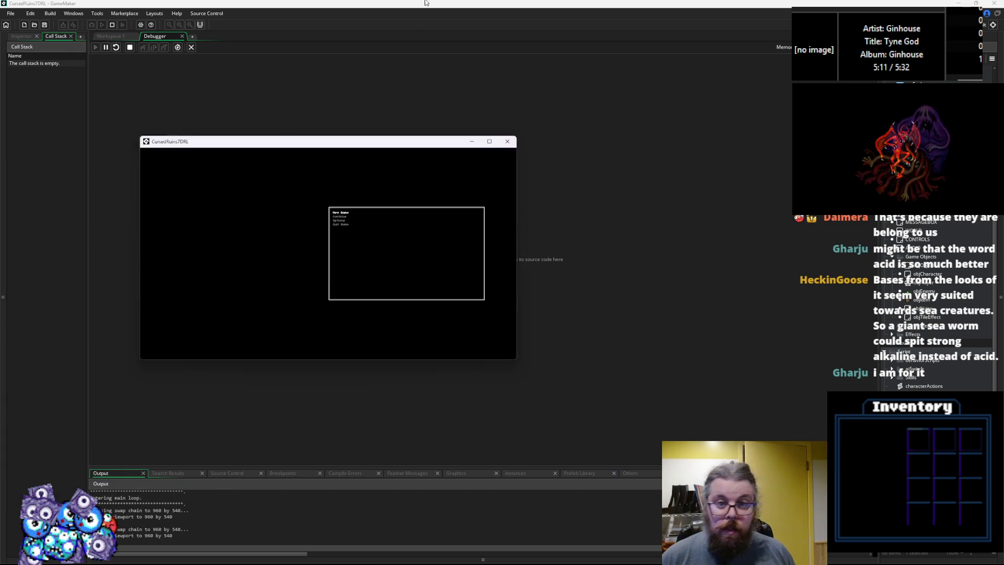
{"action": "key", "text": "Return"}
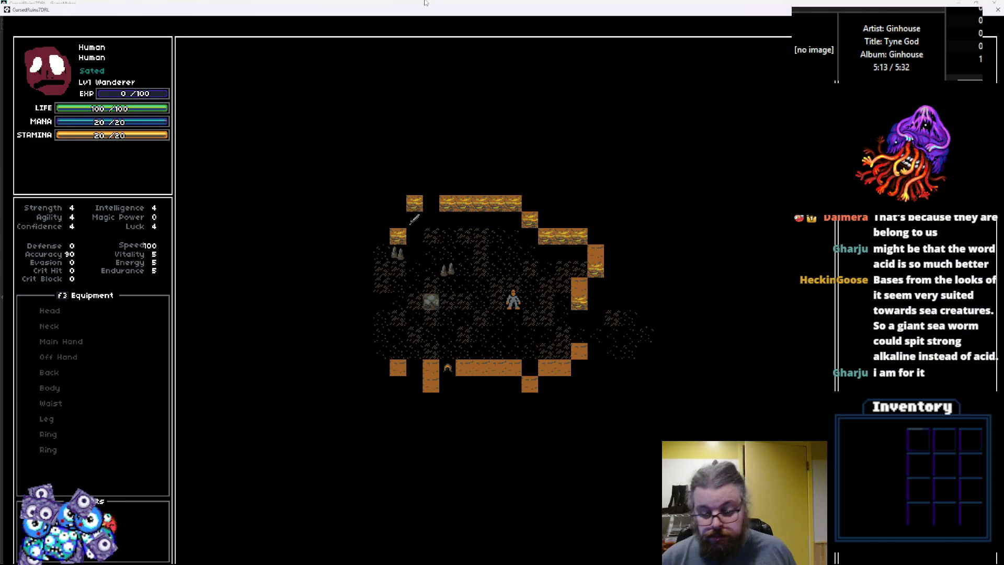
{"action": "key", "text": "F1"}
{"action": "key", "text": "Right"}
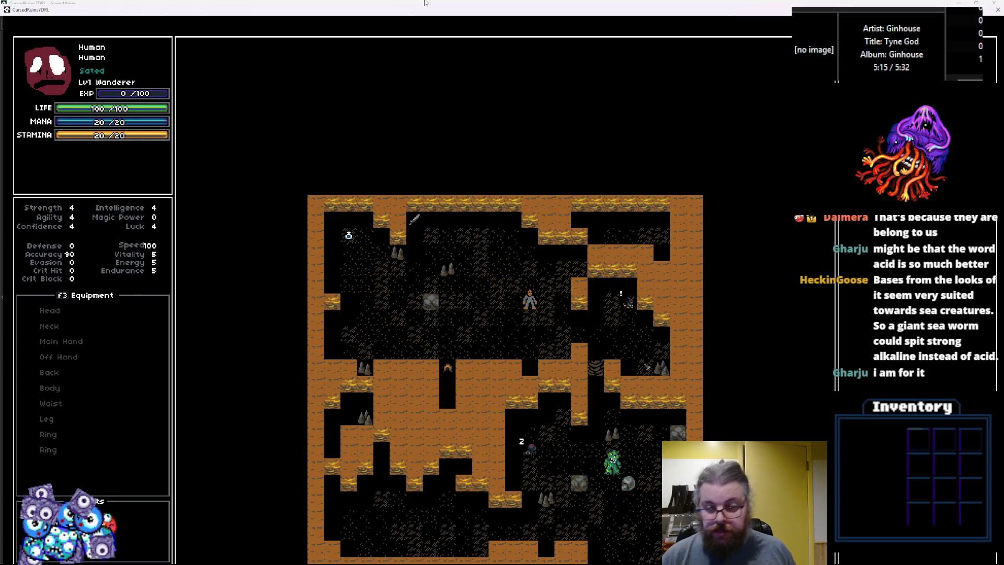
{"action": "key", "text": "KP_3"}
{"action": "key", "text": "KP_3"}
{"action": "key", "text": "KP_3"}
{"action": "key", "text": "KP_2"}
{"action": "key", "text": "KP_2"}
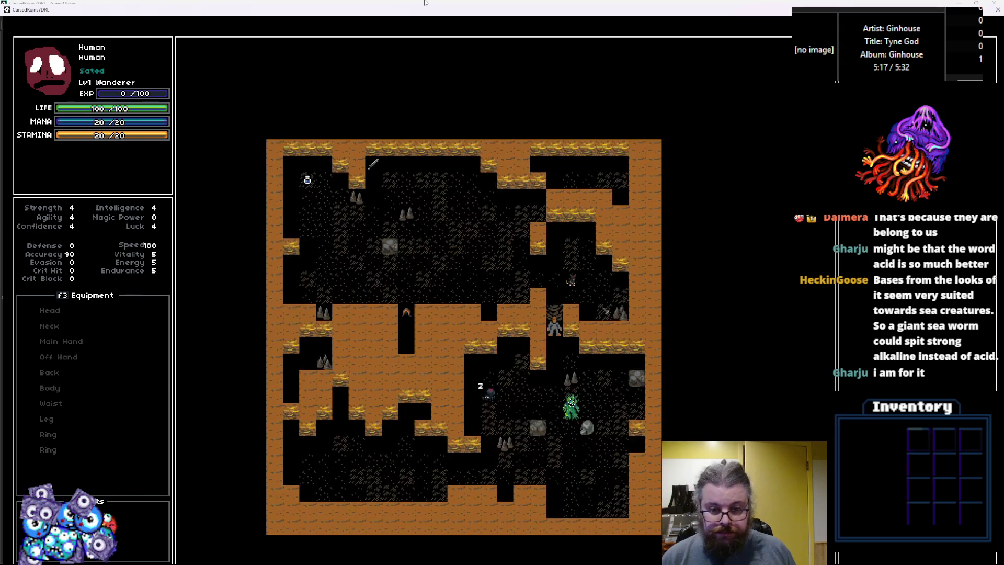
{"action": "key", "text": "KP_3"}
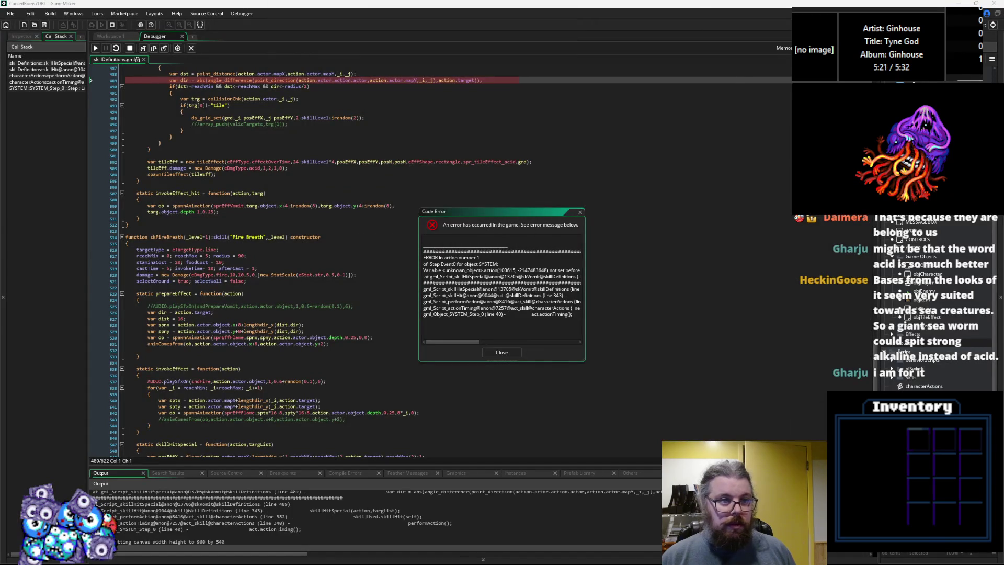
Inspect the action variable on line 489 behind the code error
{"action": "left_click", "coordinate": [313, 287]}
{"action": "scroll", "coordinate": [313, 259], "scroll_direction": "up", "scroll_amount": 3}
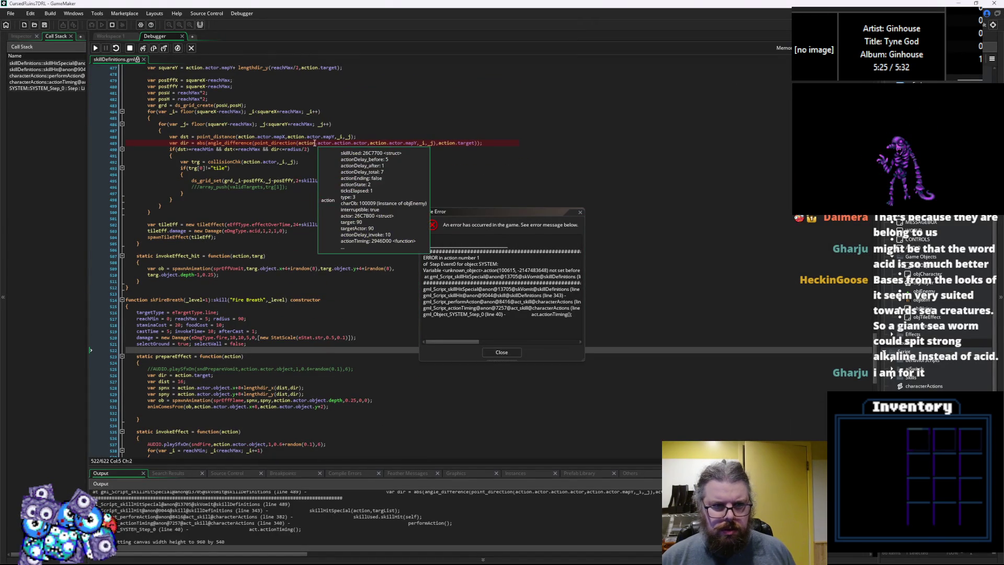
{"action": "left_click", "coordinate": [312, 142]}
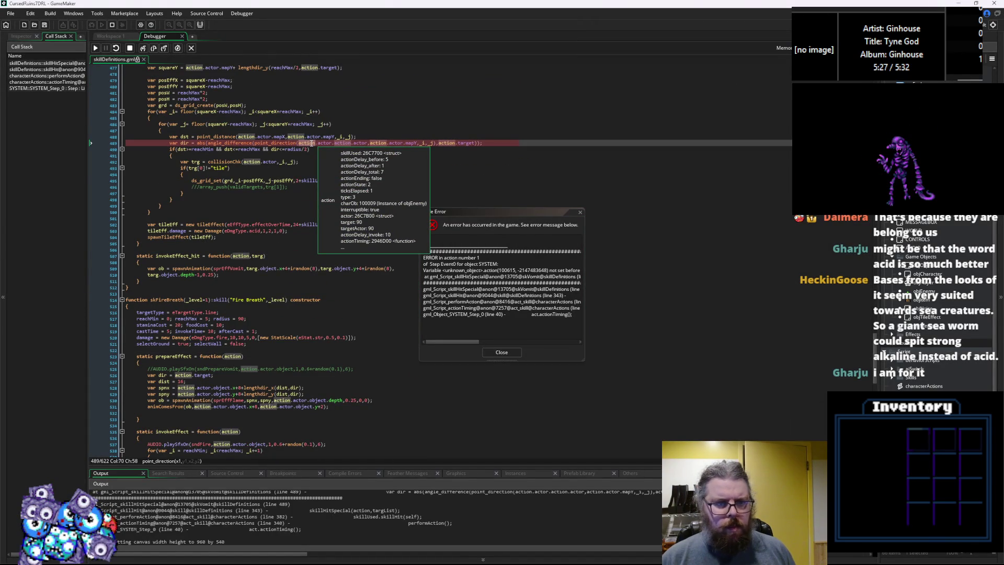
{"action": "left_click", "coordinate": [311, 173]}
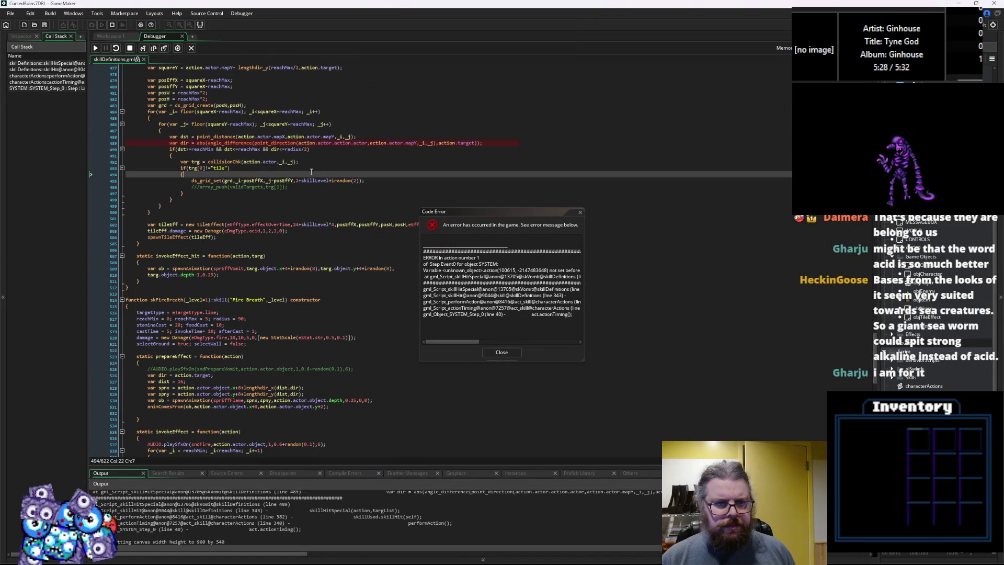
{"action": "left_click", "coordinate": [336, 143]}
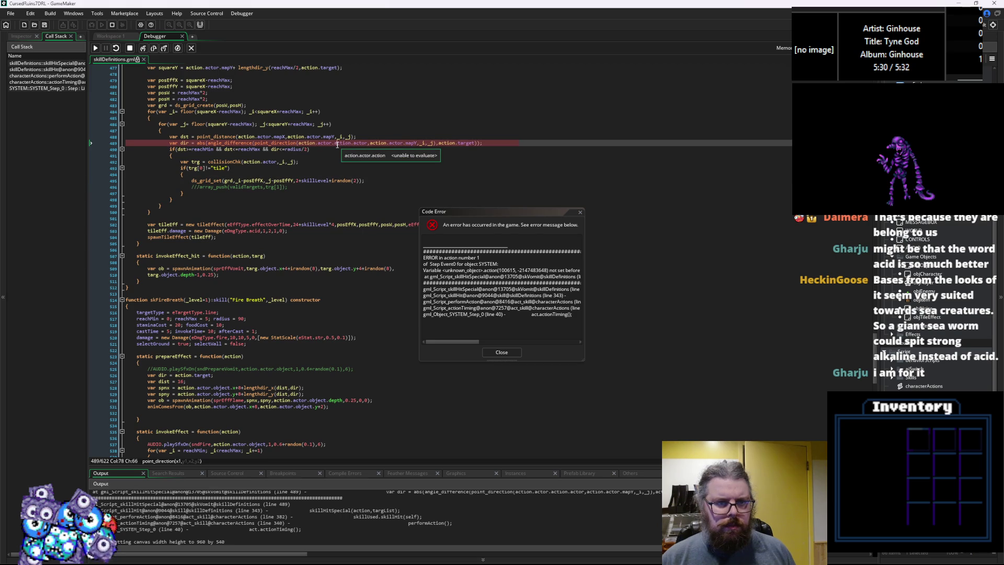
Stop debugging, replace the doubled action.actor in point_direction with mapX, and close the Debugger
{"action": "left_click", "coordinate": [131, 48]}
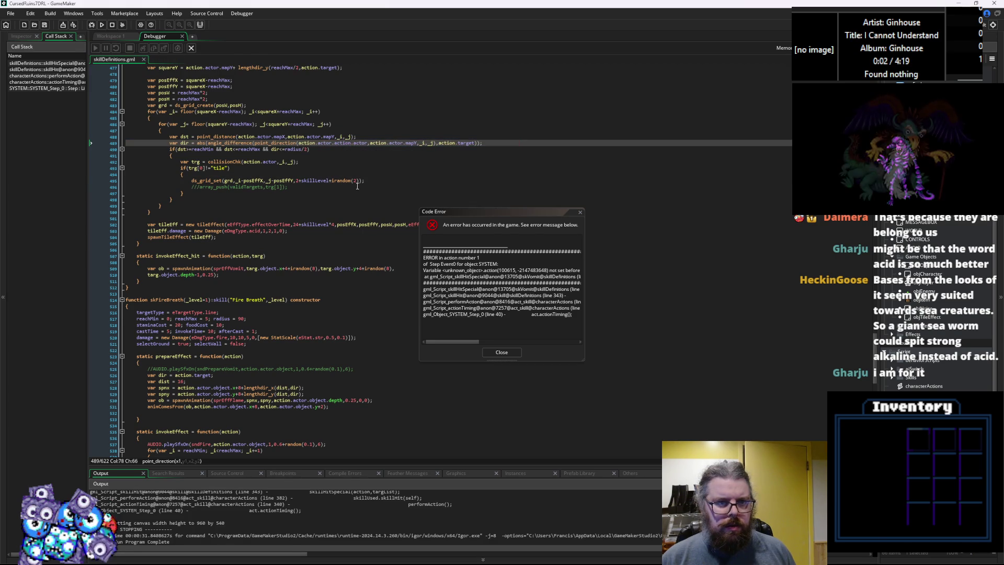
{"action": "scroll", "coordinate": [343, 181], "scroll_direction": "up", "scroll_amount": 2}
{"action": "left_click", "coordinate": [303, 175]}
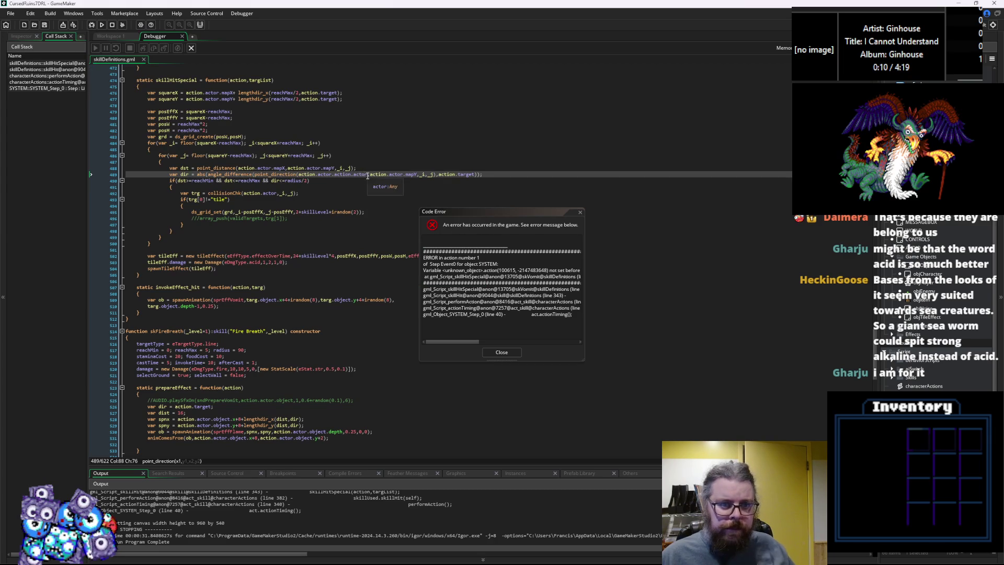
{"action": "left_click_drag", "start_coordinate": [360, 176], "coordinate": [342, 177]}
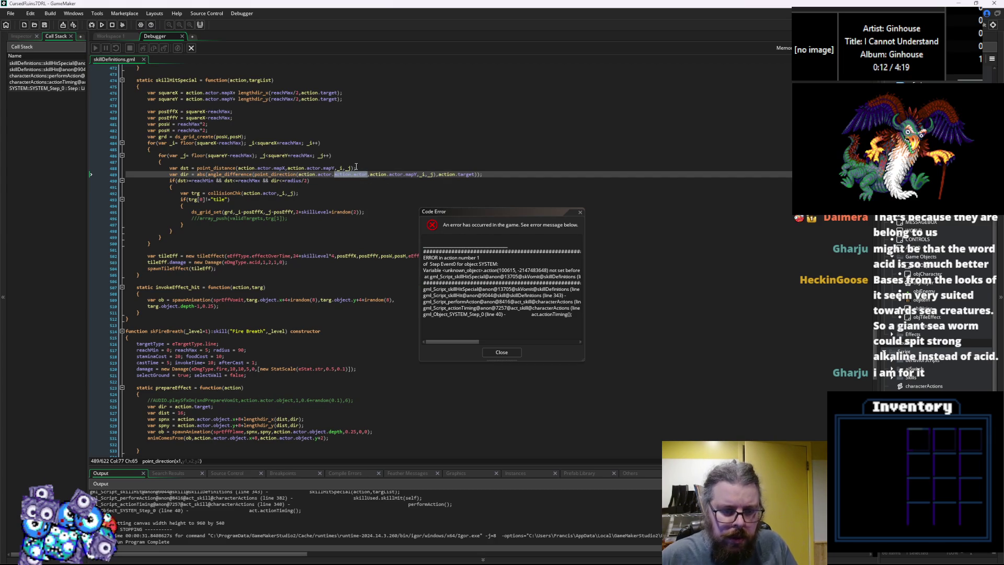
{"action": "type", "text": "mapX"}
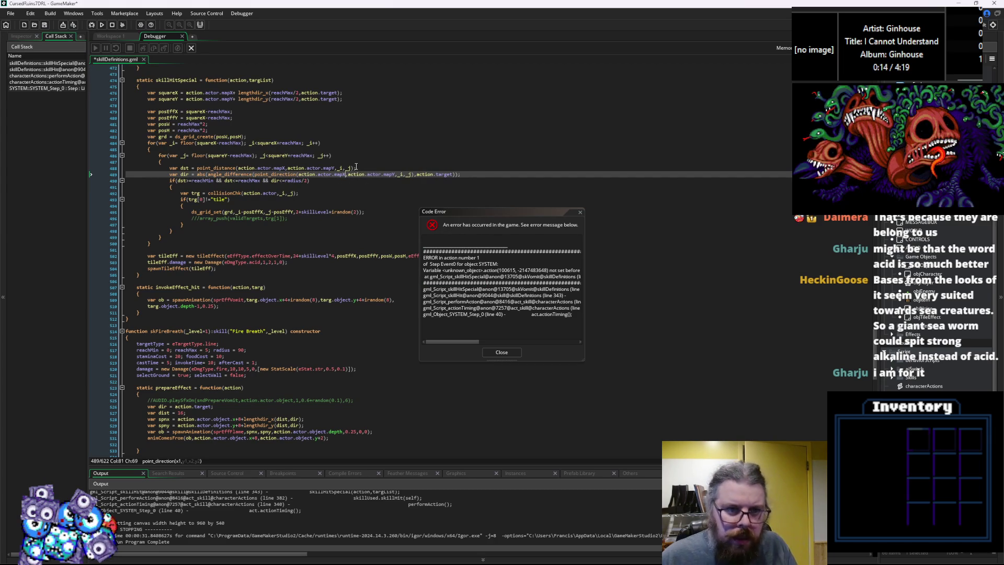
{"action": "left_click", "coordinate": [383, 159]}
{"action": "left_click", "coordinate": [501, 352]}
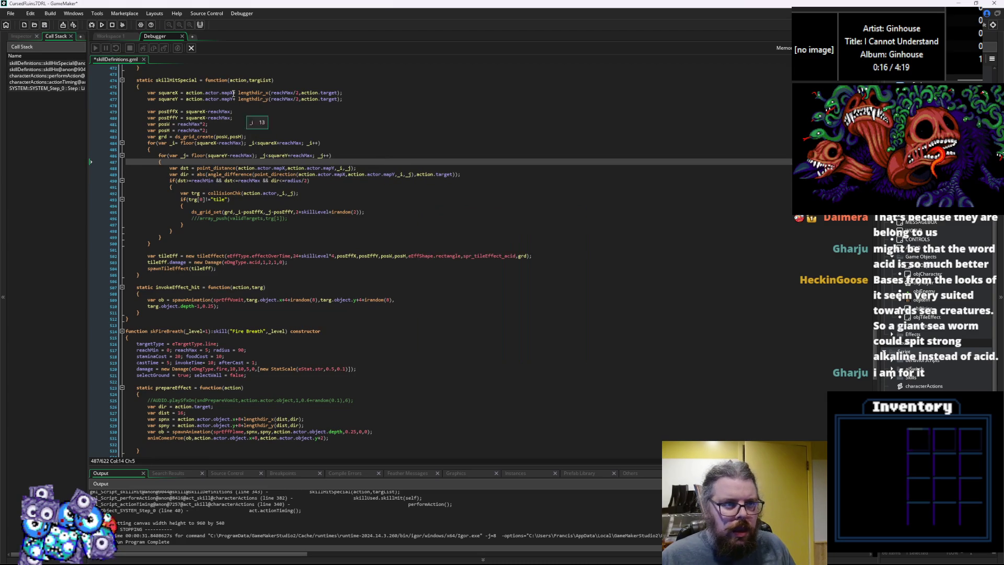
{"action": "mouse_move", "coordinate": [338, 174]}
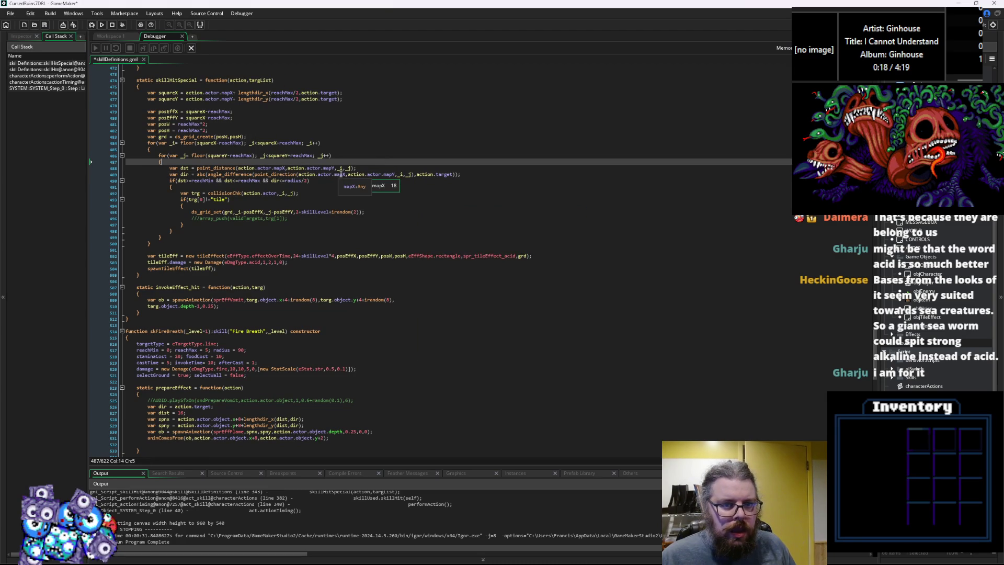
{"action": "left_click", "coordinate": [191, 48]}
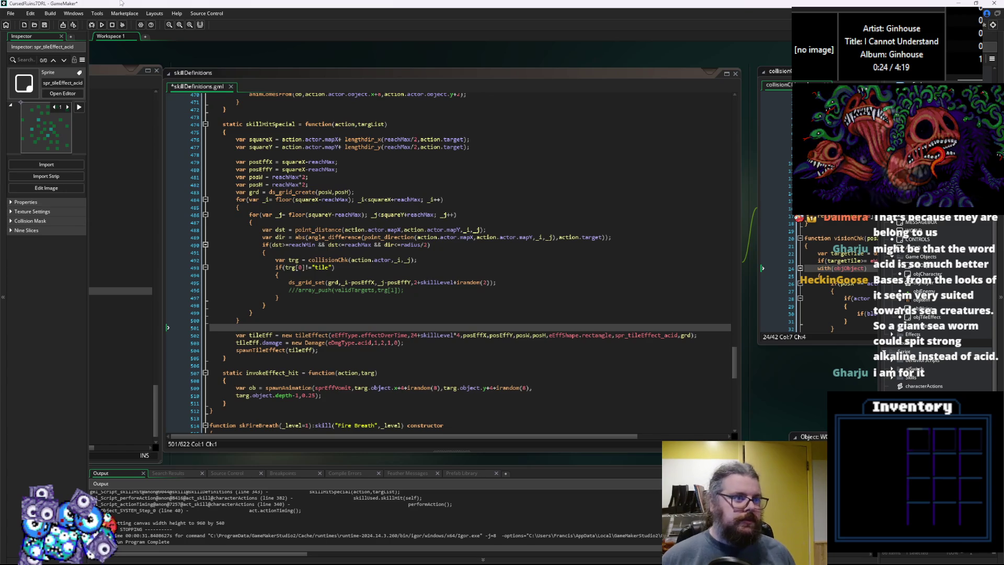
Save skillDefinitions, relaunch in debug mode, start a New Game and begin walking up
{"action": "left_click", "coordinate": [103, 24]}
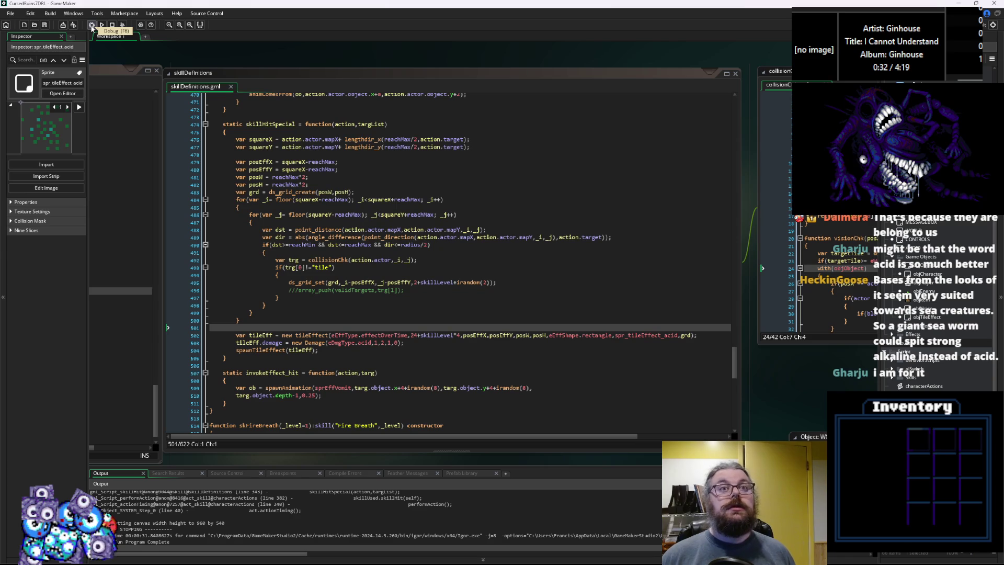
{"action": "left_click", "coordinate": [90, 26]}
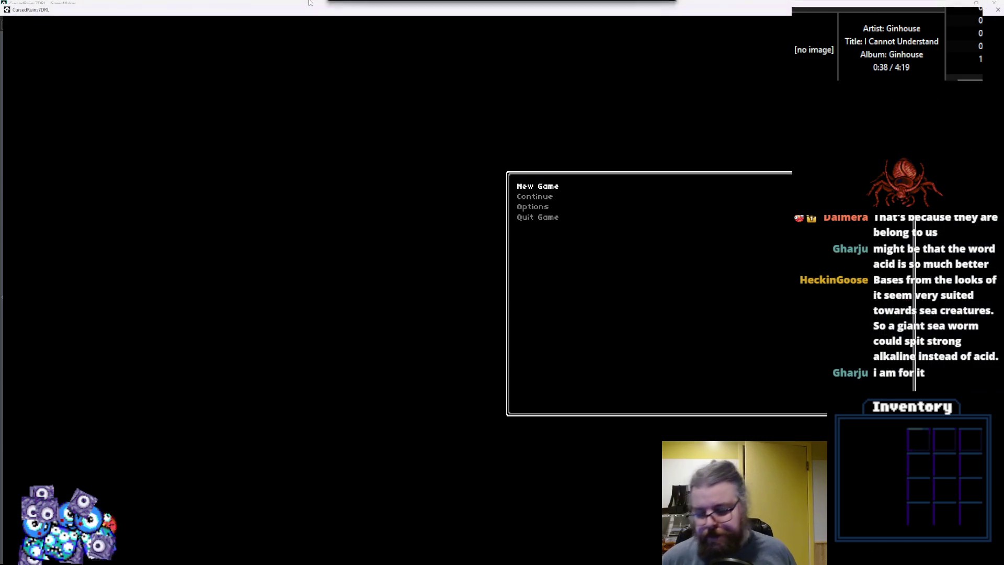
{"action": "key", "text": "Return"}
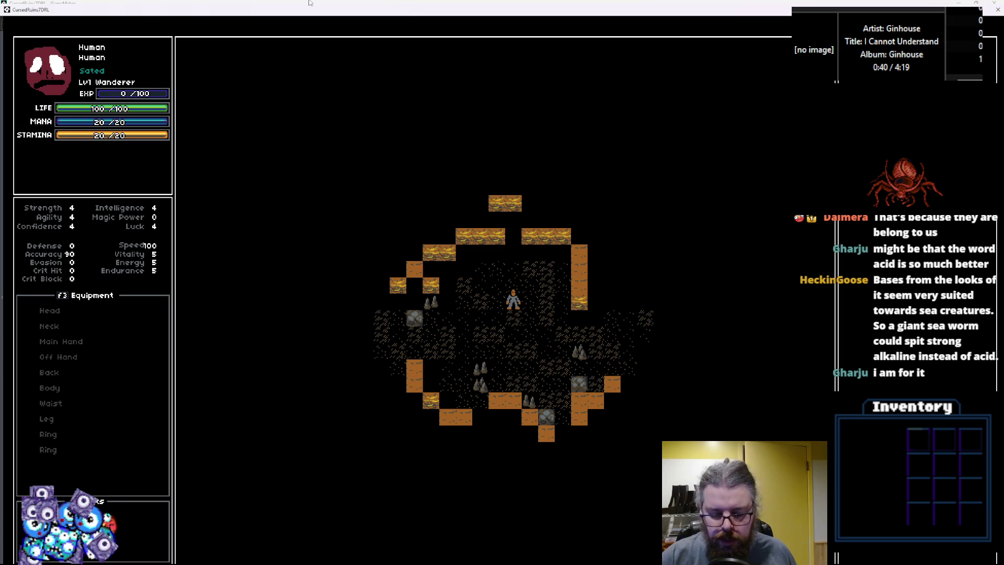
{"action": "key", "text": "Right"}
{"action": "key", "text": "Right"}
{"action": "key", "text": "Right"}
{"action": "key", "text": "Right"}
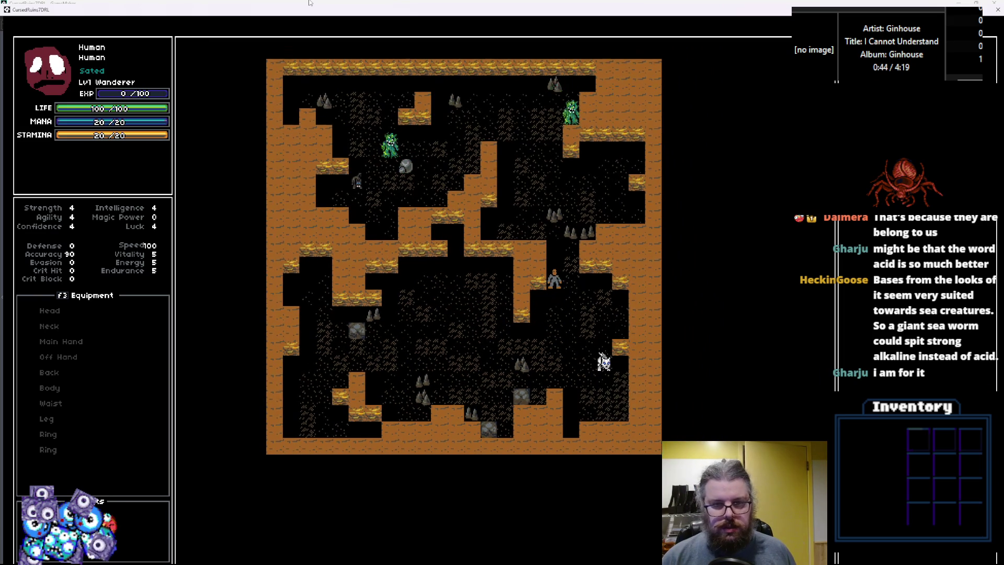
{"action": "key", "text": "Up"}
{"action": "key", "text": "Up"}
{"action": "key", "text": "Left"}
{"action": "key", "text": "Up"}
Walk the player up and left through the cave toward the monsters and acid
{"action": "key", "text": "Up"}
{"action": "key", "text": "Up"}
{"action": "key", "text": "Up"}
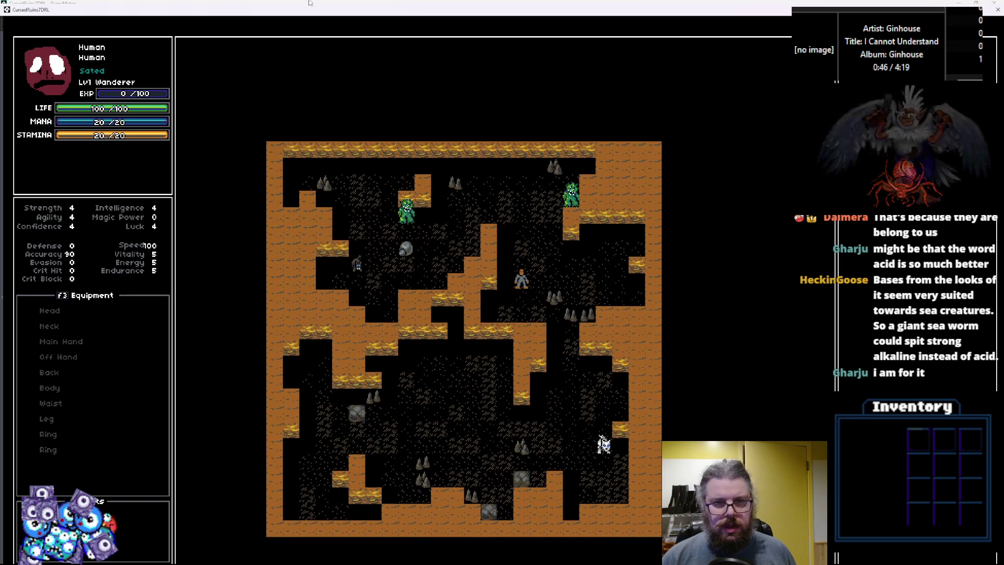
{"action": "key", "text": "Up"}
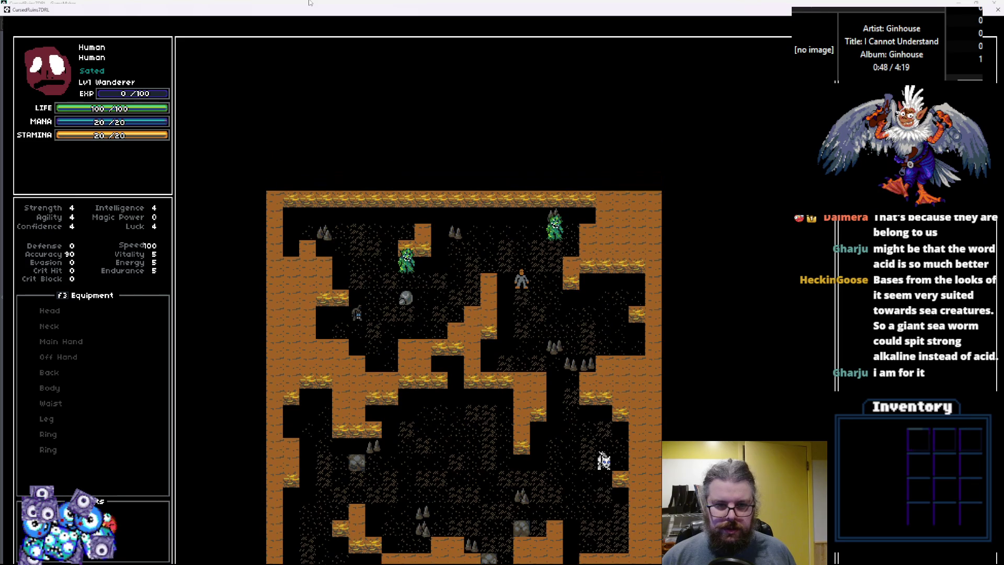
{"action": "key", "text": "Up"}
{"action": "key", "text": "Left"}
{"action": "key", "text": "Up"}
{"action": "key", "text": "Left"}
{"action": "key", "text": "Left"}
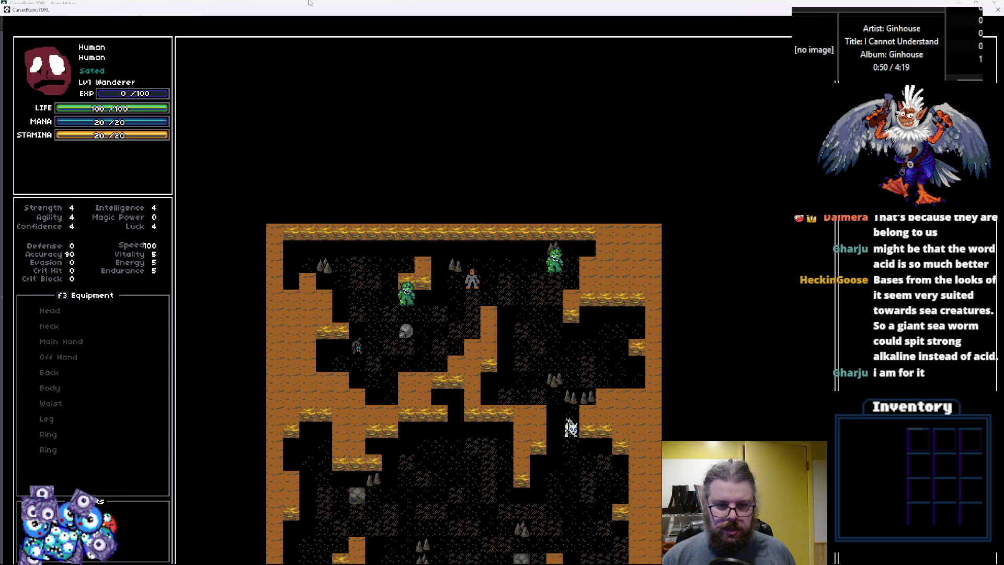
{"action": "key", "text": "Up"}
{"action": "key", "text": "Left"}
{"action": "key", "text": "Up"}
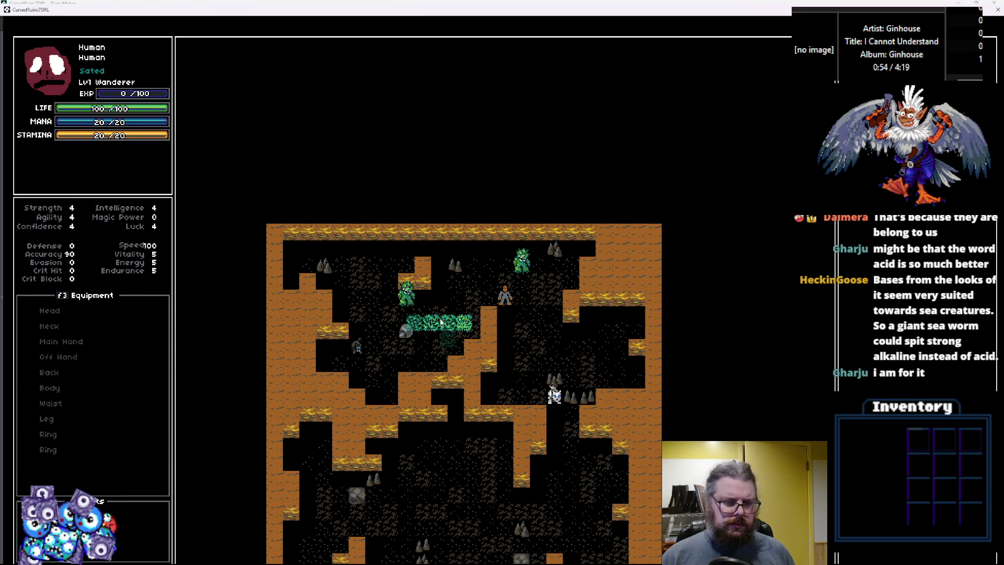
{"action": "key", "text": "Up"}
{"action": "key", "text": "Left"}
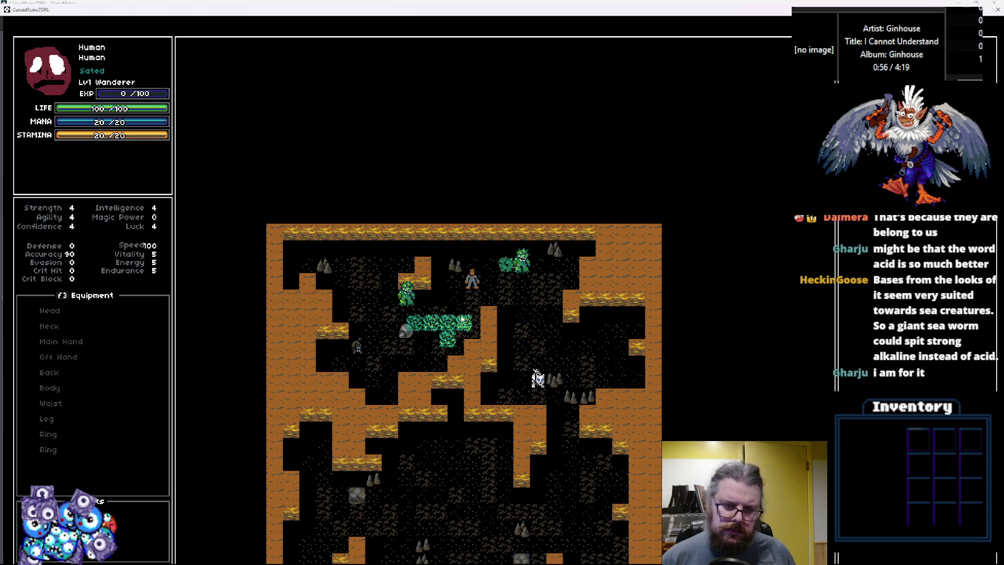
{"action": "key", "text": "Up"}
{"action": "key", "text": "Left"}
Walk down and left through the spreading acid cloud, then restore the game window
{"action": "key", "text": "Down"}
{"action": "key", "text": "Down"}
{"action": "key", "text": "Left"}
{"action": "key", "text": "Down"}
{"action": "key", "text": "Down"}
{"action": "key", "text": "Left"}
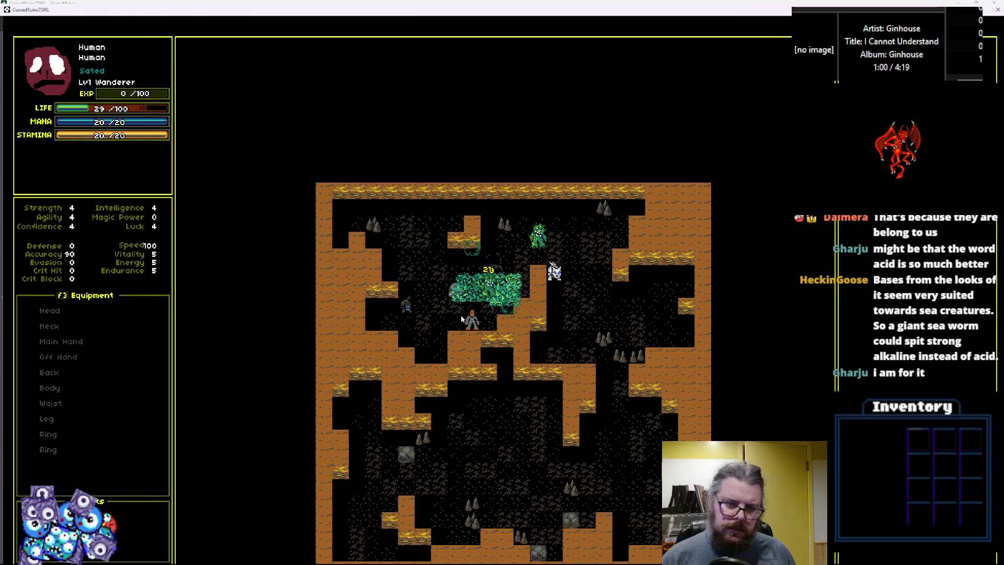
{"action": "key", "text": "Left"}
{"action": "key", "text": "Left"}
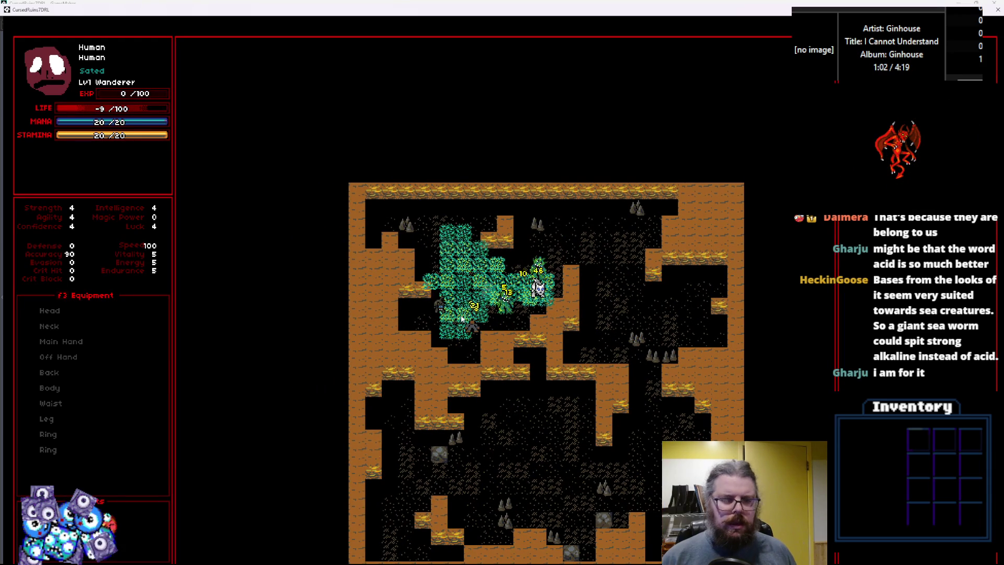
{"action": "double_click", "coordinate": [690, 14]}
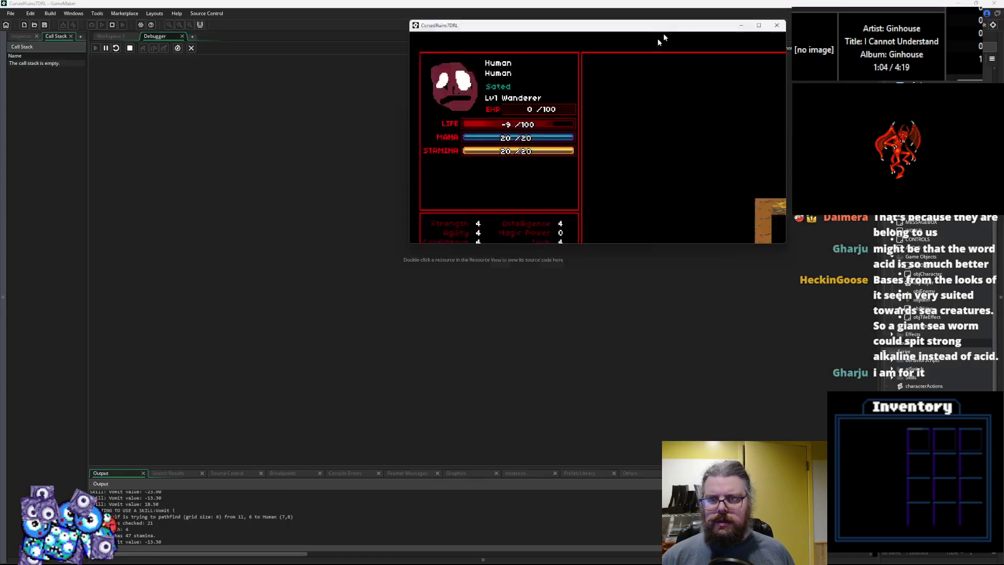
Close the game, do a brief New Game debug run, quit with Alt+F4 and close the Debugger
{"action": "left_click", "coordinate": [721, 70]}
{"action": "left_click", "coordinate": [192, 48]}
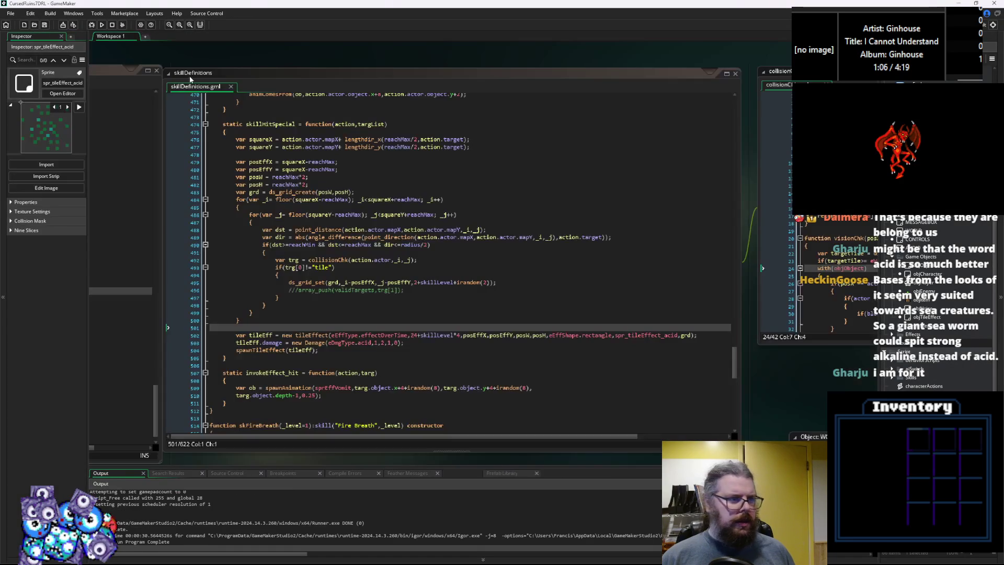
{"action": "left_click", "coordinate": [90, 25]}
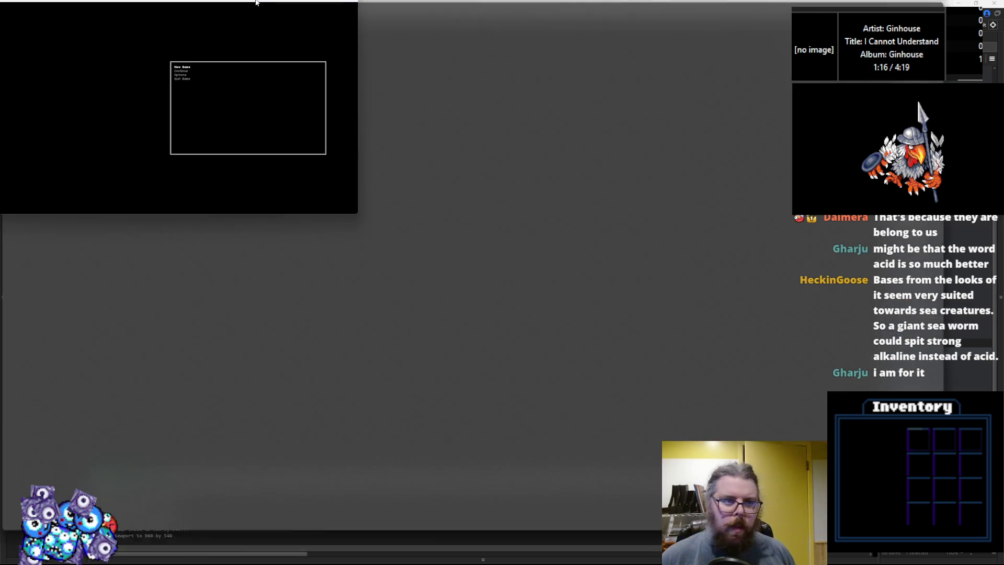
{"action": "key", "text": "Return"}
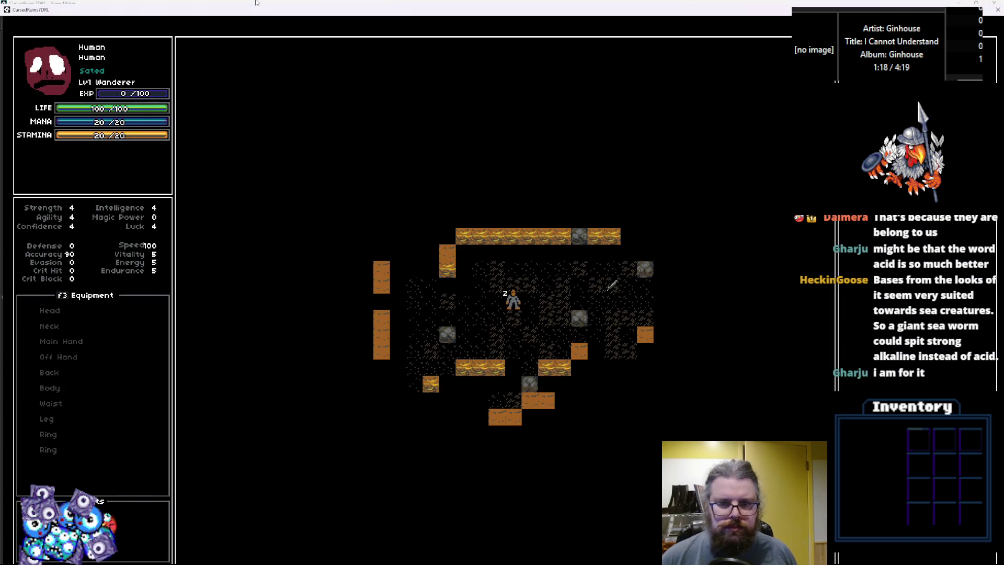
{"action": "key", "text": "alt+F4"}
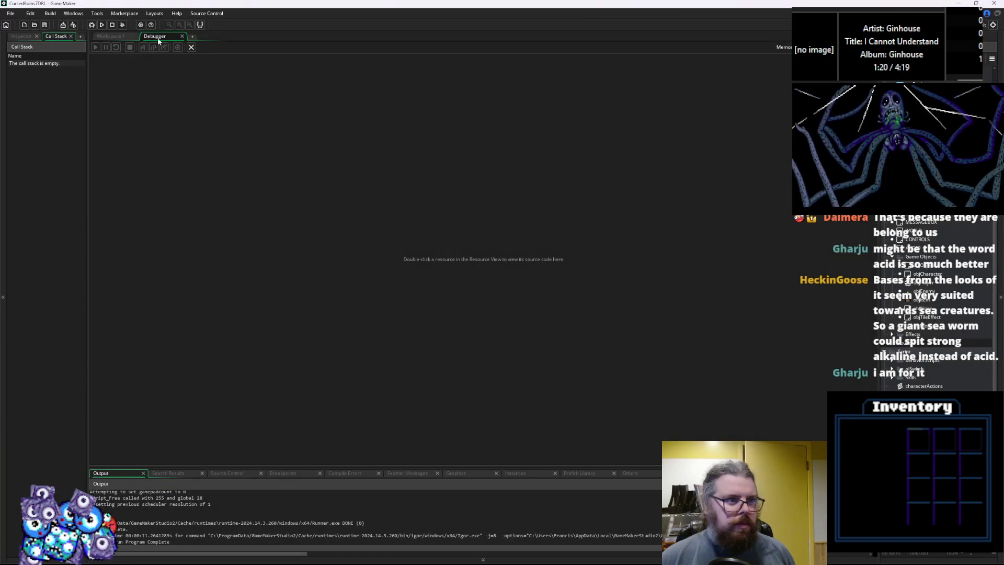
{"action": "left_click", "coordinate": [190, 48]}
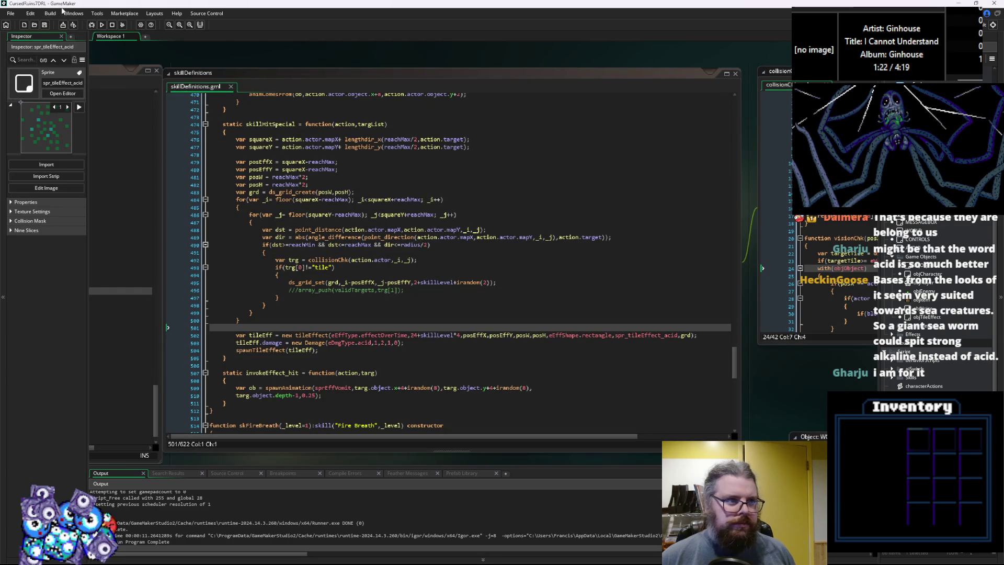
Switch through the open code editors to the WORLD object's Draw event
{"action": "left_click_drag", "start_coordinate": [146, 330], "coordinate": [422, 190]}
{"action": "key", "text": "ctrl+Tab"}
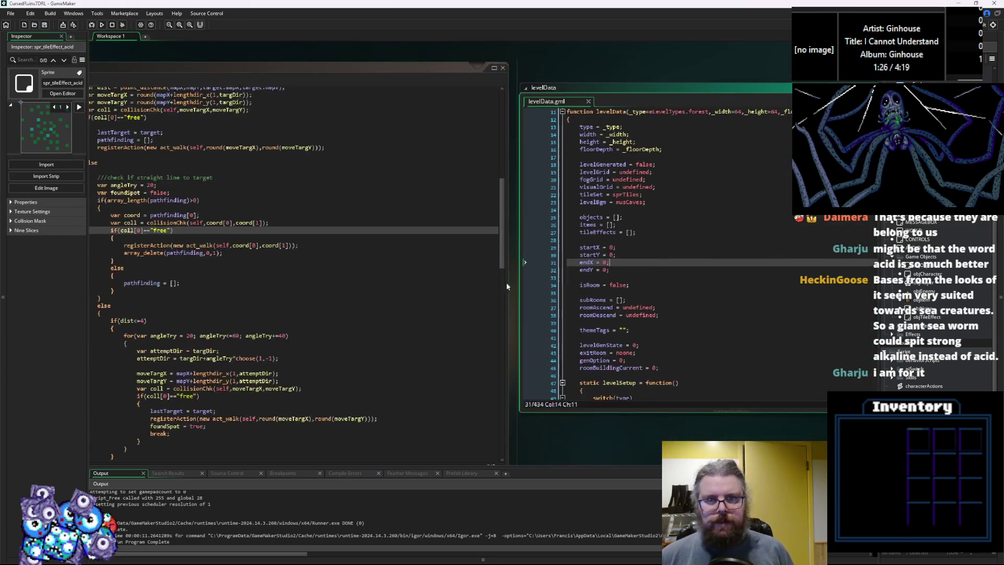
{"action": "key", "text": "ctrl+Tab"}
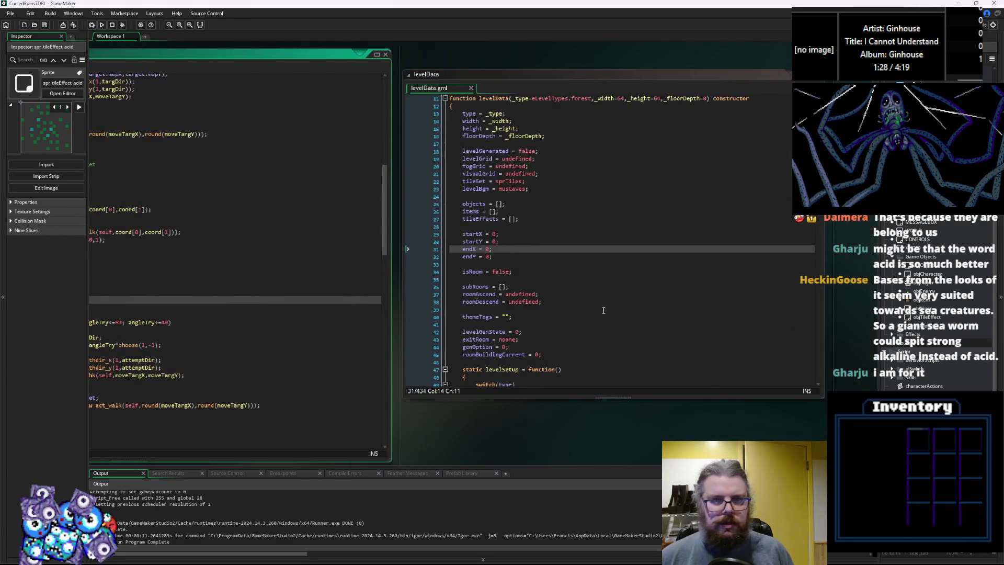
{"action": "key", "text": "ctrl+Tab"}
{"action": "key", "text": "ctrl+Tab"}
{"action": "left_click", "coordinate": [233, 125]}
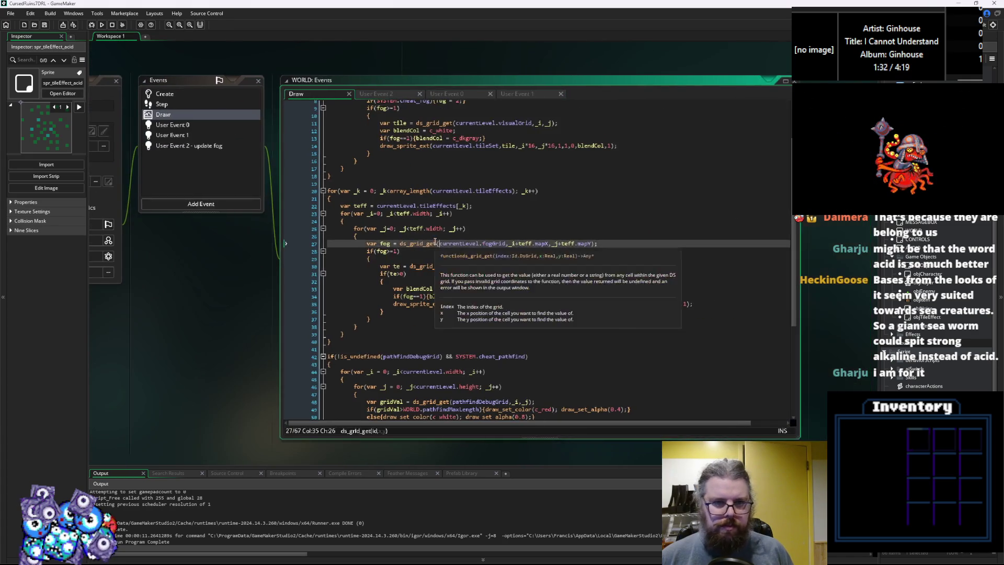
Add a draw_rectangle call using teff.mapX, mapY and height after the tile-effect loop
{"action": "left_click", "coordinate": [428, 206]}
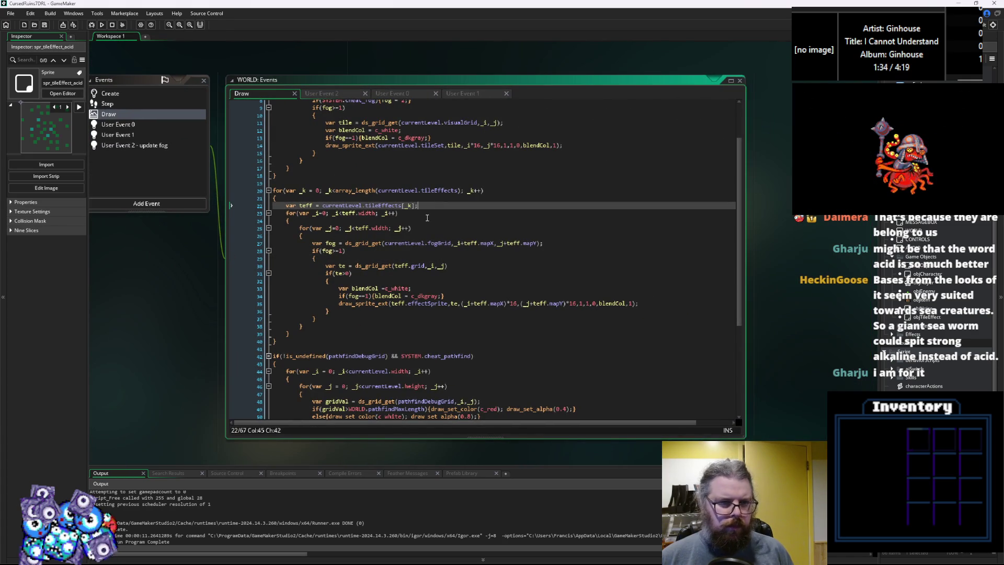
{"action": "key", "text": "Return"}
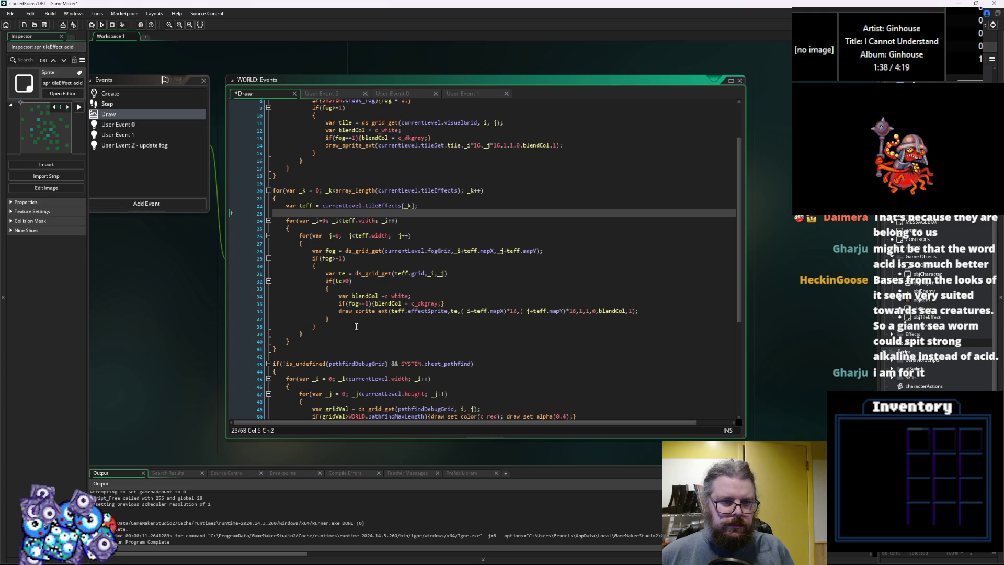
{"action": "left_click", "coordinate": [329, 345]}
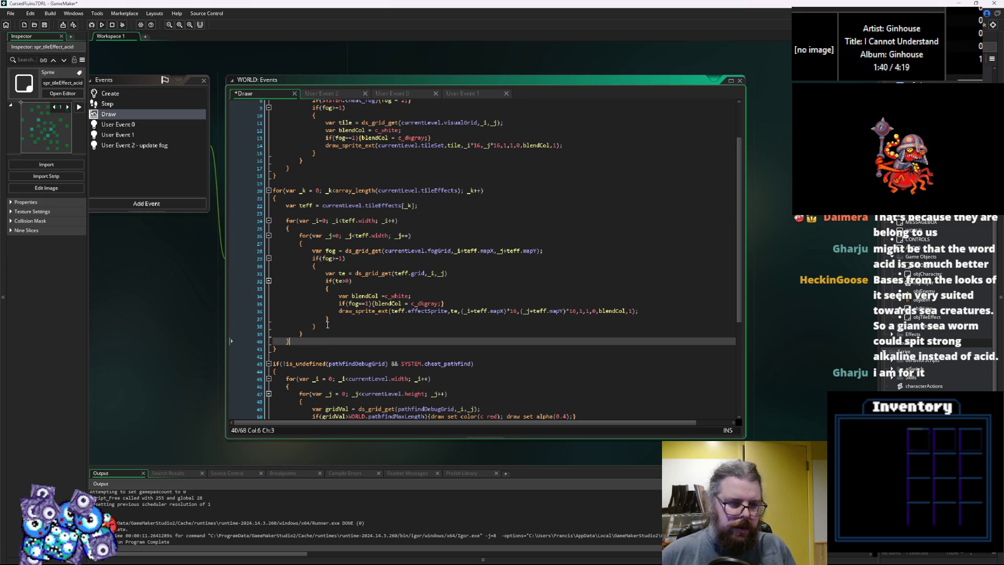
{"action": "key", "text": "Return"}
{"action": "type", "text": "dr"}
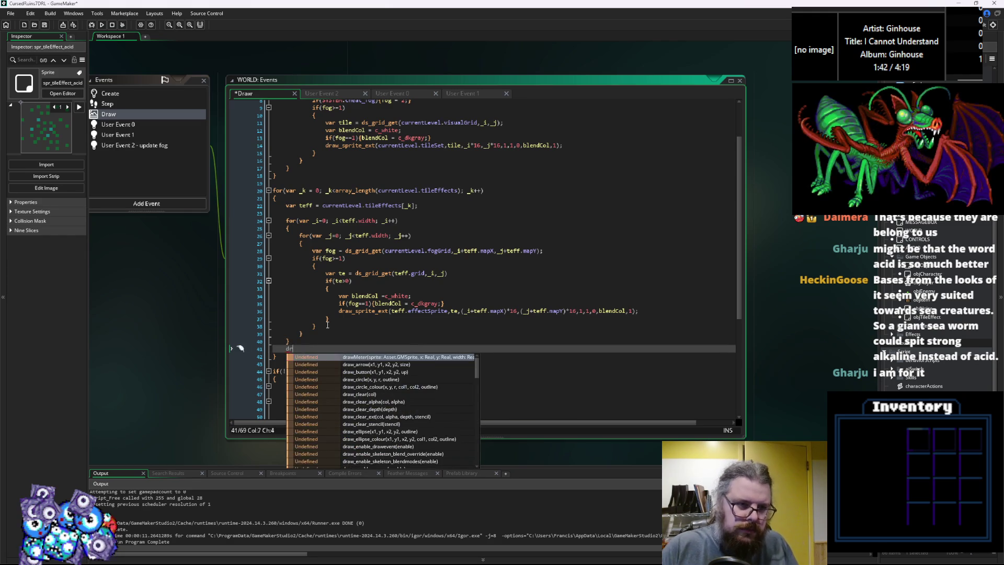
{"action": "type", "text": "aw_rectajg"}
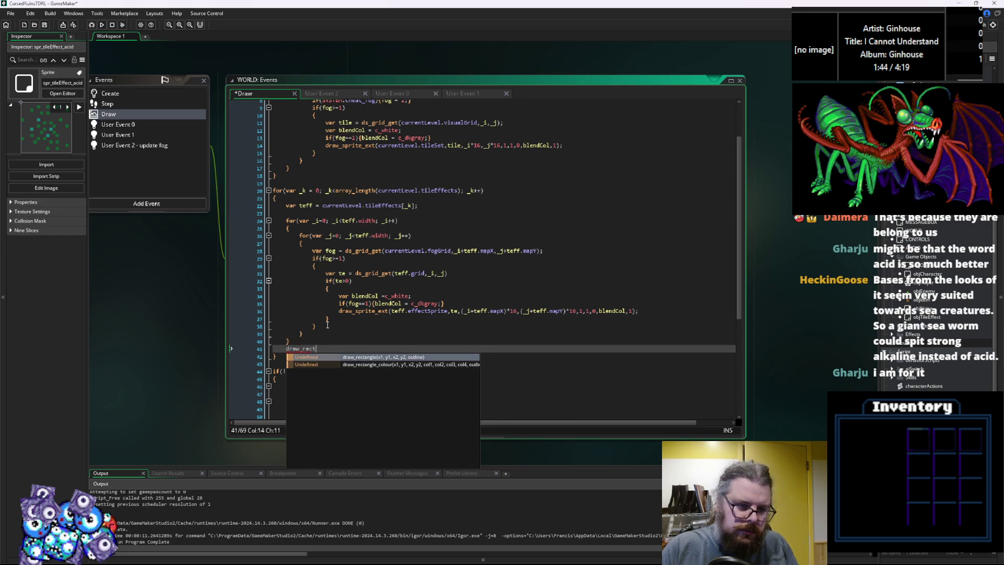
{"action": "key", "text": "BackSpace"}
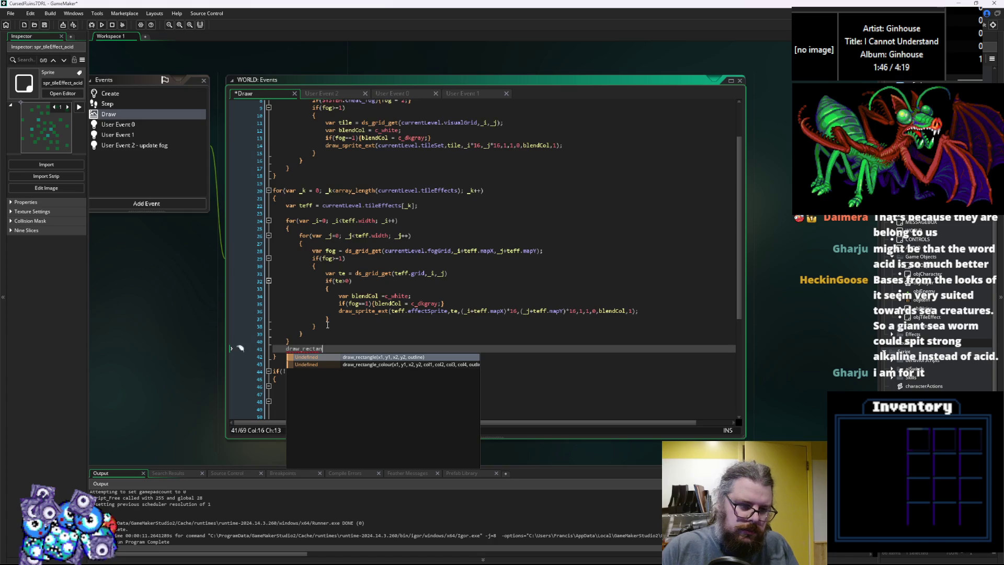
{"action": "type", "text": "e(t"}
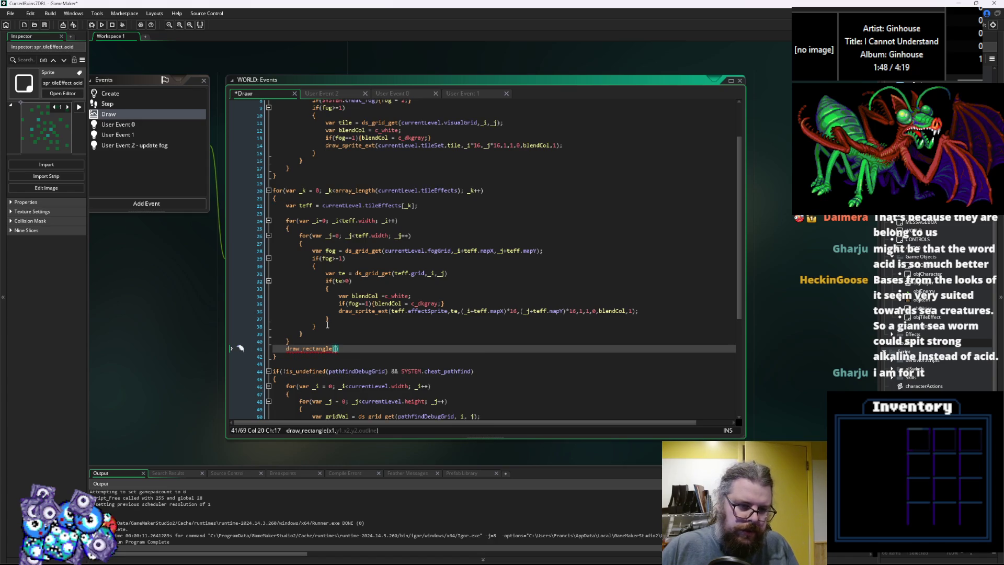
{"action": "type", "text": "eff.m"}
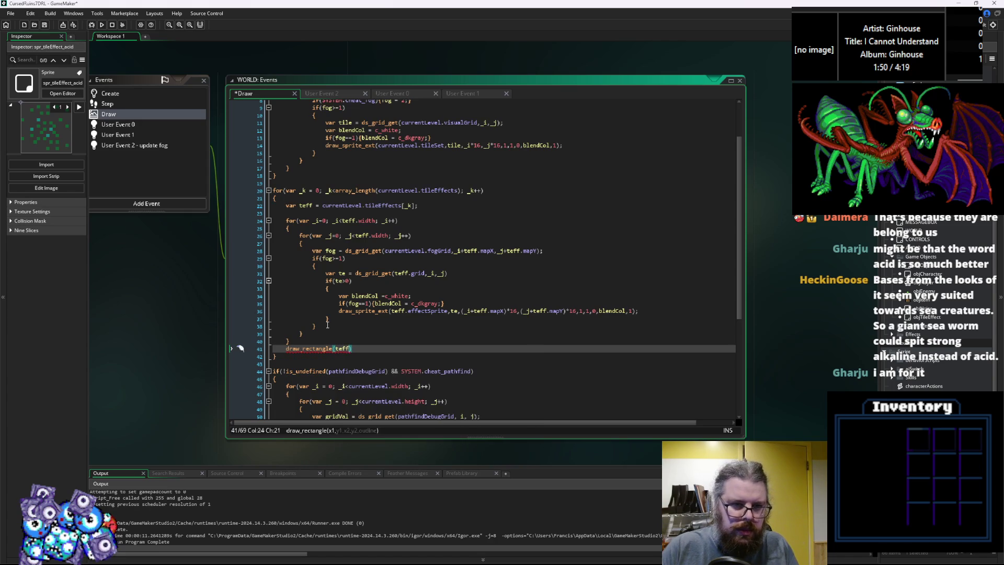
{"action": "type", "text": "apX,teff."}
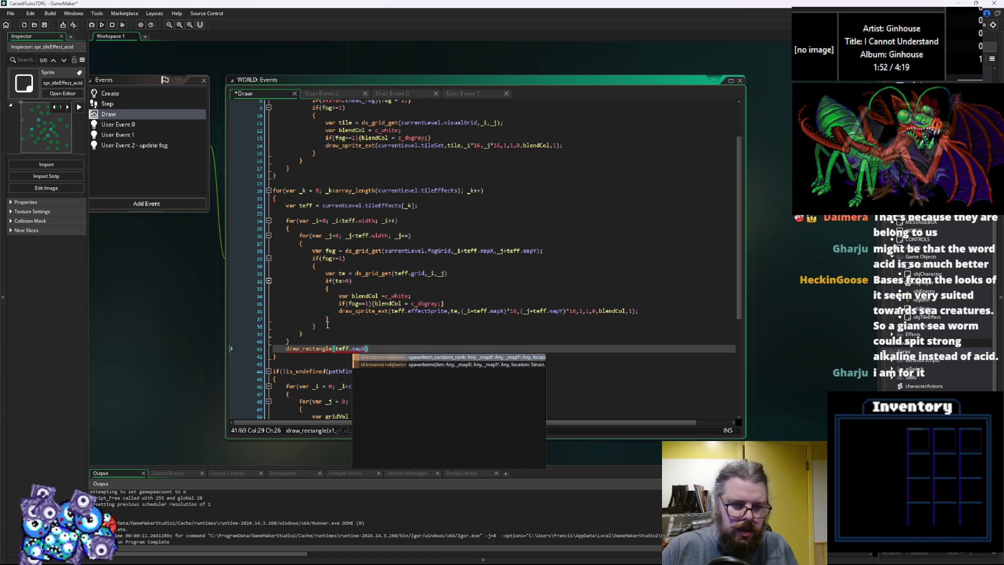
{"action": "type", "text": "mapy,t"}
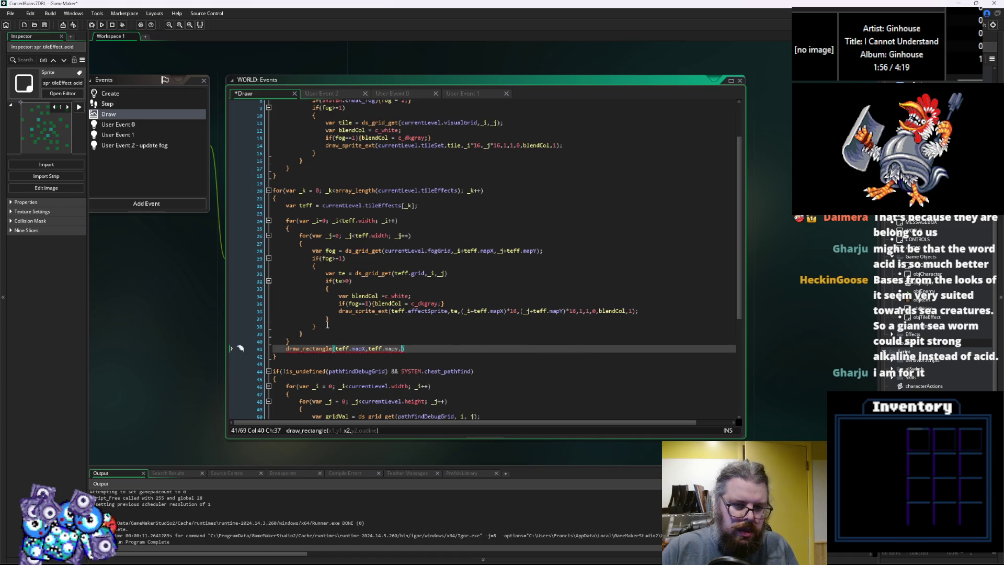
{"action": "type", "text": "eff.map"}
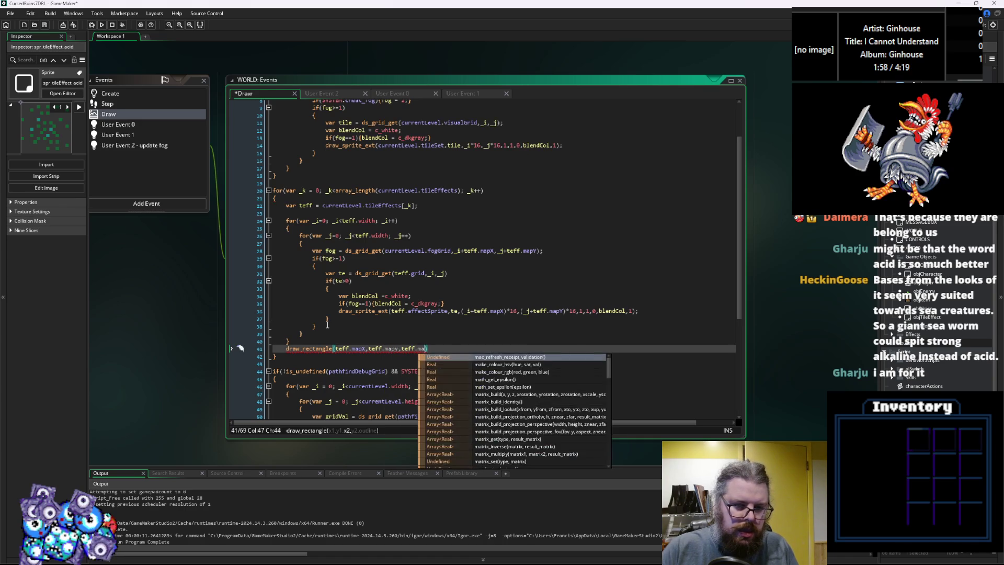
{"action": "type", "text": "X"}
{"action": "type", "text": ",teff.mapX,t"}
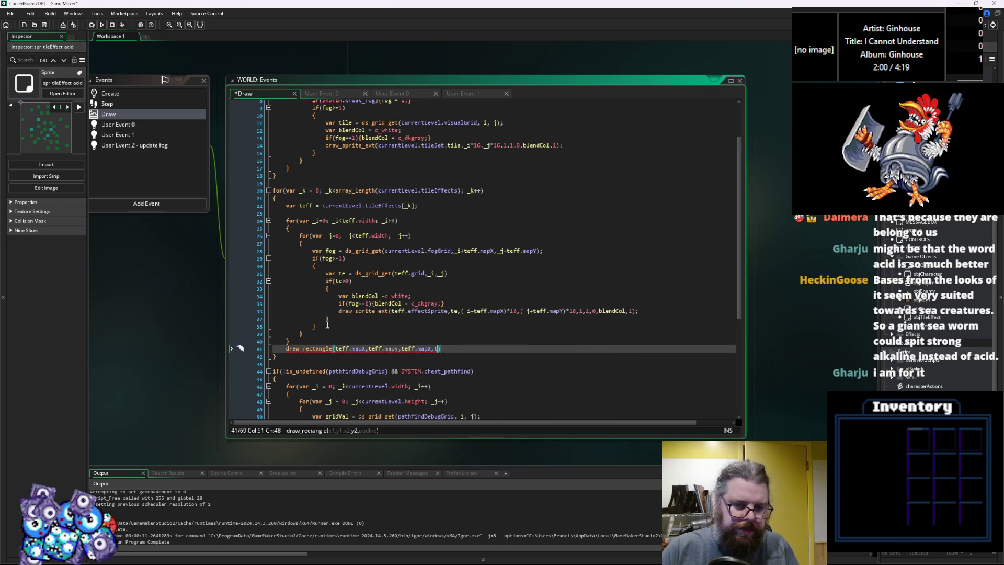
{"action": "type", "text": "Y"}
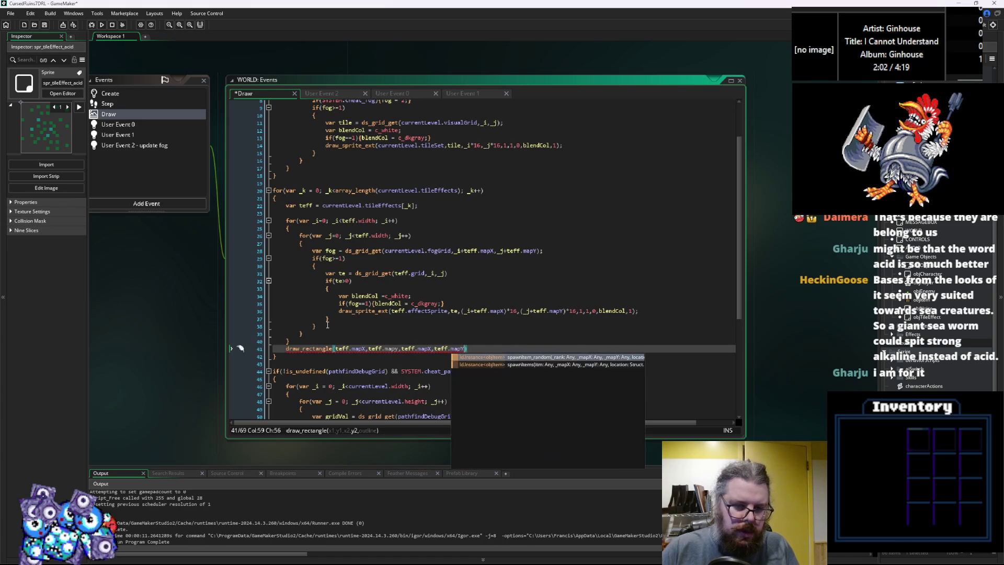
{"action": "type", "text": "+te"}
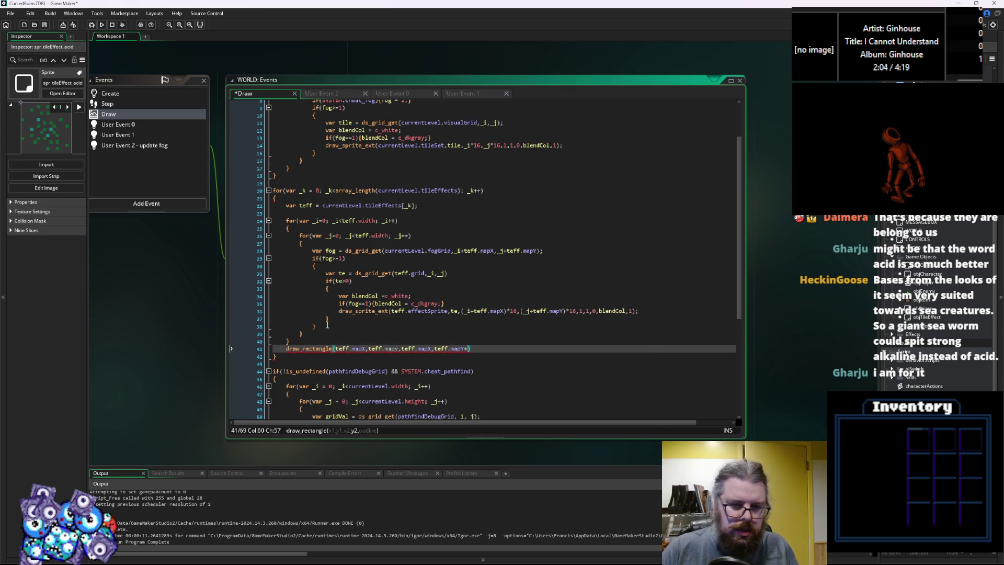
{"action": "type", "text": "ff.hei"}
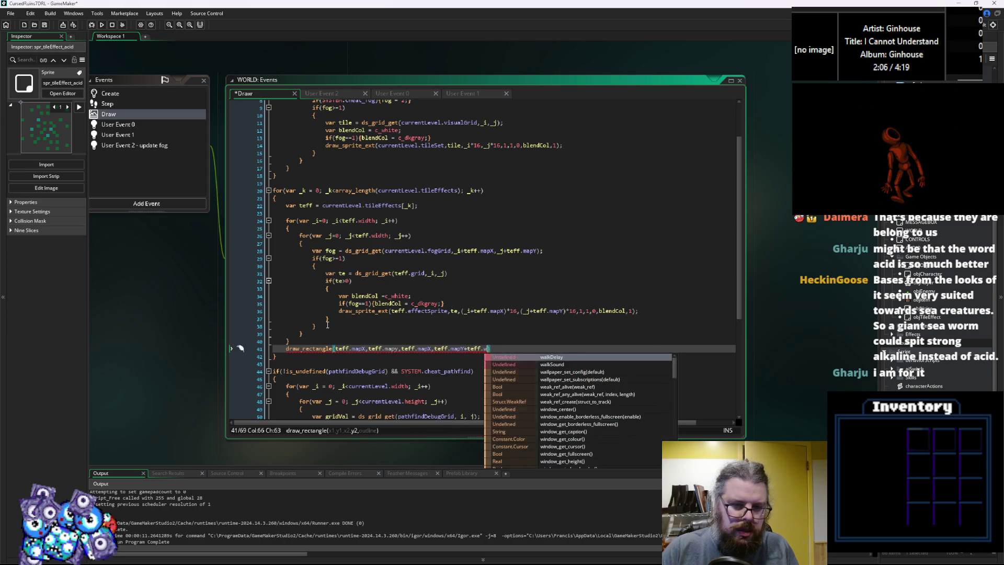
{"action": "type", "text": "ght"}
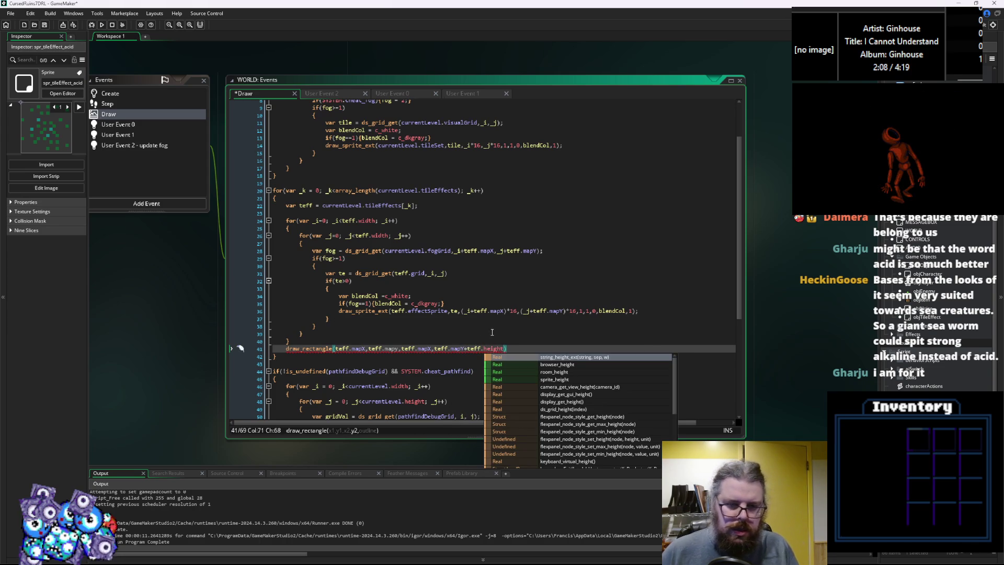
Add teff.width to the third argument and finish the call with outline flag true
{"action": "left_click", "coordinate": [428, 348]}
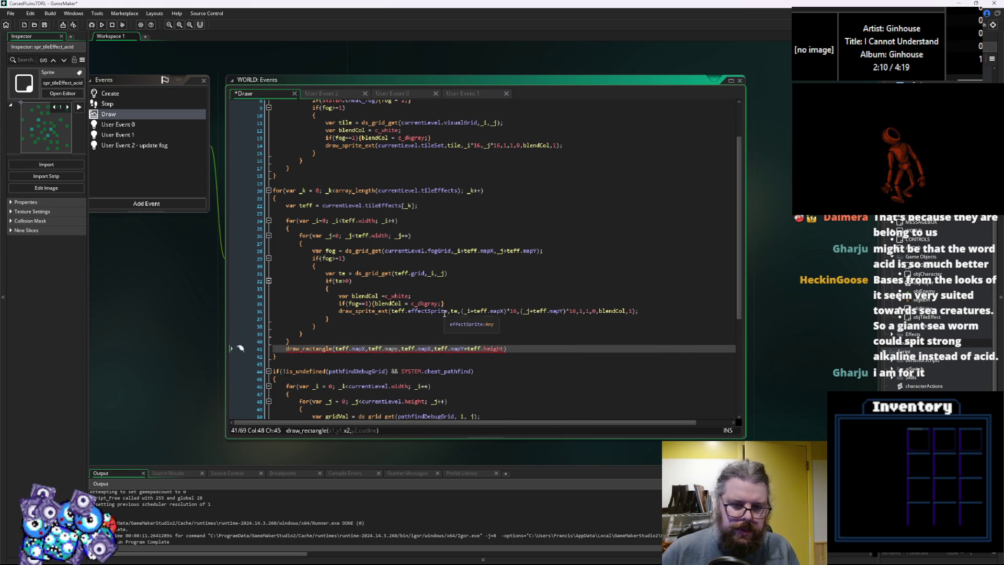
{"action": "type", "text": "+rw"}
{"action": "key", "text": "BackSpace"}
{"action": "key", "text": "BackSpace"}
{"action": "type", "text": "teff."}
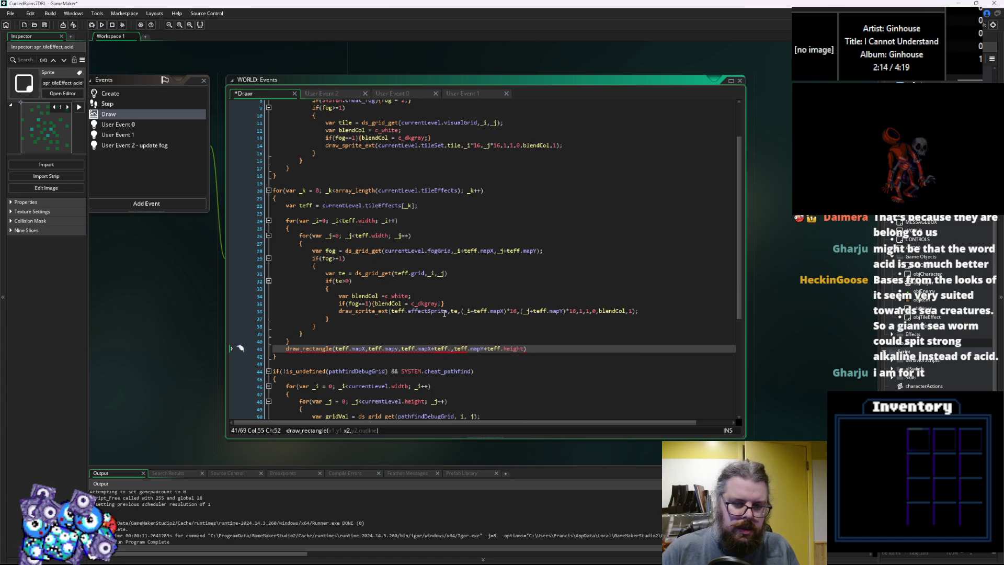
{"action": "type", "text": "width"}
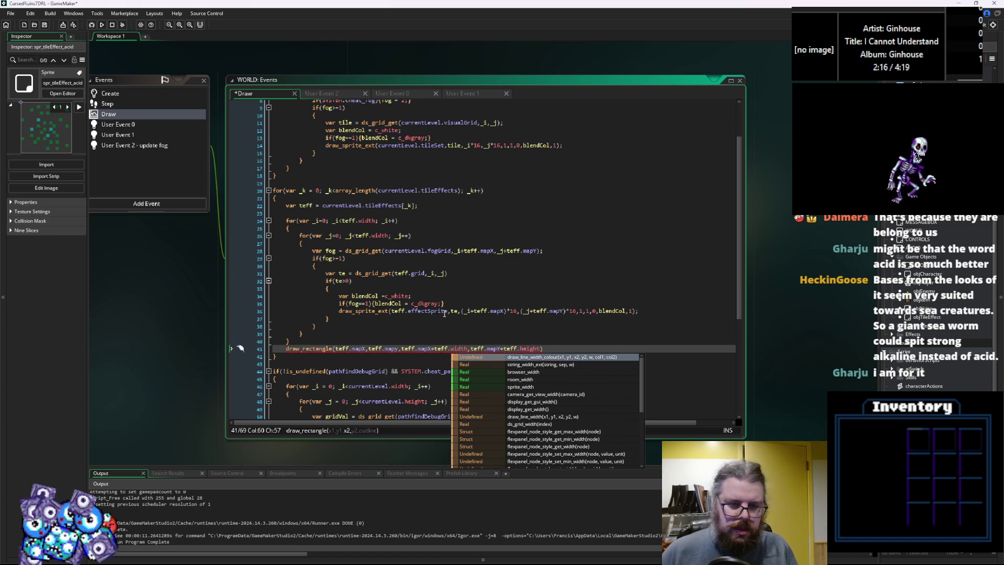
{"action": "left_click", "coordinate": [410, 338]}
{"action": "left_click", "coordinate": [537, 349]}
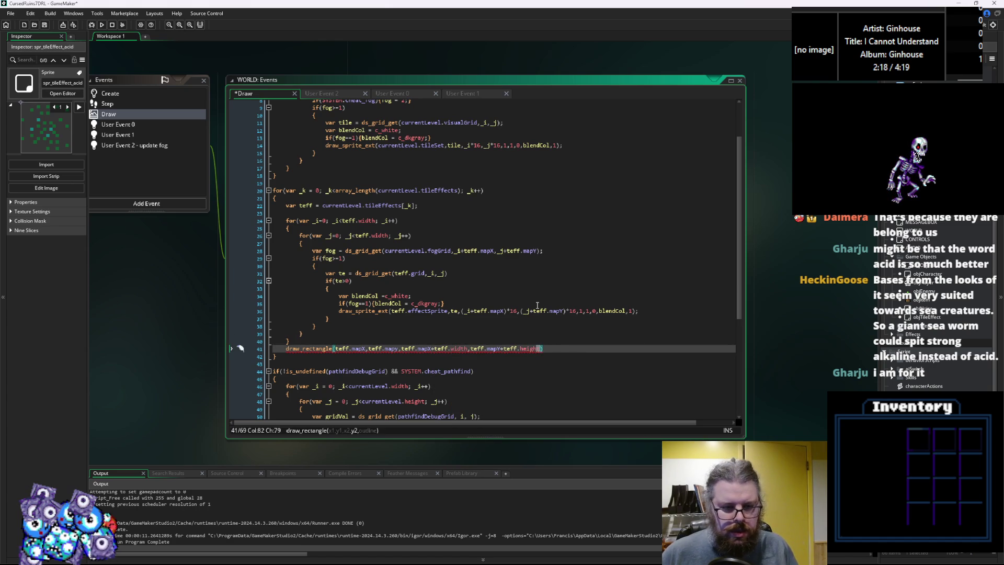
{"action": "type", "text": ",false);"}
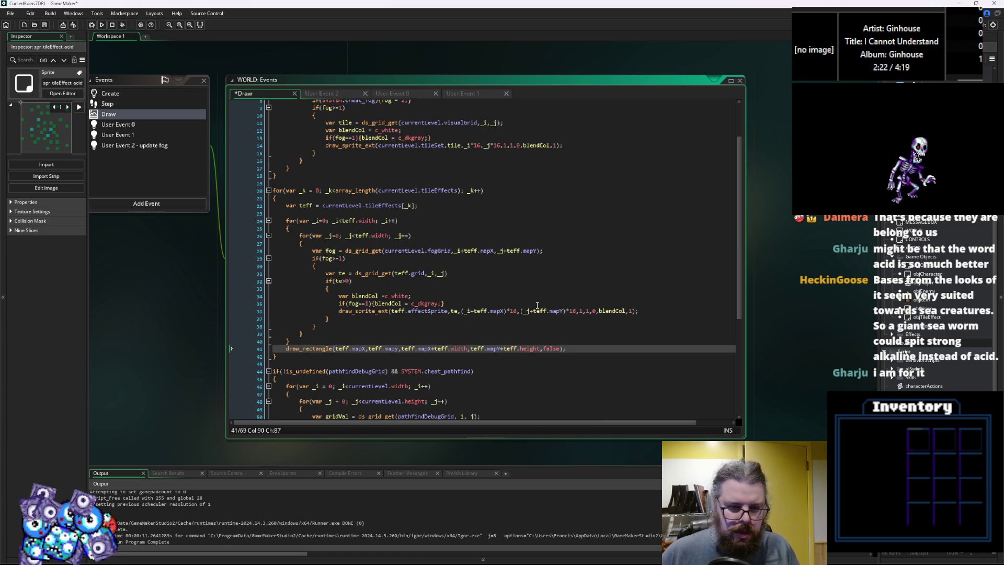
{"action": "double_click", "coordinate": [550, 348]}
{"action": "type", "text": "true"}
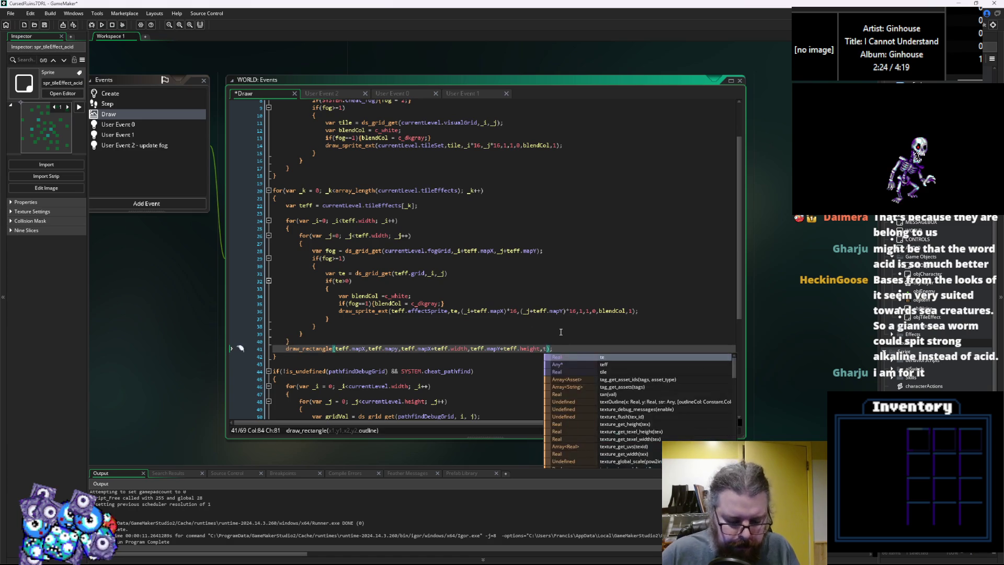
Multiply every rectangle coordinate by 16 and open a blank line above the call
{"action": "left_click", "coordinate": [335, 348]}
{"action": "type", "text": "(16*"}
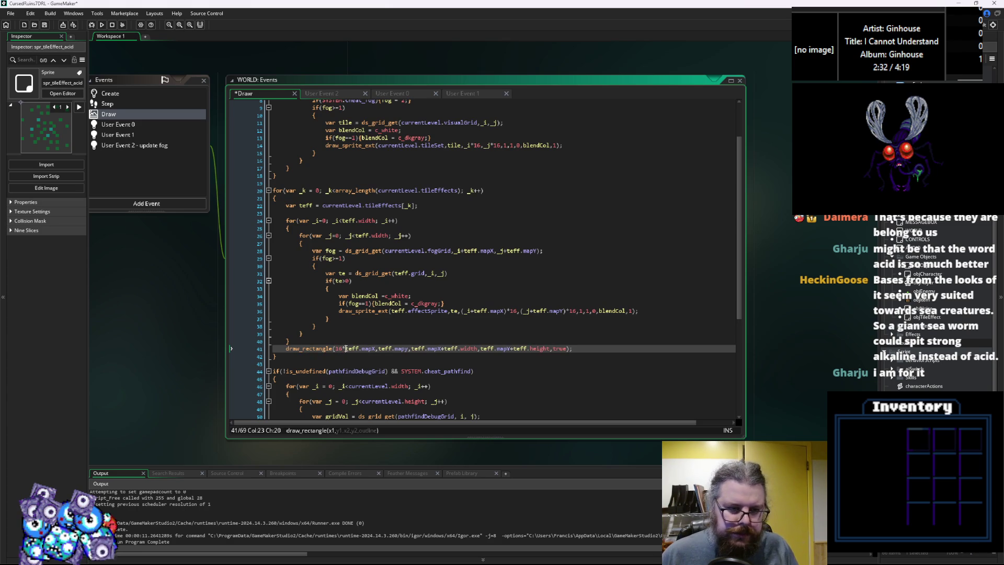
{"action": "left_click_drag", "start_coordinate": [346, 348], "coordinate": [338, 349]}
{"action": "type", "text": "16*"}
{"action": "left_click", "coordinate": [379, 348]}
{"action": "type", "text": "16*"}
{"action": "left_click", "coordinate": [423, 348]}
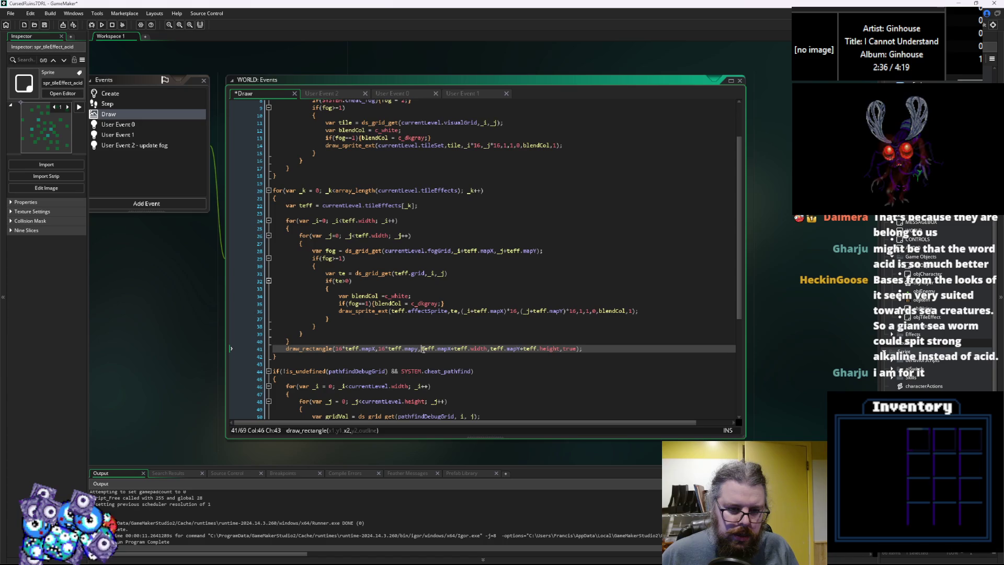
{"action": "type", "text": "16*("}
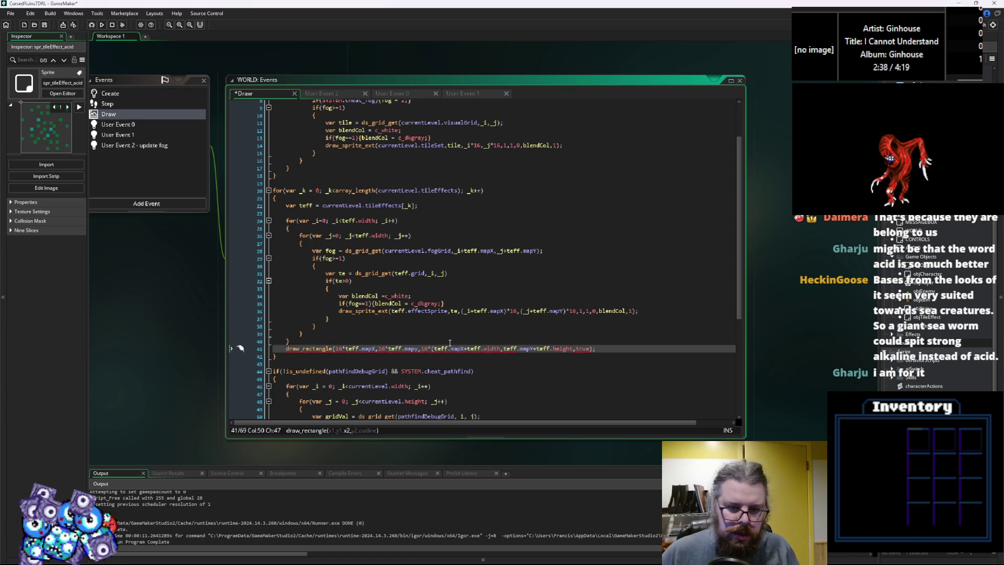
{"action": "left_click", "coordinate": [499, 348]}
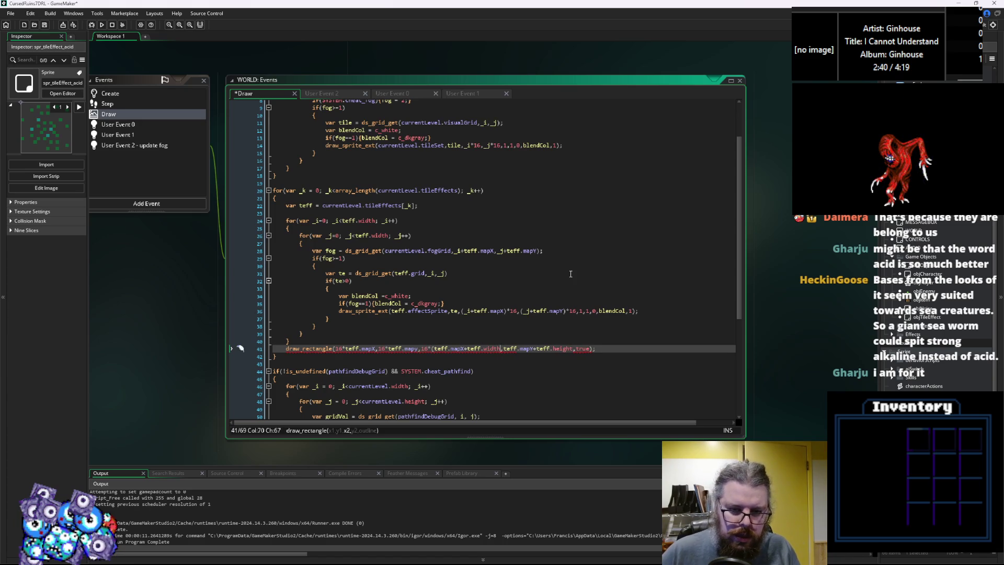
{"action": "type", "text": "),16*("}
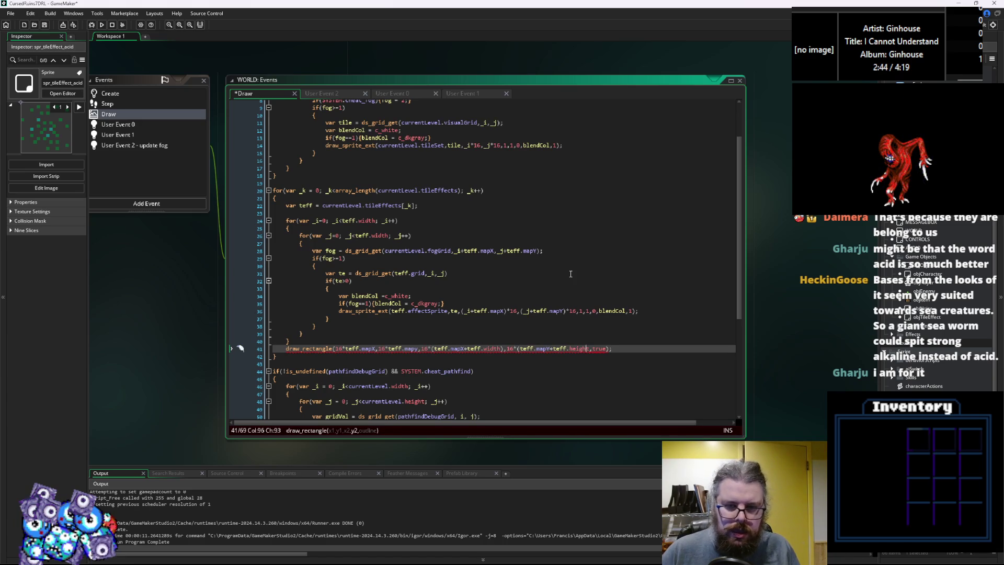
{"action": "key", "text": "Home"}
{"action": "key", "text": "Return"}
{"action": "key", "text": "Up"}
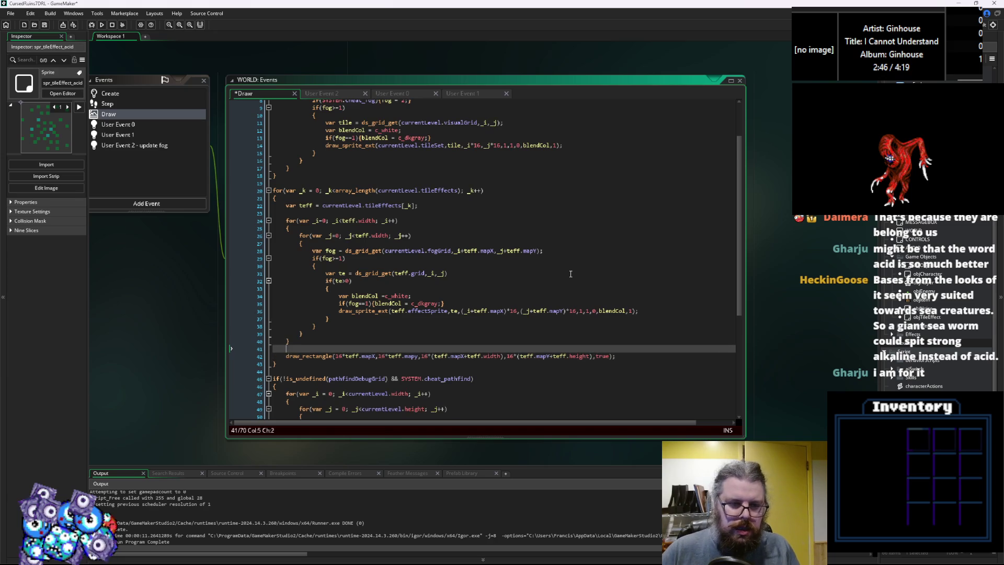
Wrap the draw_rectangle call in an if(debug_mode) { } block and save
{"action": "key", "text": "BackSpace"}
{"action": "type", "text": "f(debu"}
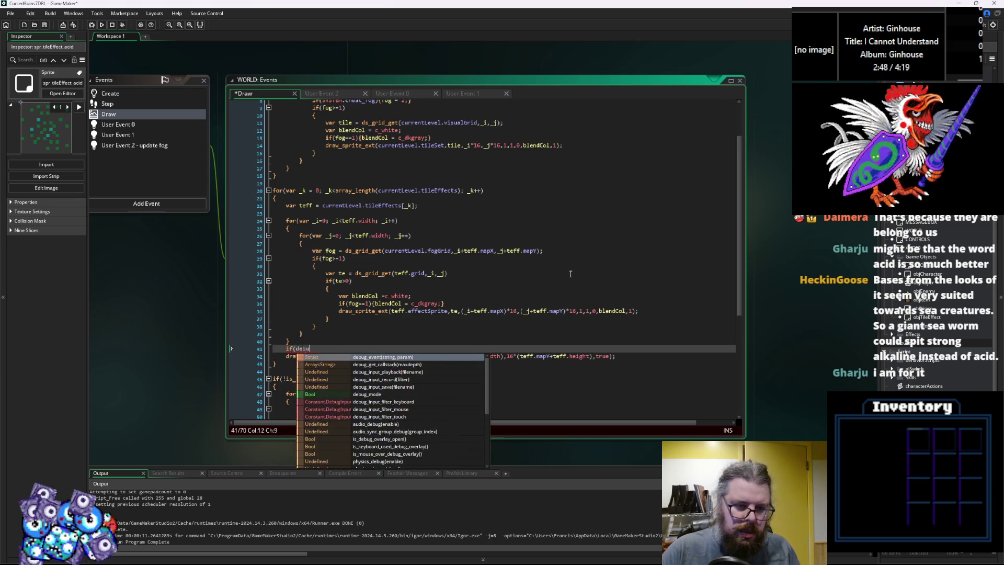
{"action": "type", "text": "g_nmmode)"}
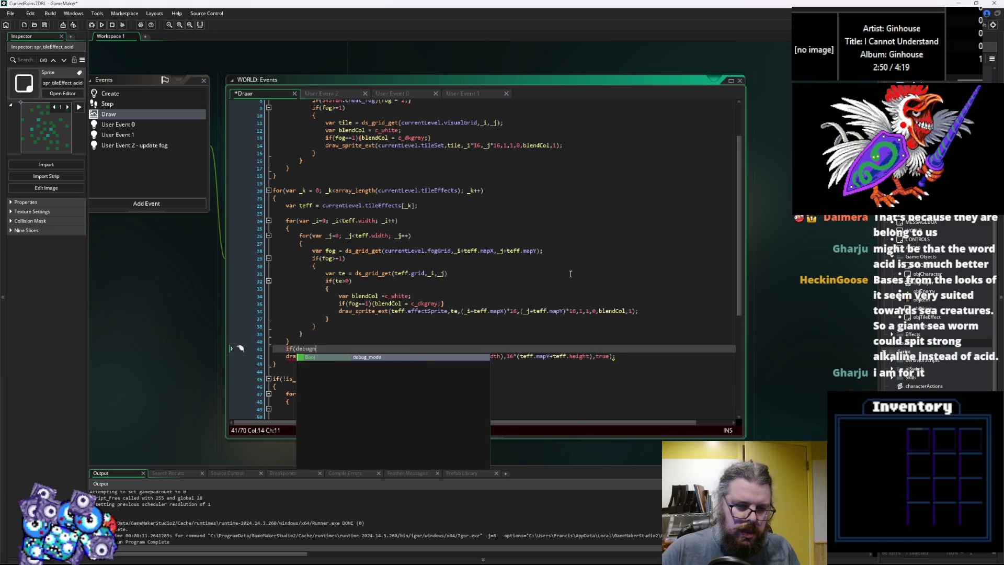
{"action": "key", "text": "Return"}
{"action": "type", "text": "{"}
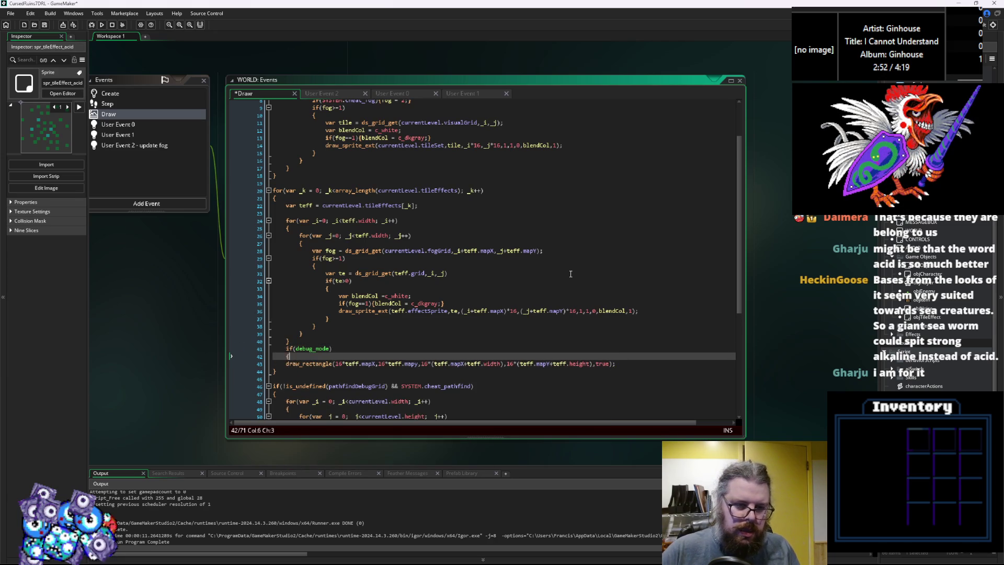
{"action": "left_click", "coordinate": [636, 361]}
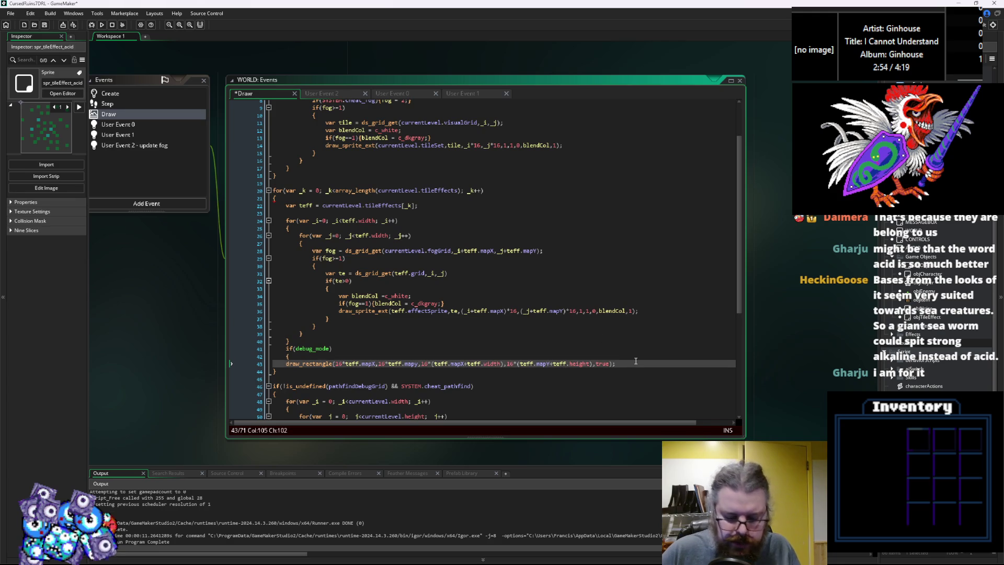
{"action": "key", "text": "Return"}
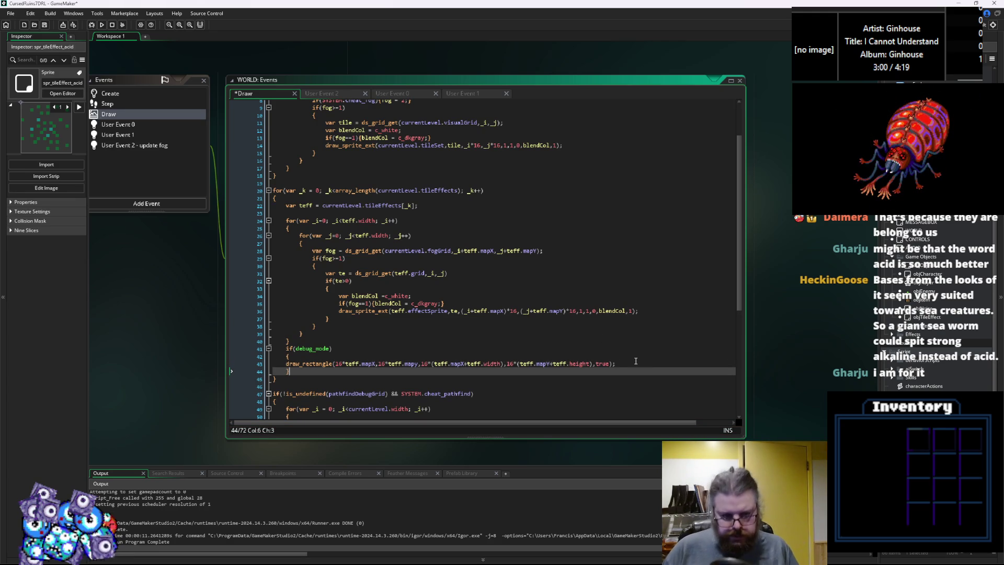
{"action": "type", "text": "}"}
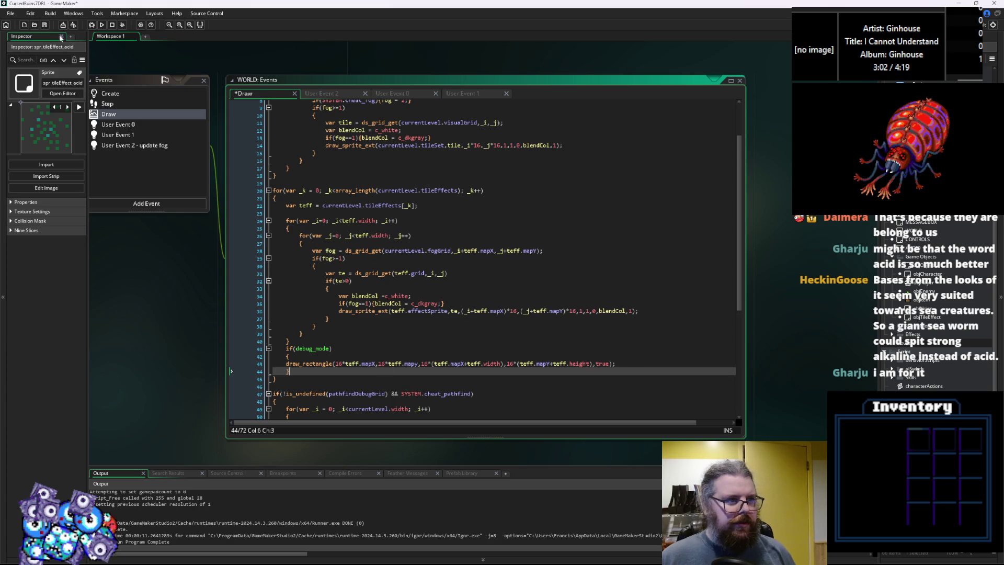
{"action": "left_click", "coordinate": [45, 27]}
Launch with the debugger, start a New Game and move the player left and up
{"action": "left_click", "coordinate": [92, 25]}
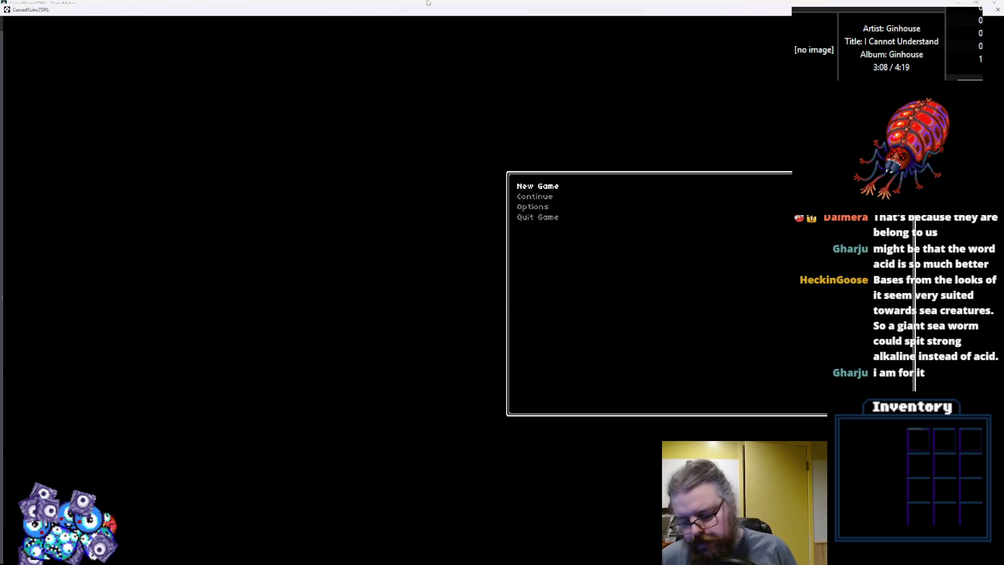
{"action": "key", "text": "Return"}
{"action": "key", "text": "Left"}
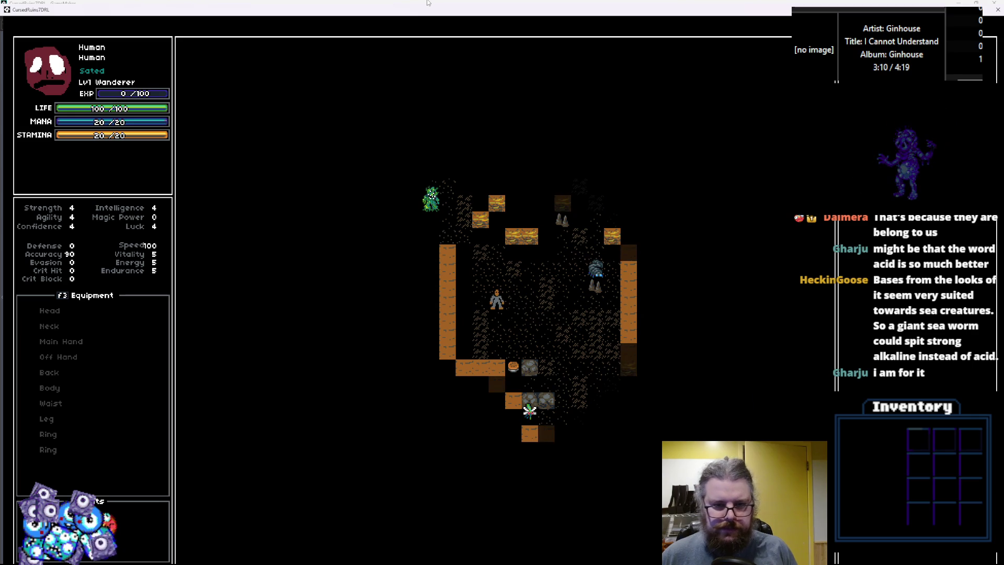
{"action": "key", "text": "Home"}
{"action": "key", "text": "Up"}
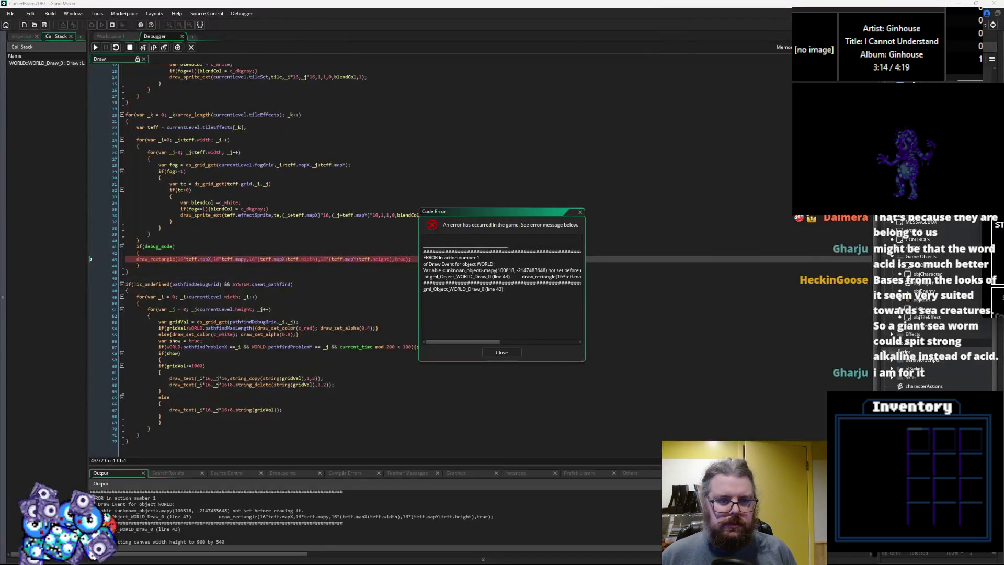
Check the teff field values on line 43, close the Code Error dialog and stop debugging
{"action": "mouse_move", "coordinate": [192, 258]}
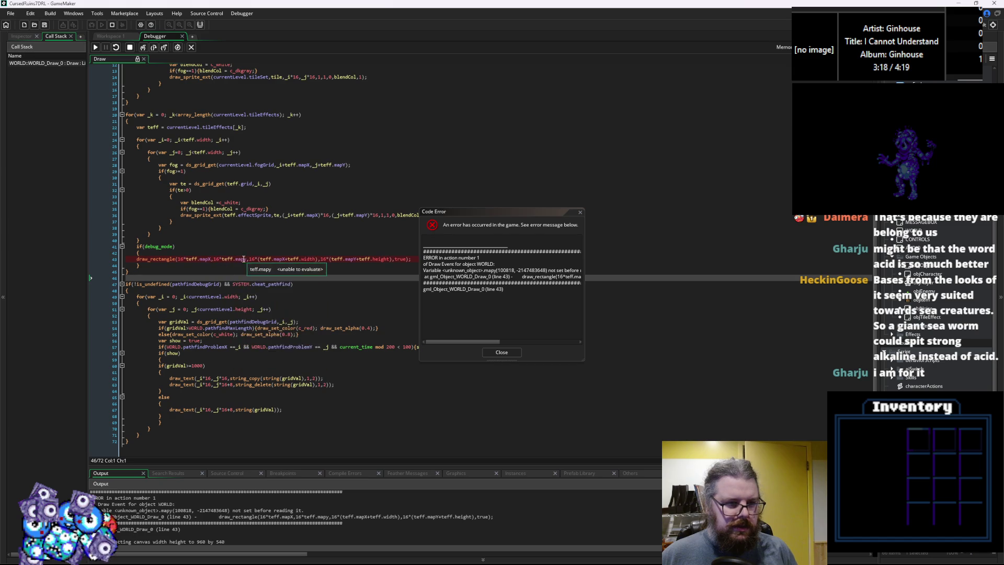
{"action": "mouse_move", "coordinate": [277, 257]}
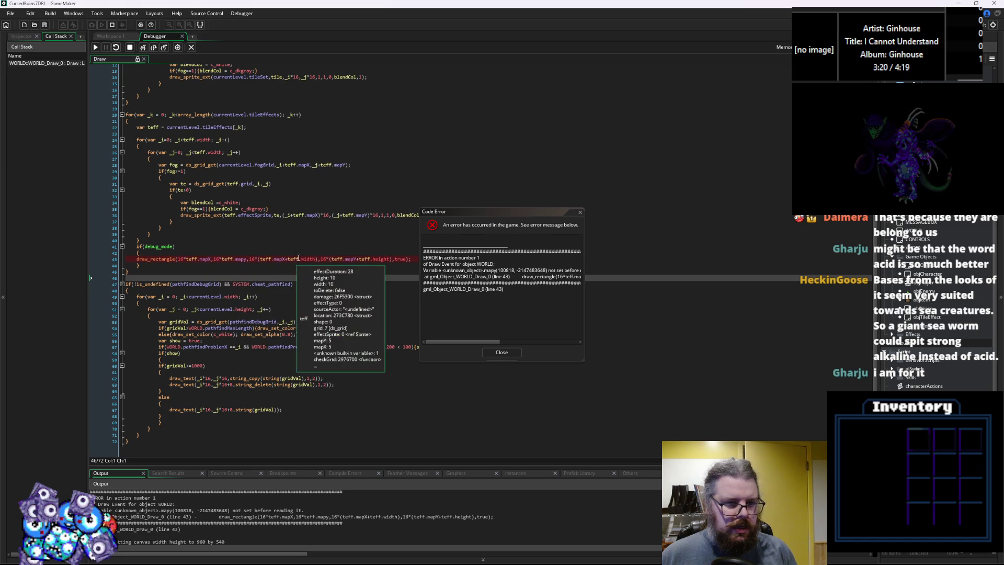
{"action": "mouse_move", "coordinate": [347, 257]}
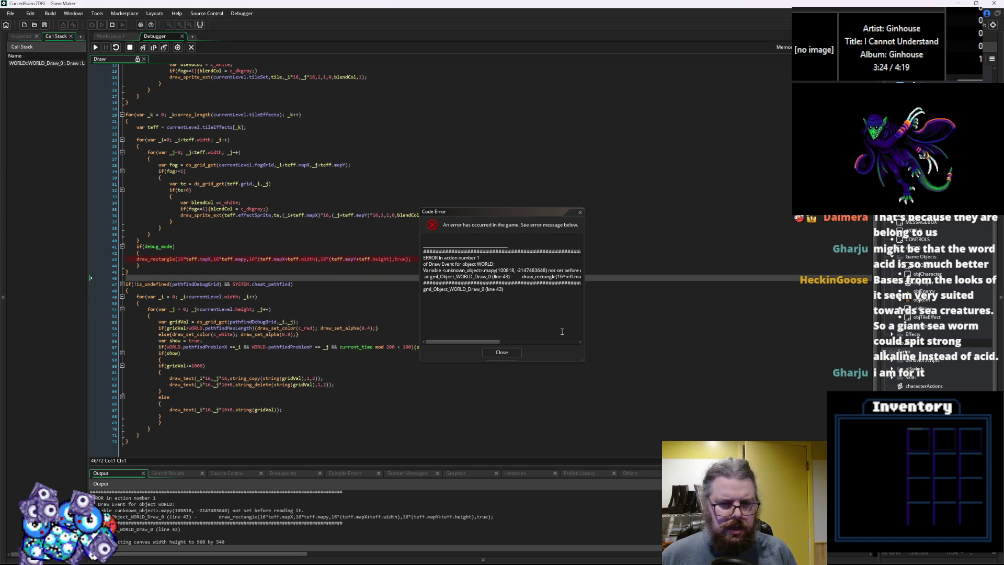
{"action": "left_click", "coordinate": [501, 352]}
{"action": "mouse_move", "coordinate": [264, 285]}
{"action": "left_click", "coordinate": [129, 47]}
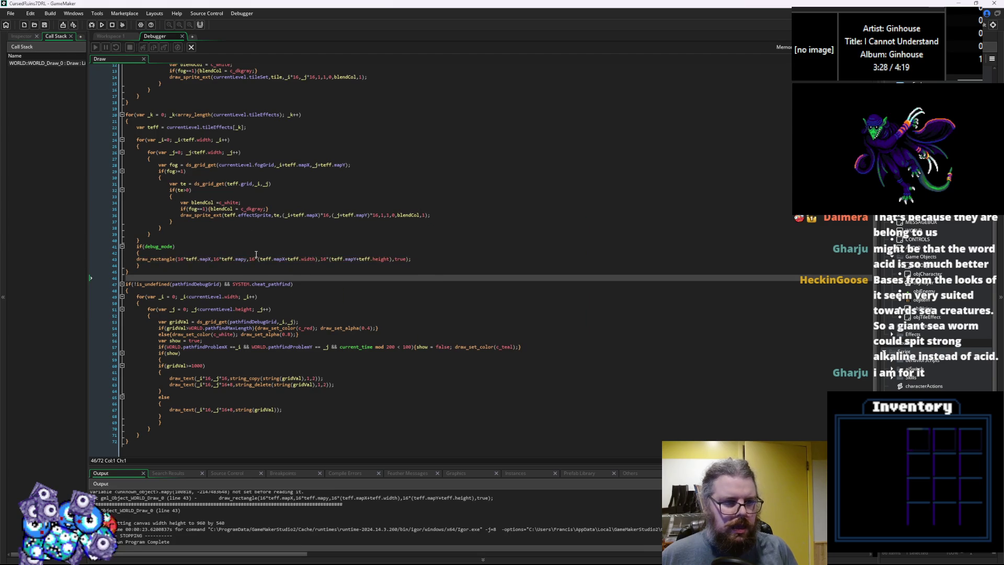
Change teff.mapy to teff.mapY in the draw_rectangle outline, then relaunch the game with the debugger
{"action": "left_click", "coordinate": [247, 259]}
{"action": "key", "text": "BackSpace"}
{"action": "type", "text": "Y"}
{"action": "left_click", "coordinate": [214, 222]}
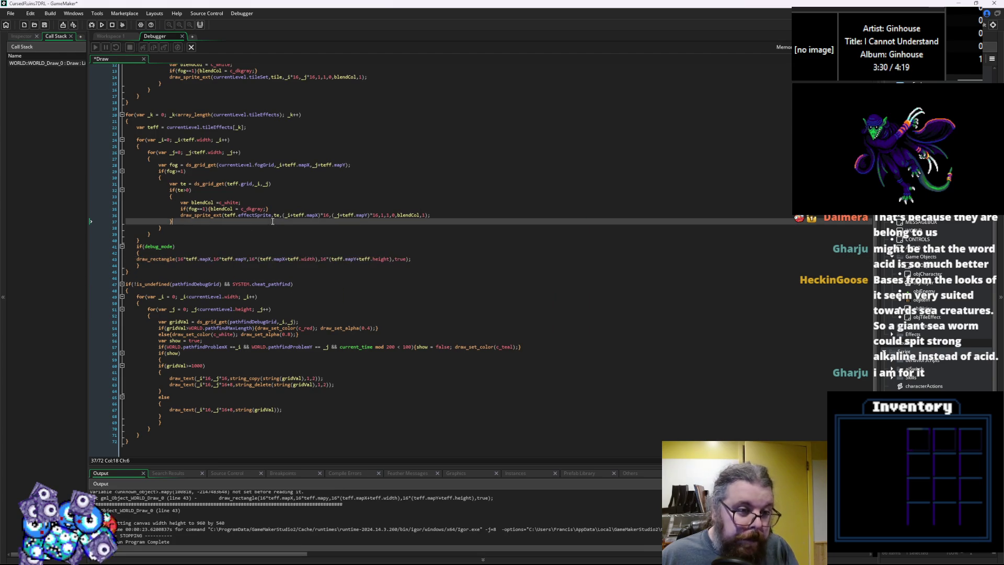
{"action": "left_click", "coordinate": [191, 47]}
{"action": "left_click", "coordinate": [91, 25]}
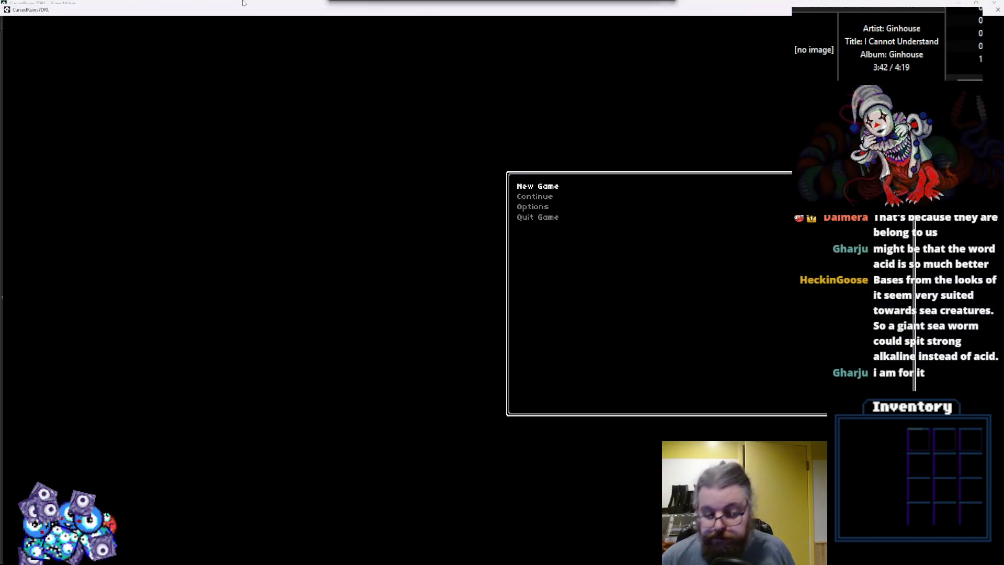
Start a new game and walk the character down and left through the cave
{"action": "key", "text": "Return"}
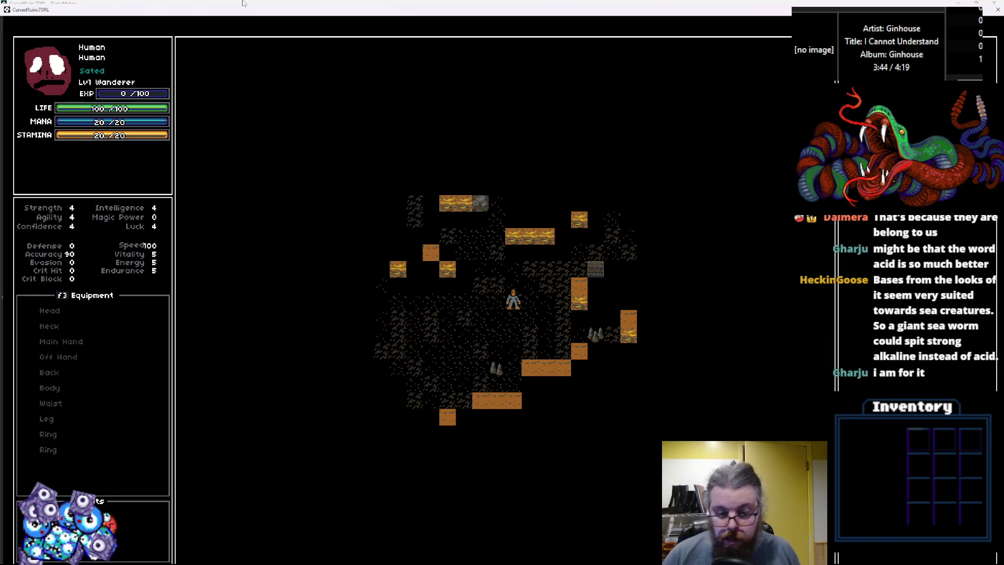
{"action": "key", "text": "Left"}
{"action": "key", "text": "Down"}
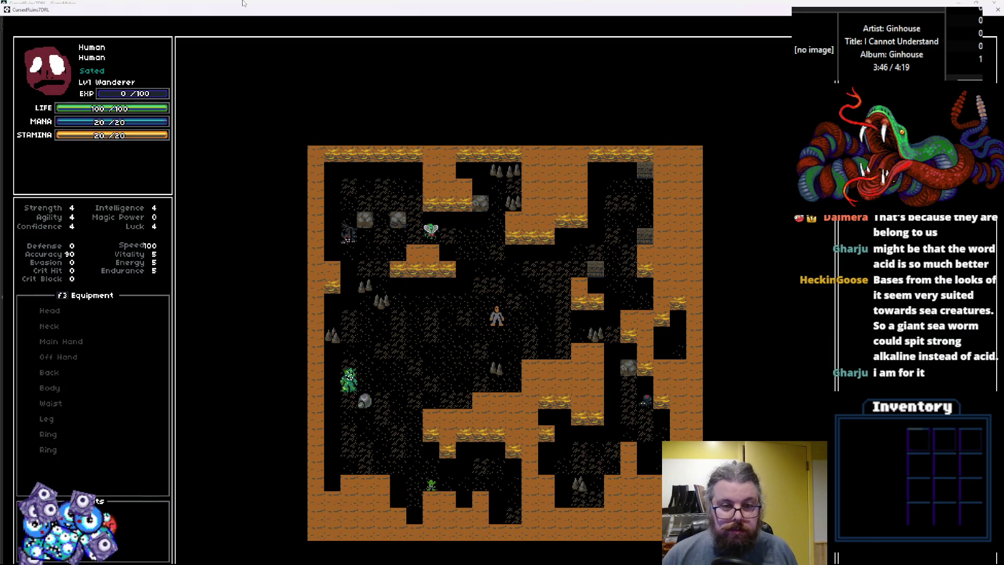
{"action": "key", "text": "Left"}
{"action": "key", "text": "Down"}
{"action": "key", "text": "Left"}
{"action": "key", "text": "Left"}
{"action": "key", "text": "Down"}
{"action": "key", "text": "Left"}
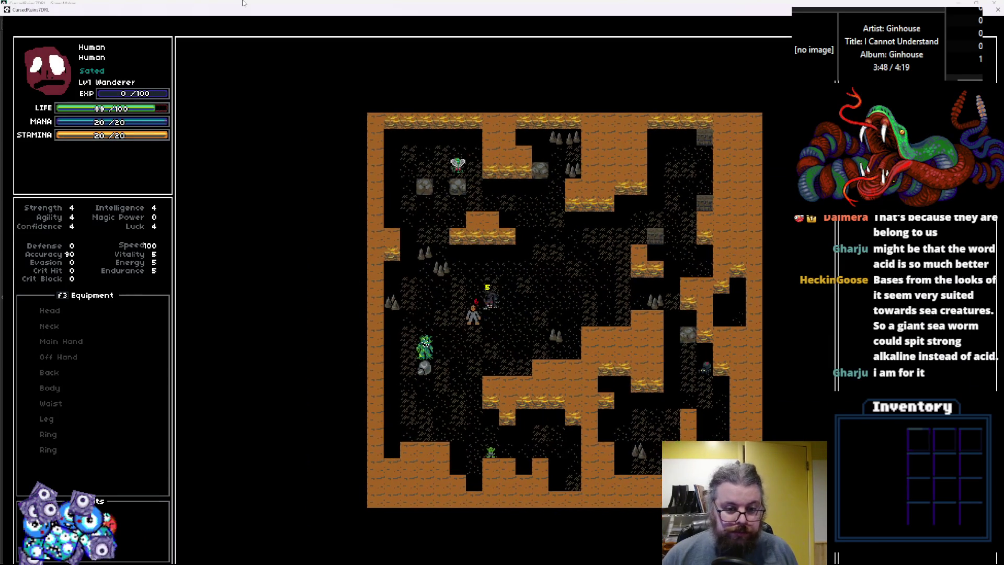
Fight the swarming green monsters until LIFE drops to -10/100, then stop the test run
{"action": "key", "text": "Up"}
{"action": "key", "text": "Down"}
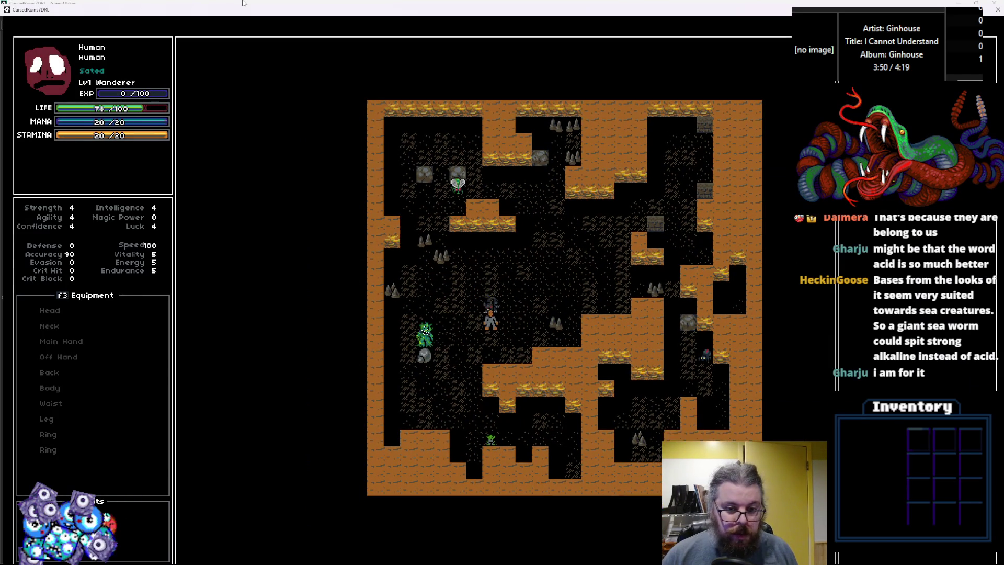
{"action": "key", "text": "Down"}
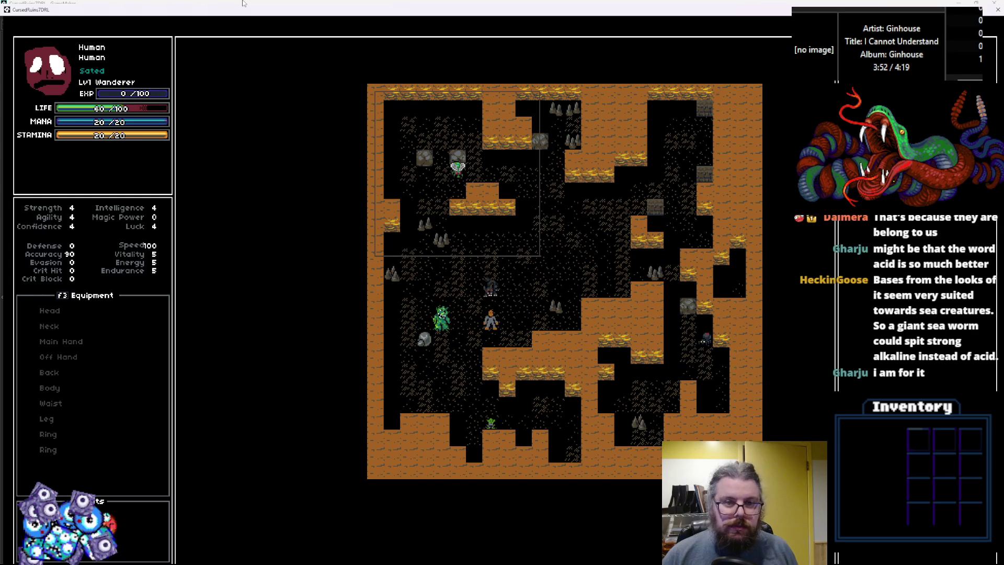
{"action": "key", "text": "Right"}
{"action": "key", "text": "Up"}
{"action": "key", "text": "Right"}
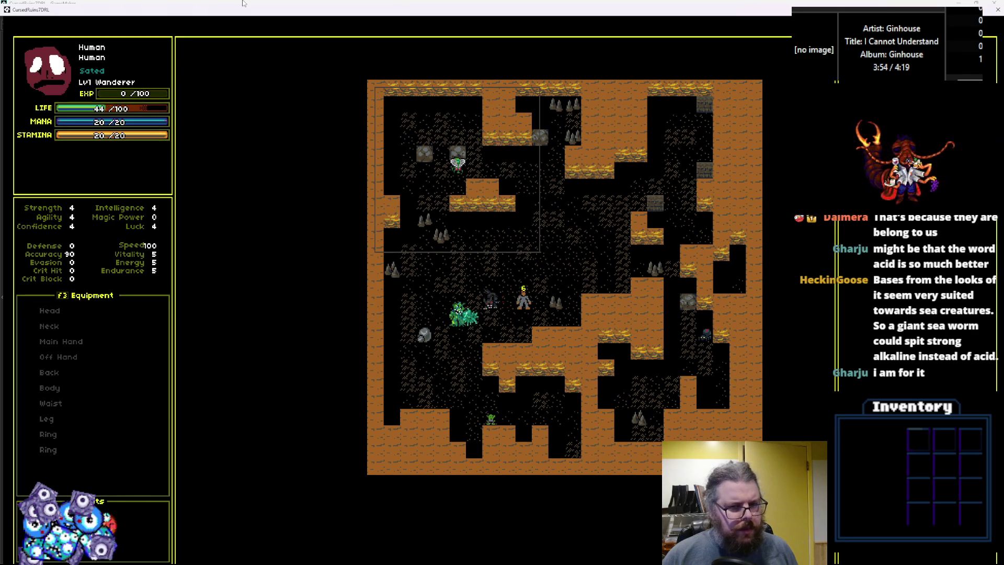
{"action": "key", "text": "Up"}
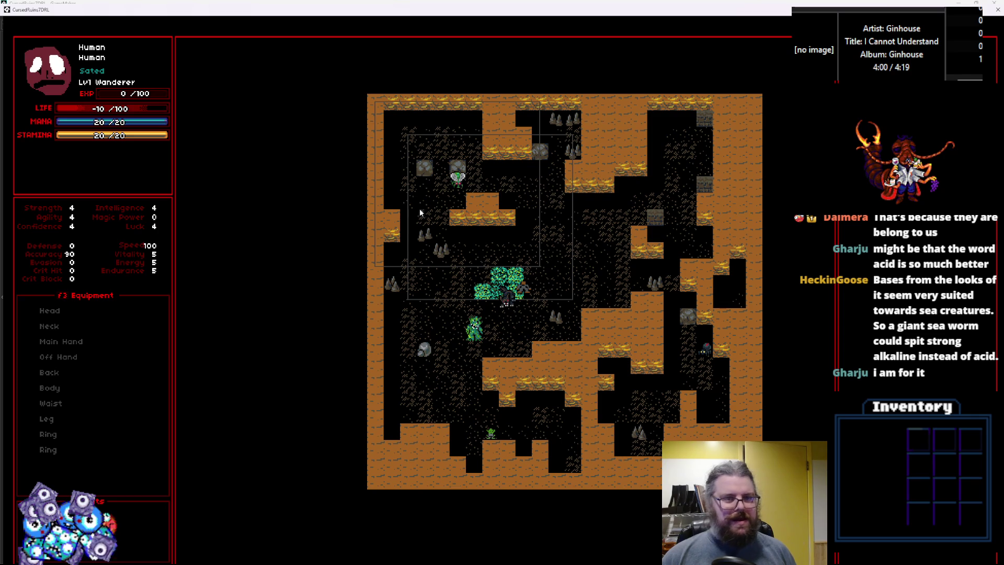
{"action": "double_click", "coordinate": [409, 15]}
Close the game and debugger, add draw_set_color(c_white); inside the if(debug_mode) block, and save
{"action": "left_click", "coordinate": [604, 91]}
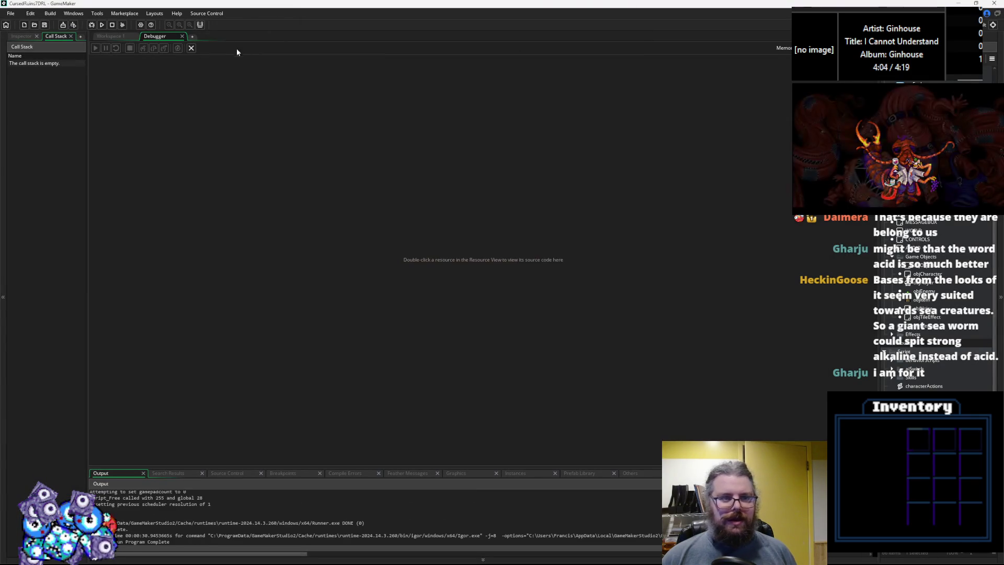
{"action": "left_click", "coordinate": [191, 47]}
{"action": "left_click", "coordinate": [348, 356]}
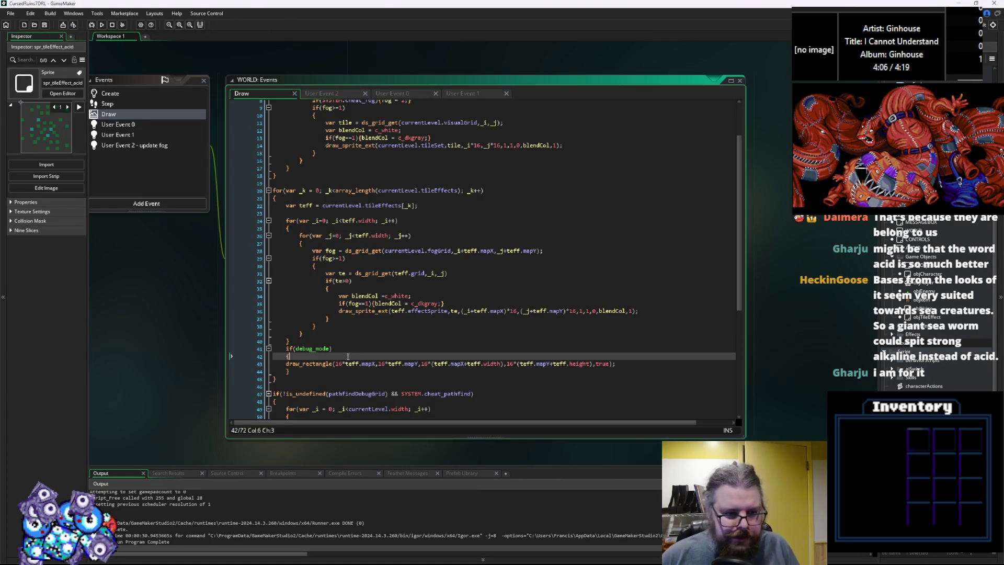
{"action": "key", "text": "Return"}
{"action": "type", "text": "draw_setr"}
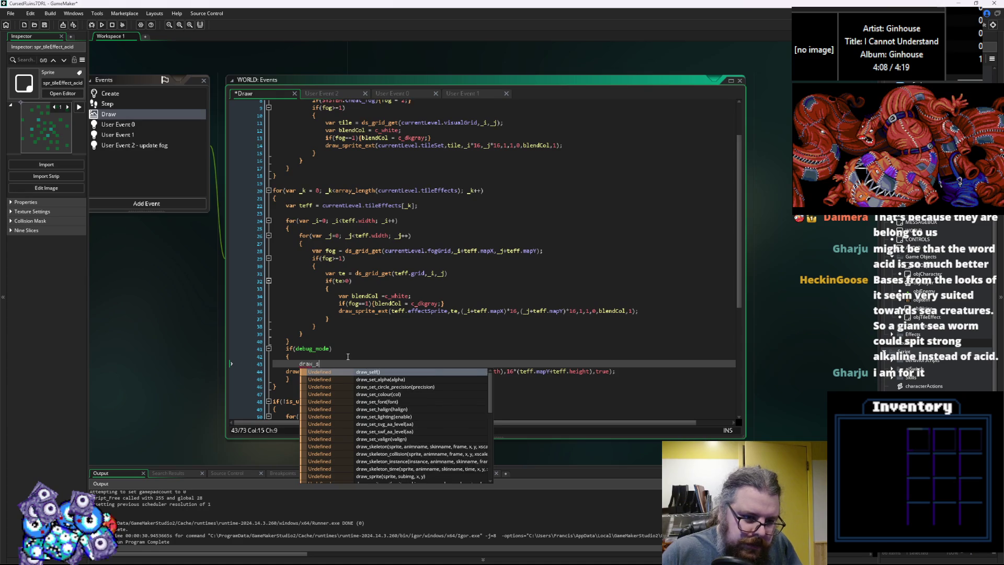
{"action": "key", "text": "BackSpace"}
{"action": "type", "text": "_c"}
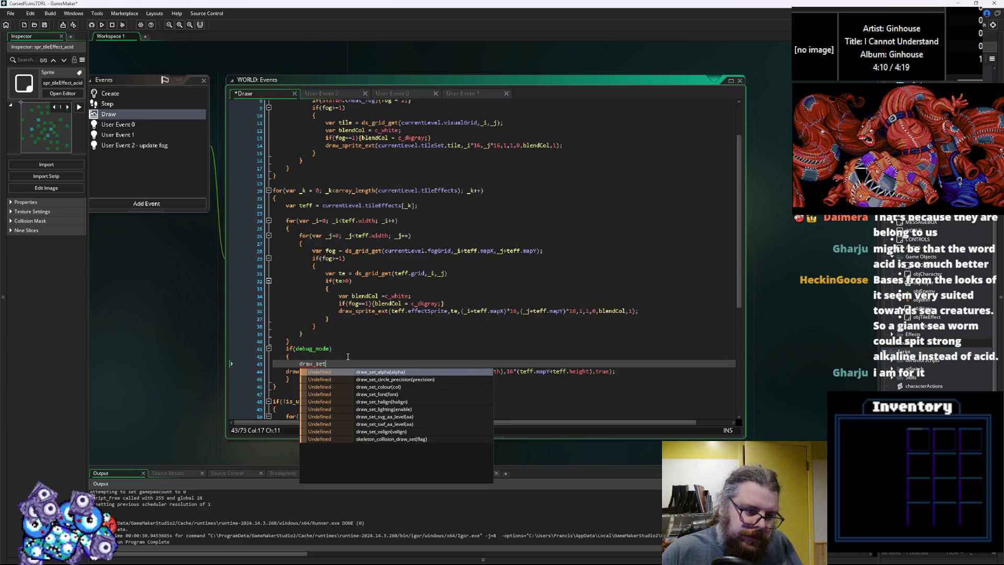
{"action": "type", "text": "olor"}
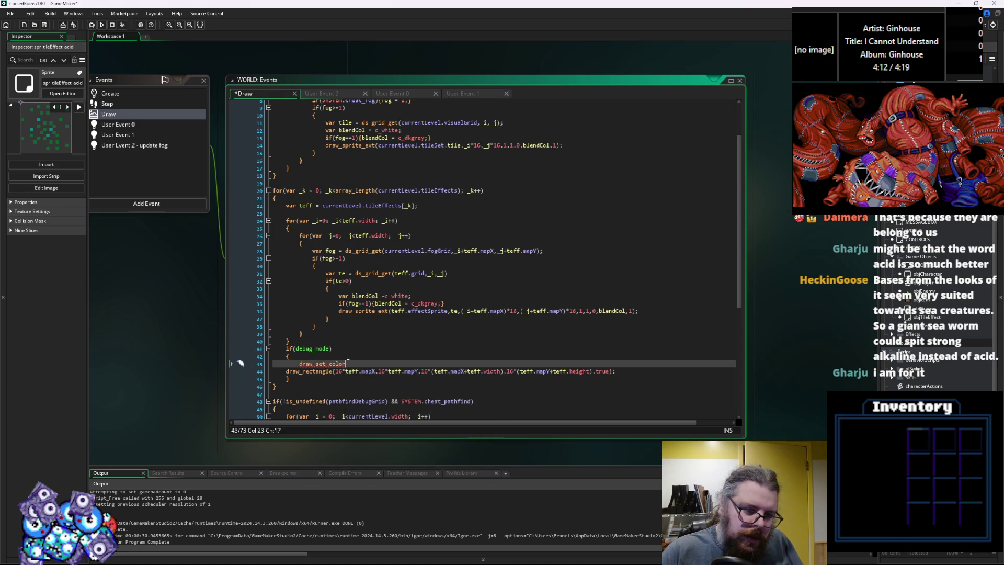
{"action": "type", "text": "(c_white);"}
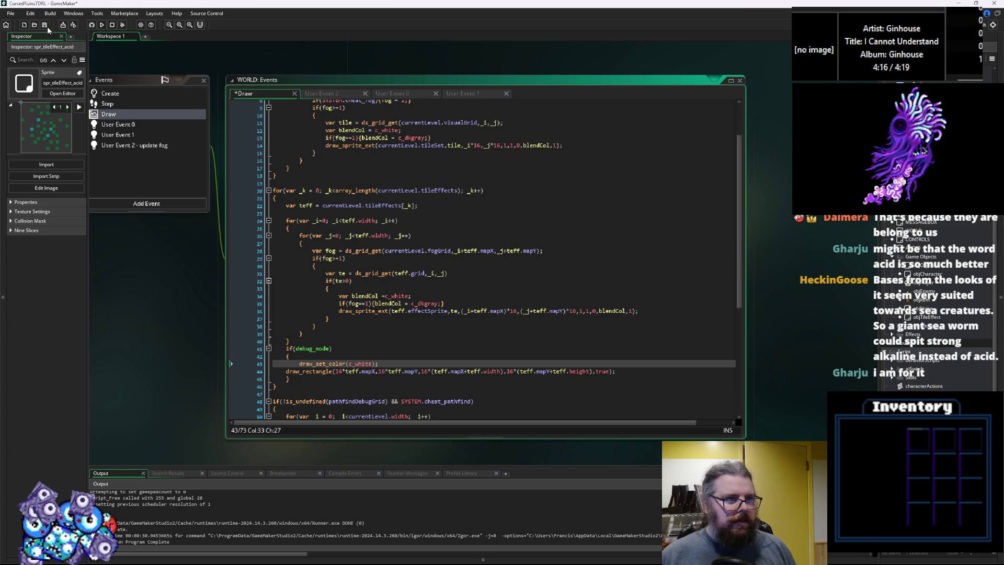
{"action": "key", "text": "ctrl+s"}
{"action": "left_click_drag", "start_coordinate": [269, 185], "coordinate": [610, 385]}
Bring skVomit's skillHitSpecial code into view and place the caret at the end of line 504
{"action": "mouse_move", "coordinate": [609, 392]}
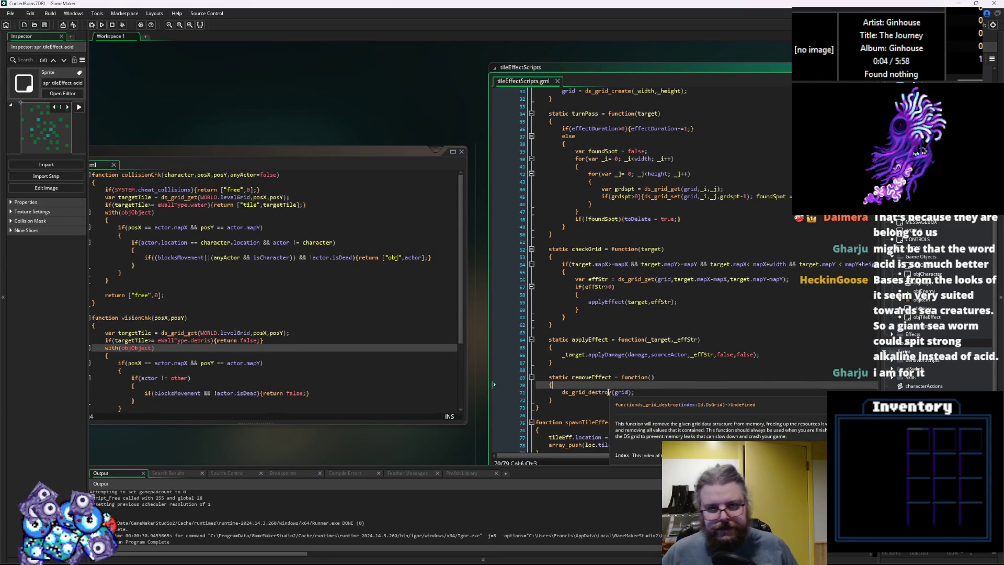
{"action": "key", "text": "ctrl+Tab"}
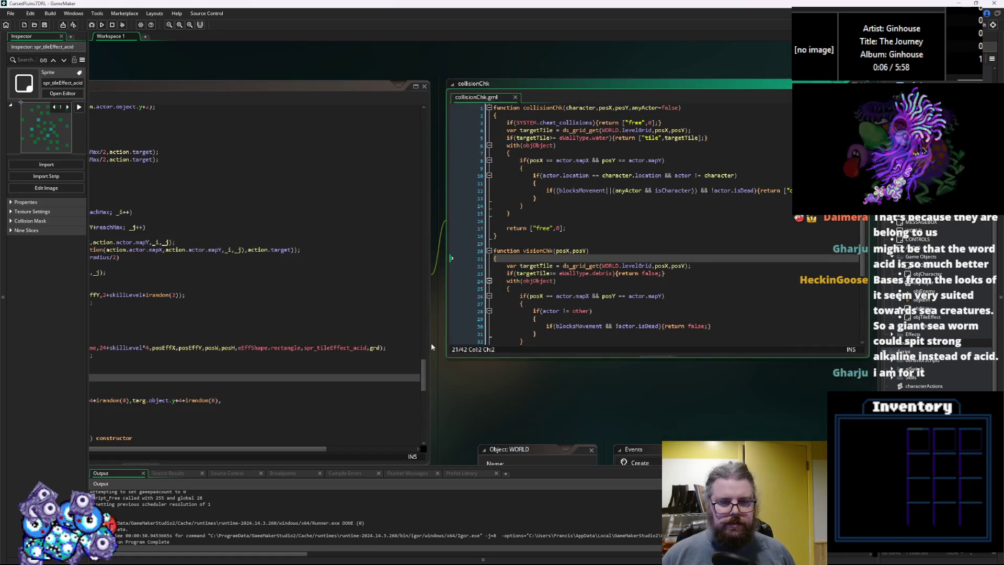
{"action": "left_click", "coordinate": [552, 332]}
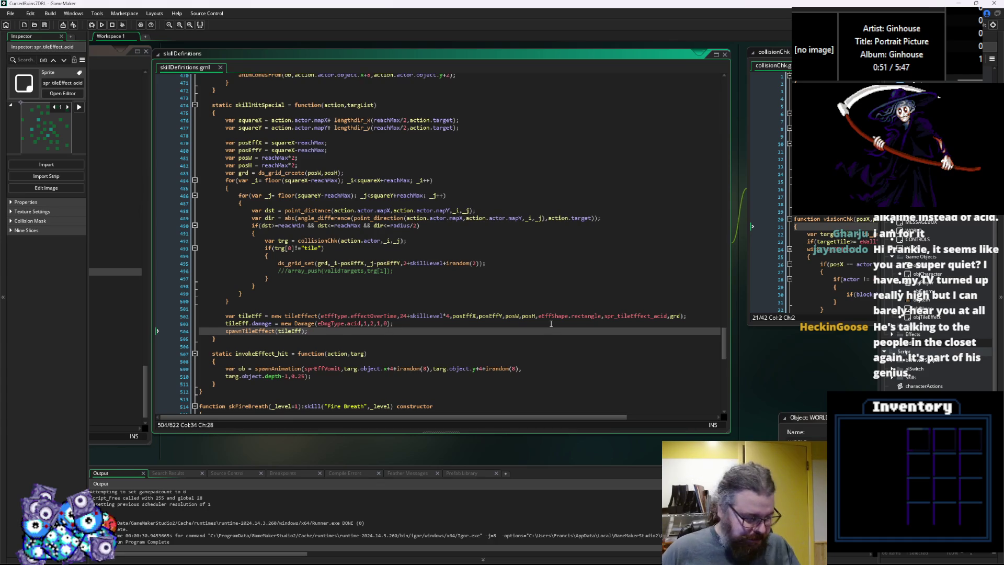
Go to the commented-out array_push line in skillHitSpecial
{"action": "left_click", "coordinate": [392, 270]}
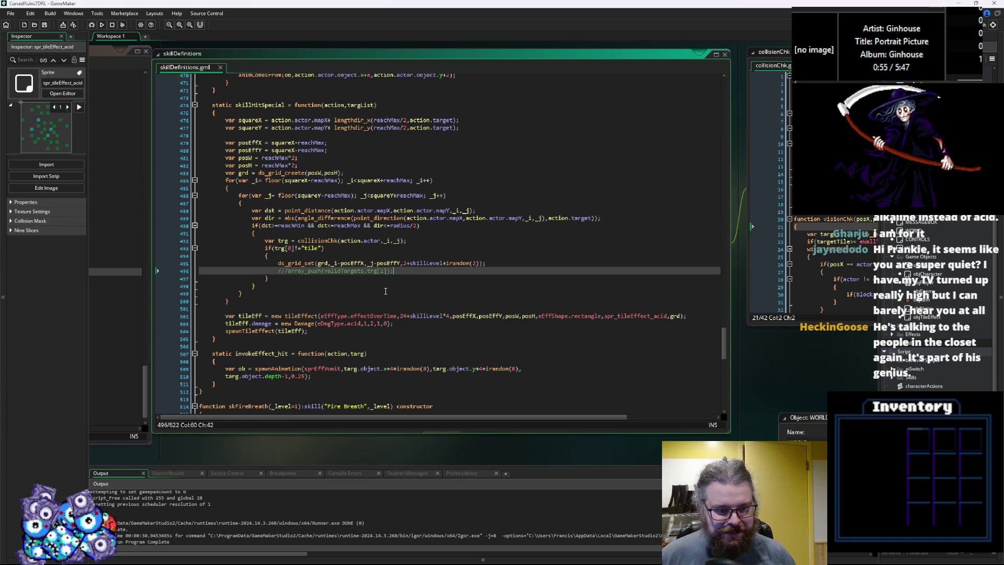
Change squareX-reachMax to squareY-reachMax in the posEffY assignment, then start a test run
{"action": "scroll", "coordinate": [342, 250], "scroll_direction": "up", "scroll_amount": 2}
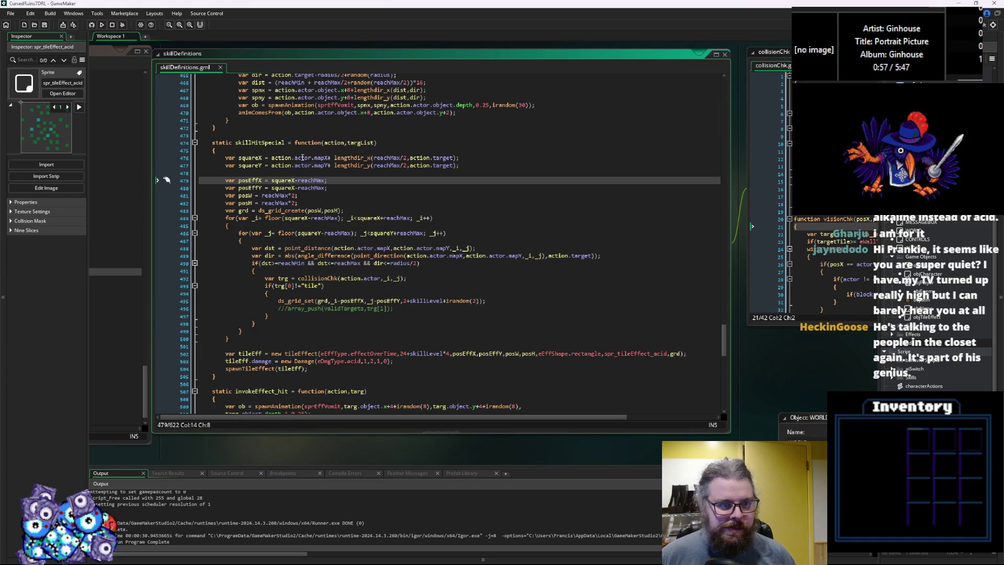
{"action": "left_click", "coordinate": [311, 158]}
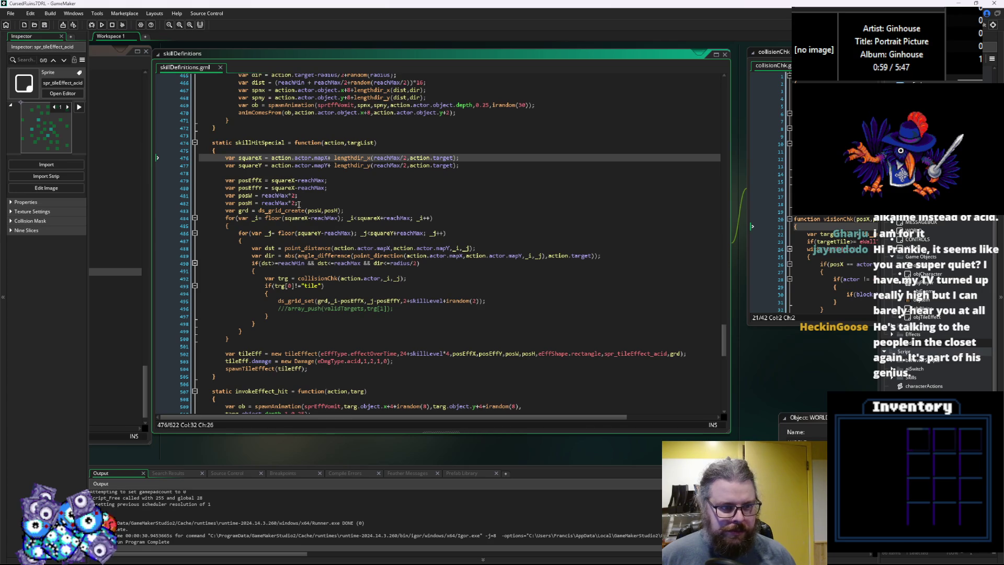
{"action": "double_click", "coordinate": [255, 181]}
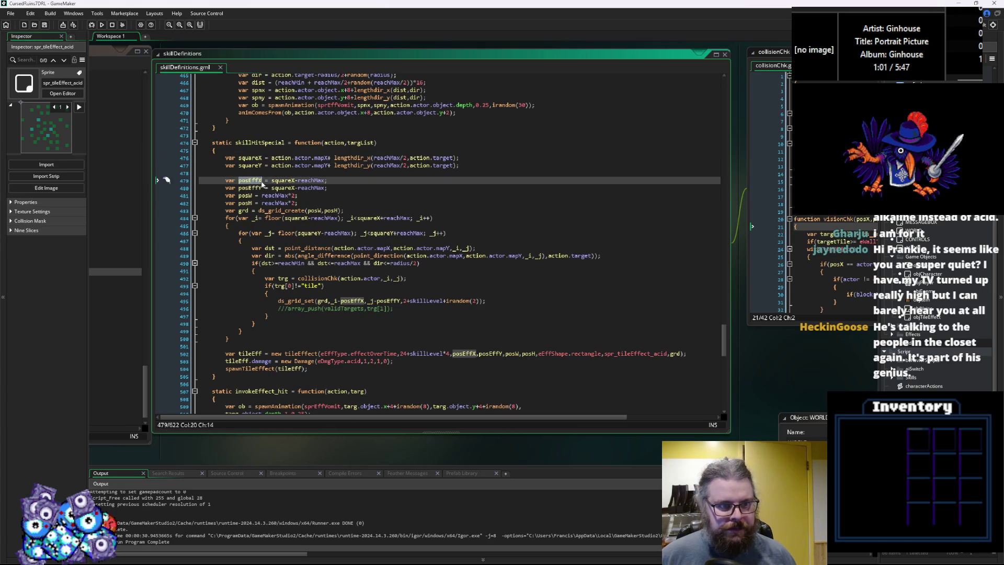
{"action": "left_click", "coordinate": [294, 188]}
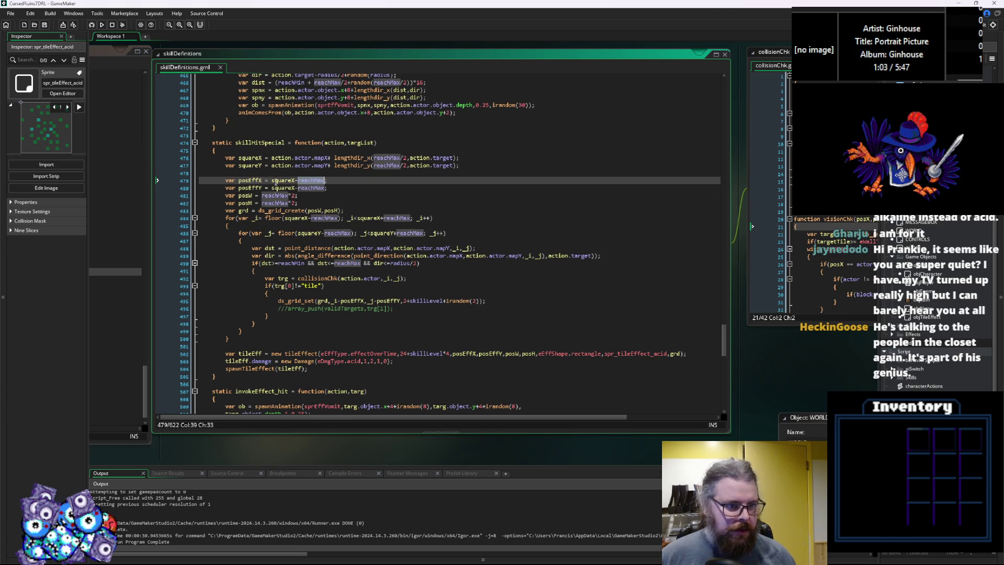
{"action": "key", "text": "shift+Left"}
{"action": "type", "text": "Y"}
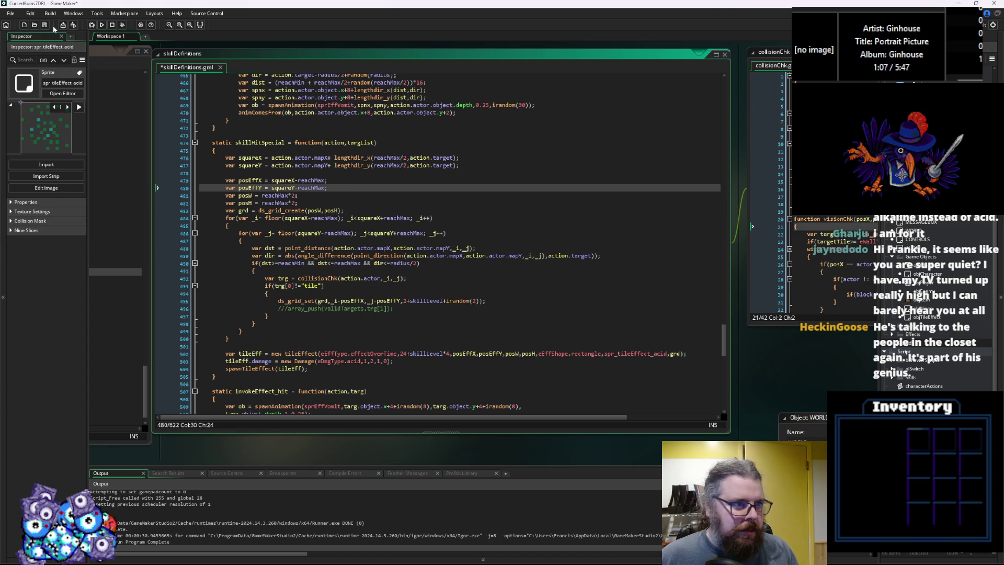
{"action": "left_click", "coordinate": [100, 24]}
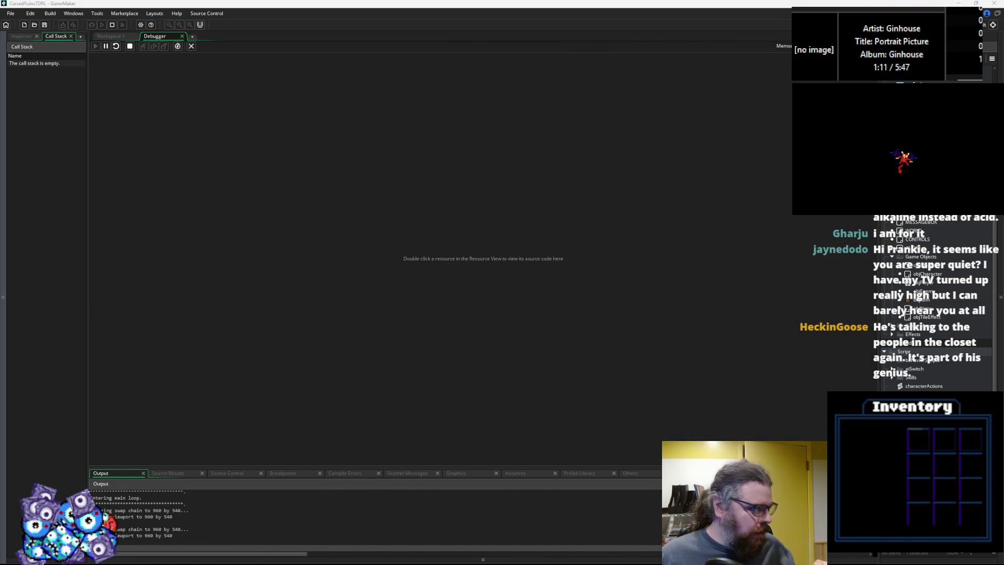
Start a new game and walk near the orc to provoke its acid attack
{"action": "key", "text": "Return"}
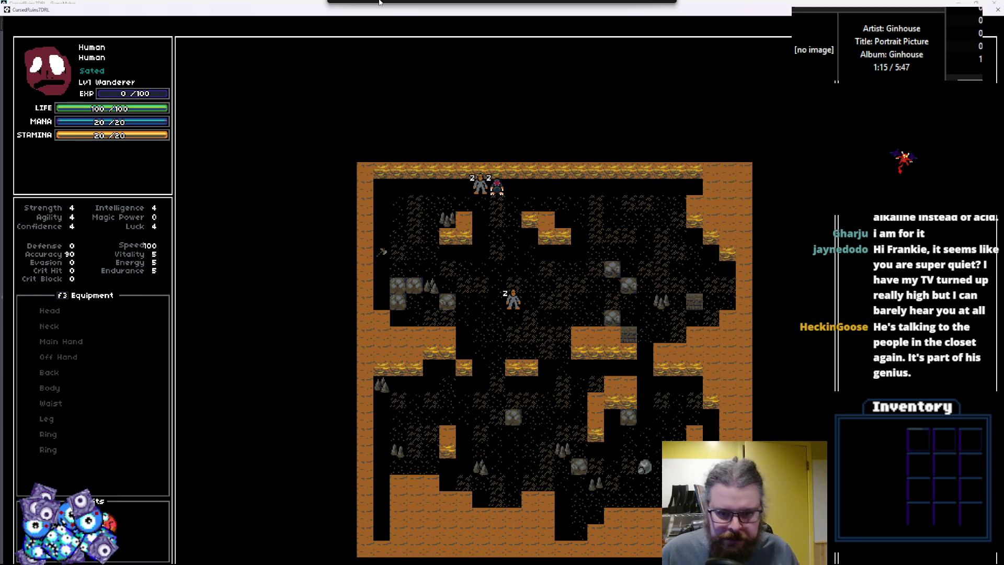
{"action": "key", "text": "Down"}
{"action": "key", "text": "Down"}
{"action": "key", "text": "Down"}
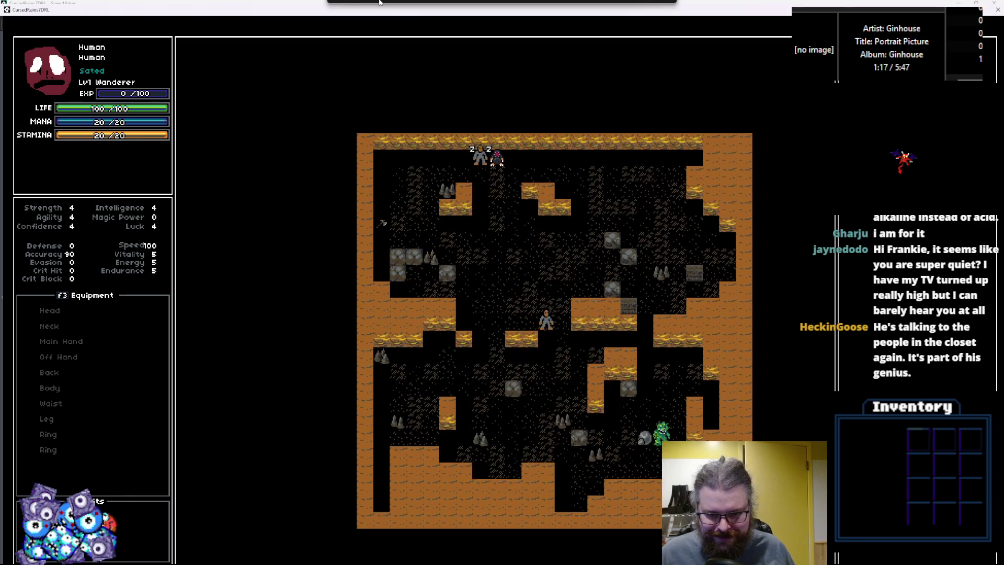
{"action": "key", "text": "Right"}
{"action": "key", "text": "Right"}
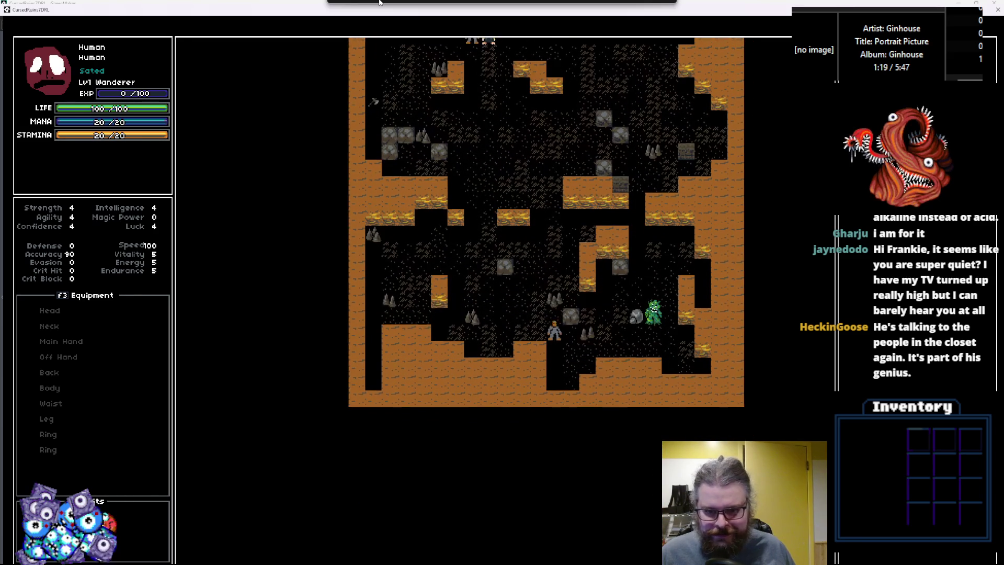
{"action": "key", "text": "Down"}
{"action": "key", "text": "Left"}
{"action": "key", "text": "Up"}
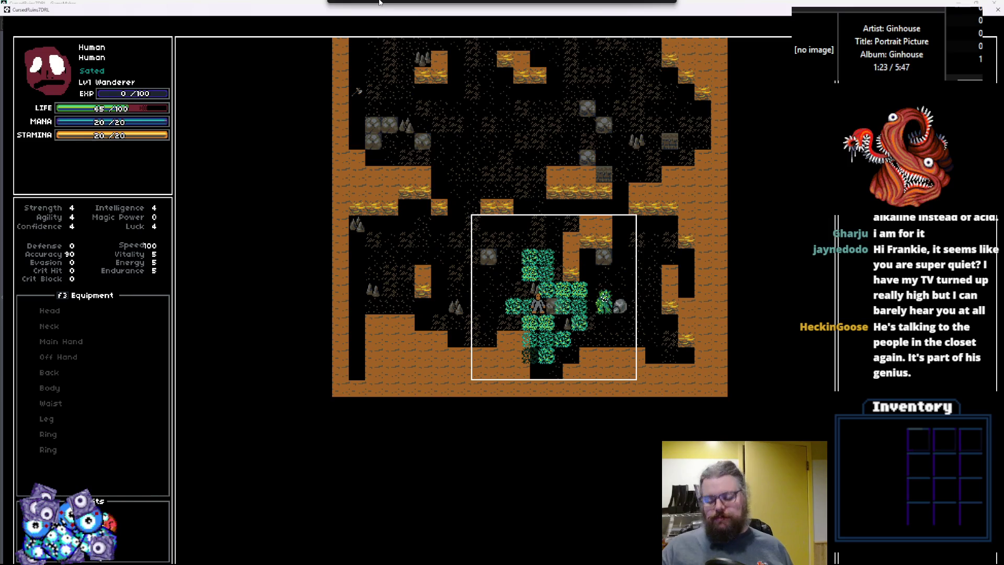
Walk the player up and left out of the acid cloud to watch it spread
{"action": "key", "text": "Left"}
{"action": "key", "text": "Up"}
{"action": "key", "text": "Left"}
{"action": "key", "text": "Left"}
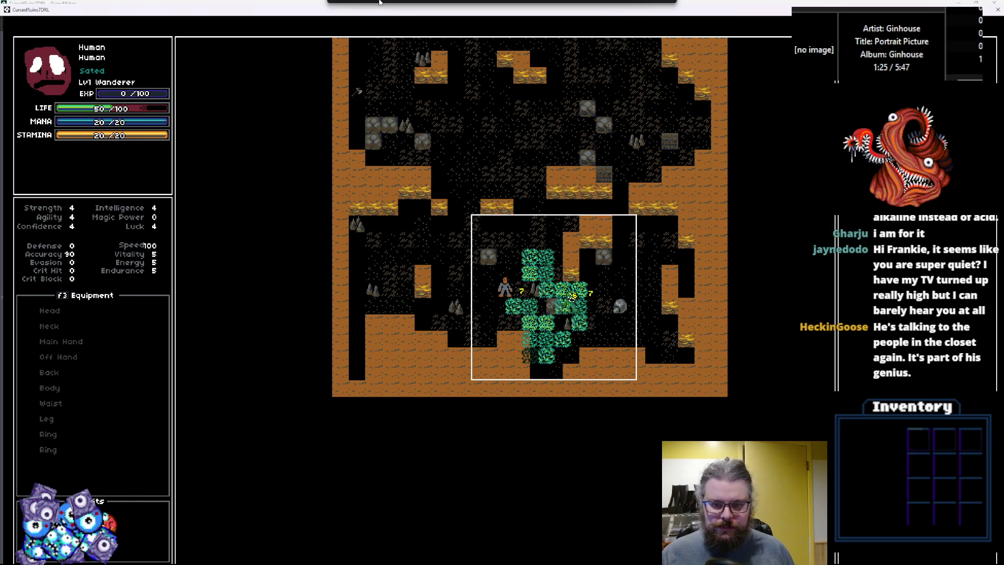
{"action": "key", "text": "Left"}
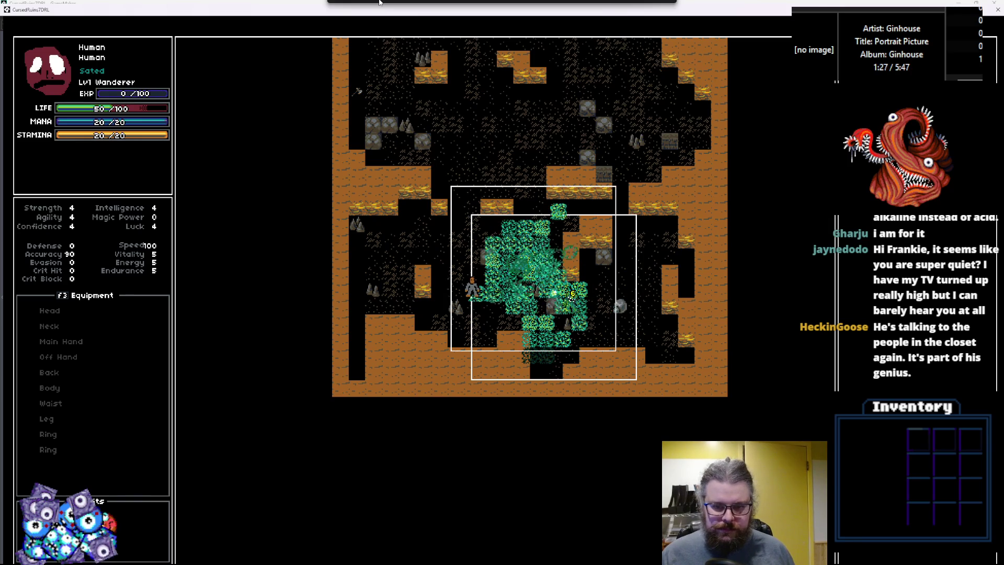
{"action": "key", "text": "Left"}
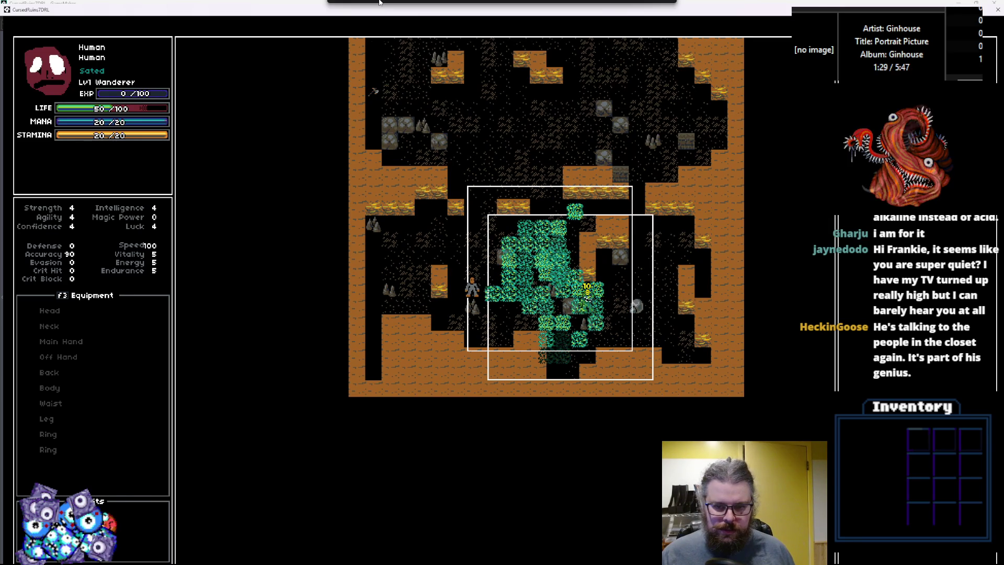
{"action": "key", "text": "Up"}
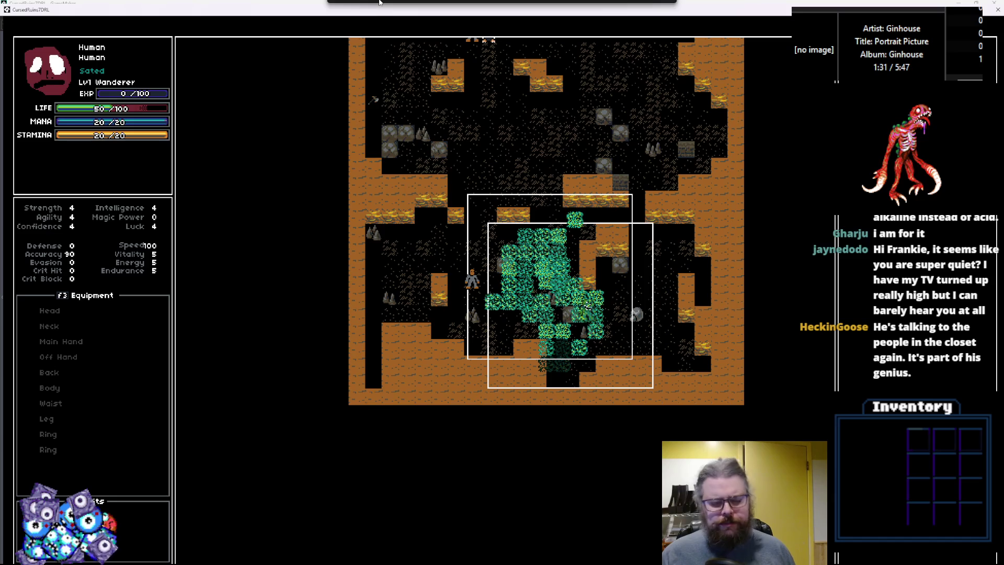
{"action": "key", "text": "Up"}
{"action": "key", "text": "Left"}
{"action": "key", "text": "Up"}
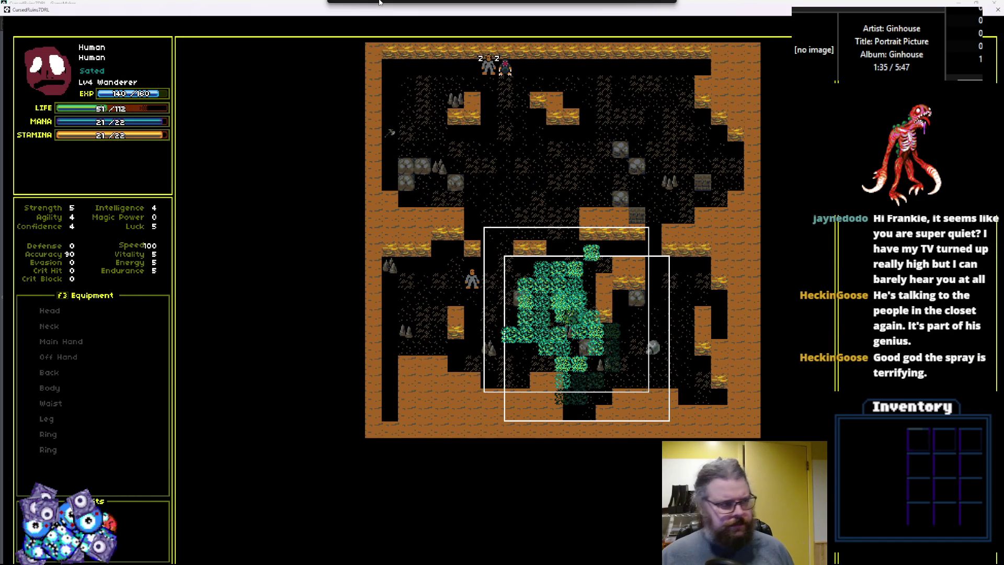
{"action": "key", "text": "Left"}
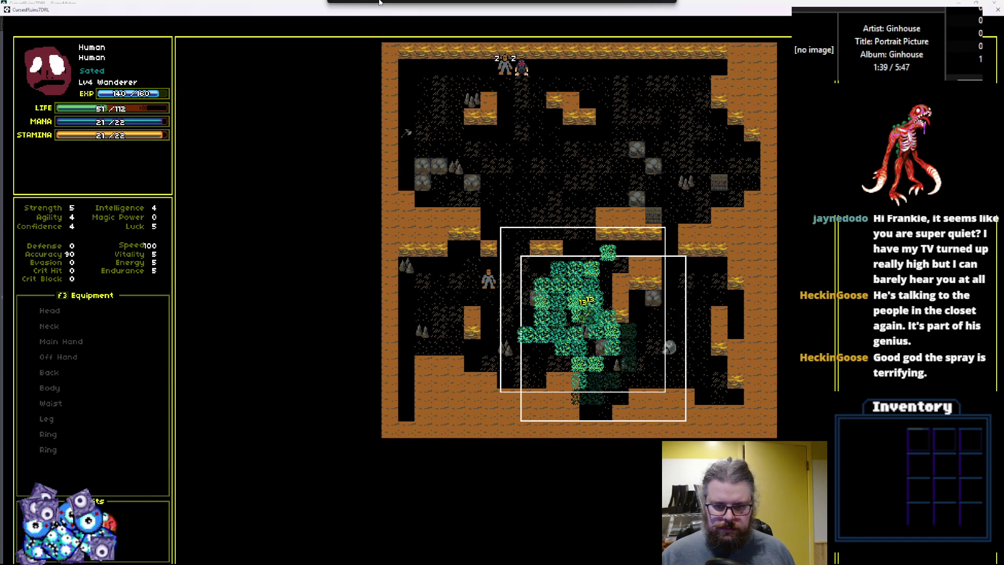
{"action": "key", "text": "Up"}
Walk the player down-right through the green acid cloud, then close the game
{"action": "key", "text": "Down"}
{"action": "key", "text": "Right"}
{"action": "key", "text": "Down"}
{"action": "key", "text": "Right"}
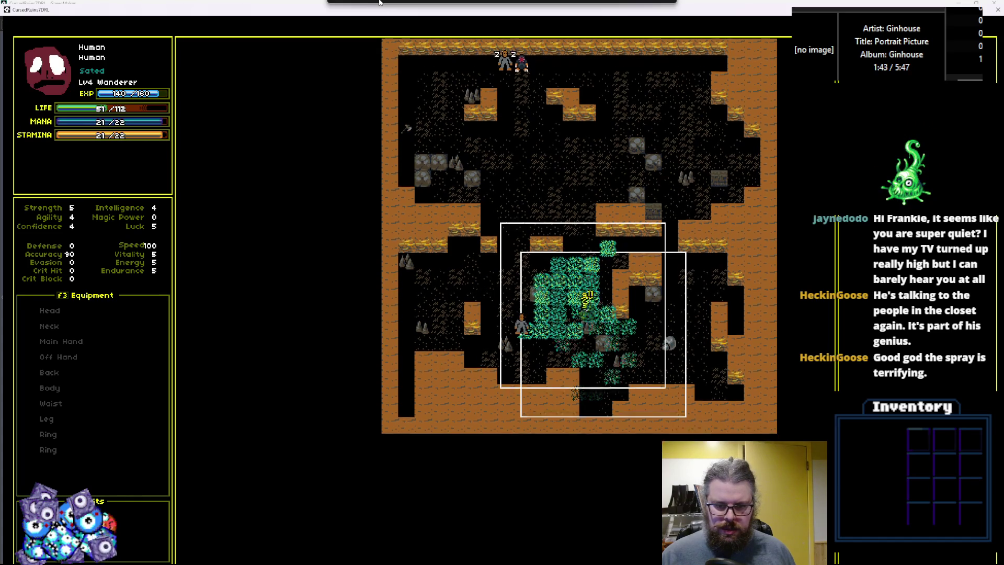
{"action": "key", "text": "Down"}
{"action": "key", "text": "Right"}
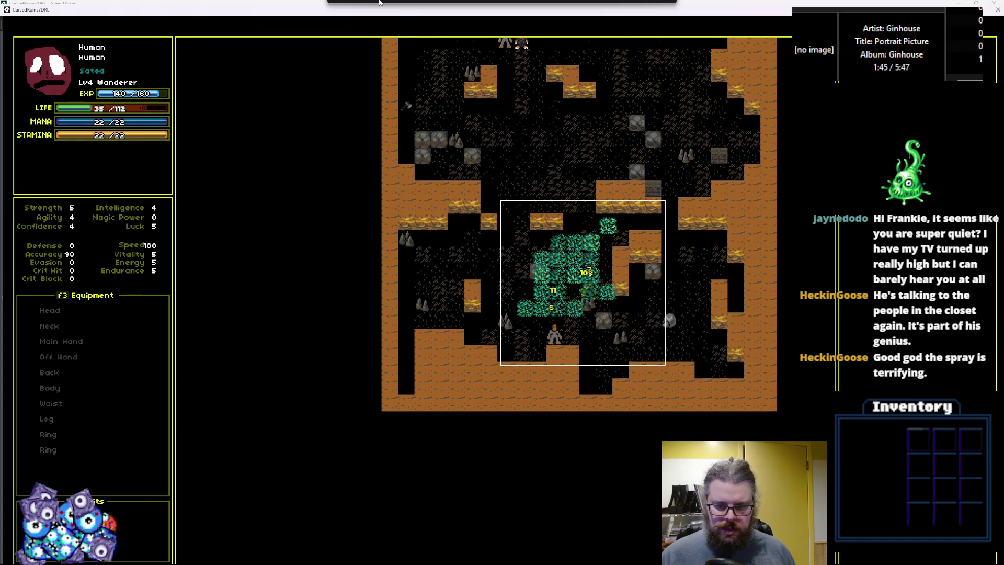
{"action": "key", "text": "Down"}
{"action": "key", "text": "Right"}
{"action": "key", "text": "Right"}
{"action": "key", "text": "Right"}
{"action": "key", "text": "Right"}
{"action": "key", "text": "Down"}
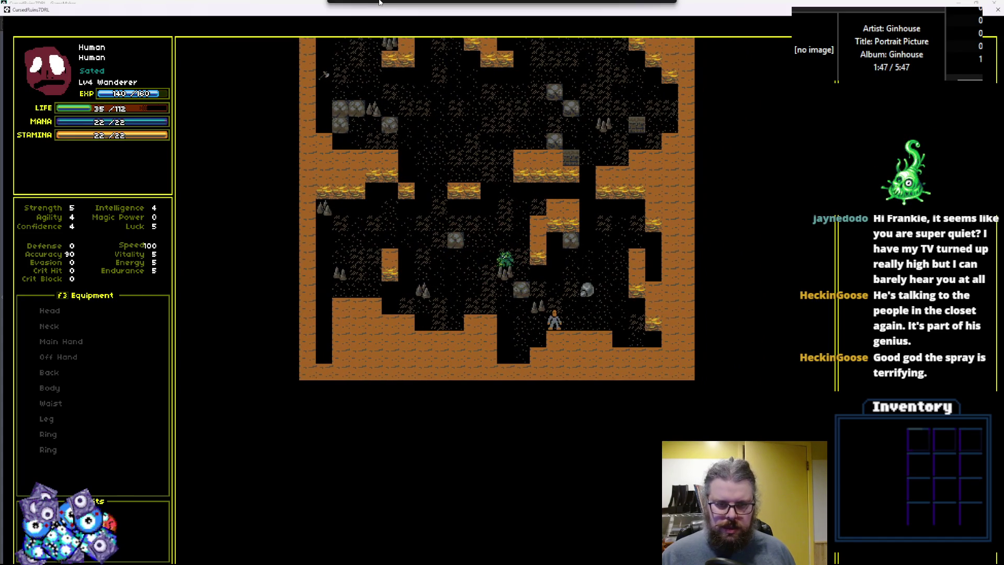
{"action": "left_click", "coordinate": [998, 10]}
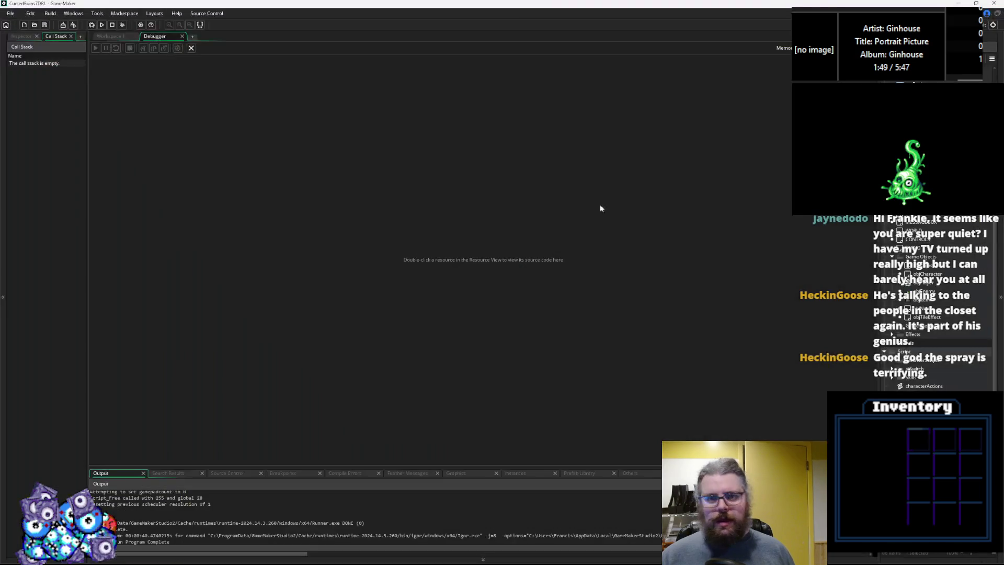
Close the Debugger tab and switch through the code windows to characters.gml
{"action": "left_click", "coordinate": [192, 47]}
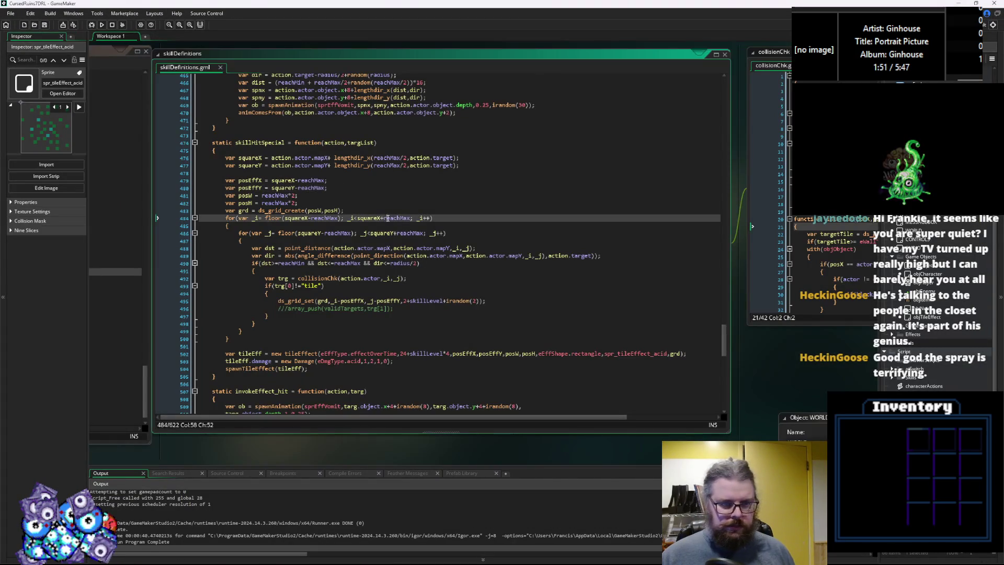
{"action": "middle_click", "coordinate": [358, 253]}
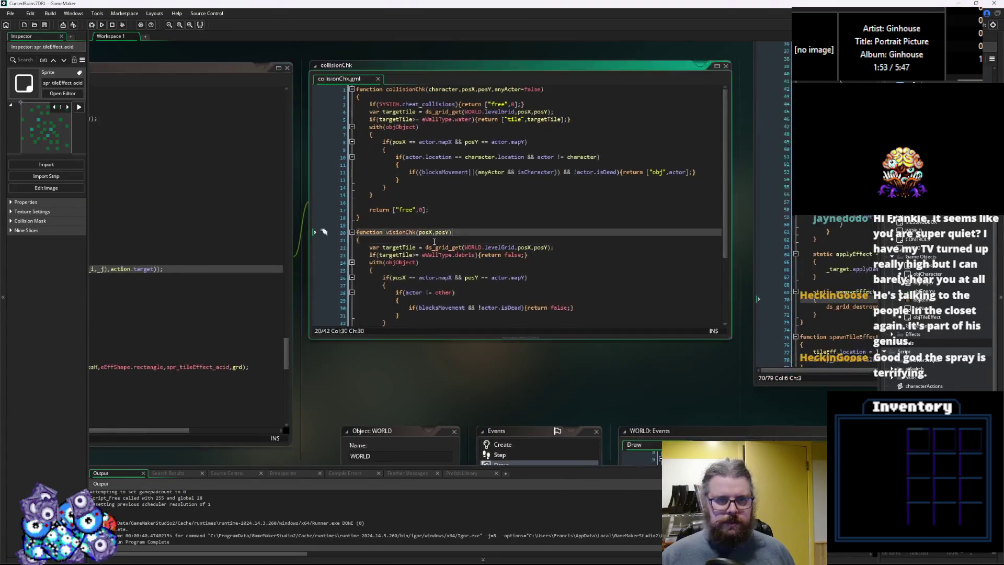
{"action": "left_click", "coordinate": [260, 256]}
{"action": "key", "text": "ctrl+Tab"}
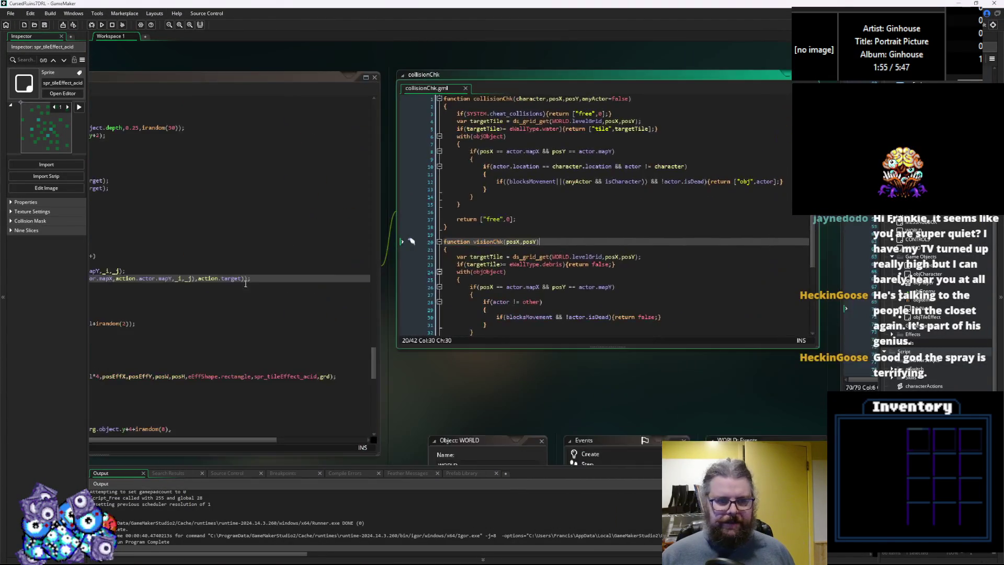
{"action": "key", "text": "ctrl+Tab"}
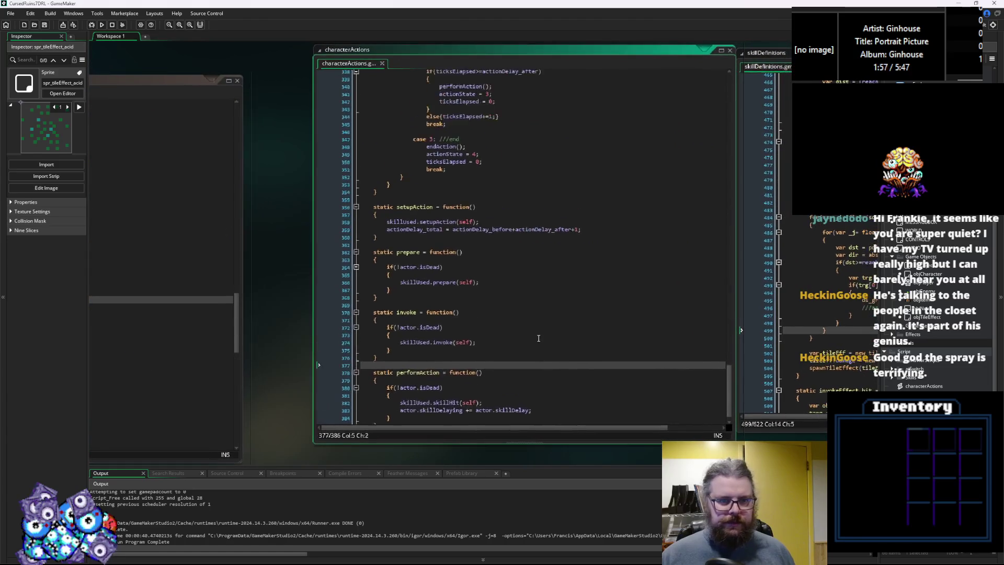
{"action": "key", "text": "ctrl+Tab"}
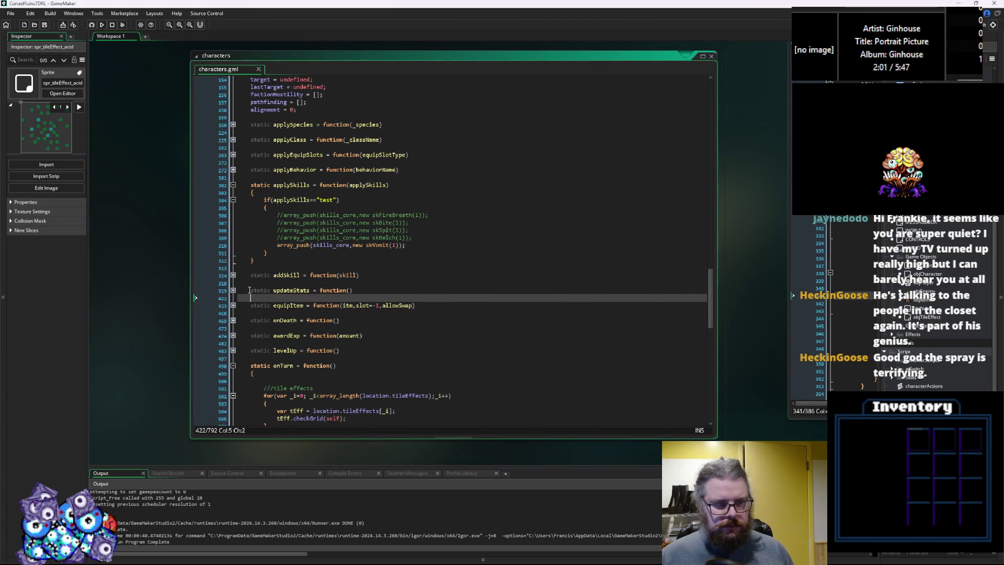
Fold equipItem and applySkills and go to onTurn's tile-effects loop
{"action": "left_click", "coordinate": [233, 305]}
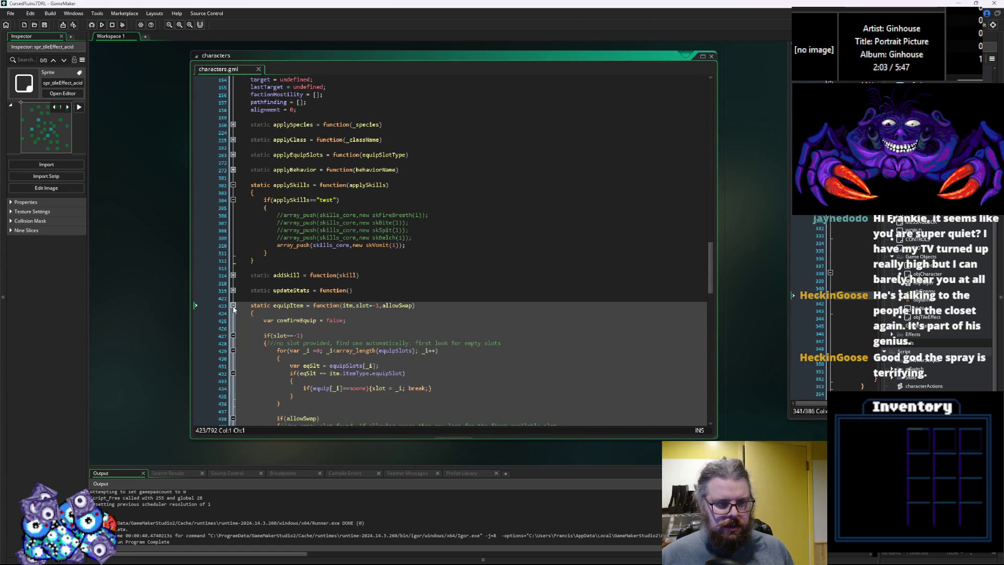
{"action": "left_click", "coordinate": [233, 306]}
{"action": "scroll", "coordinate": [269, 224], "scroll_direction": "down", "scroll_amount": 3}
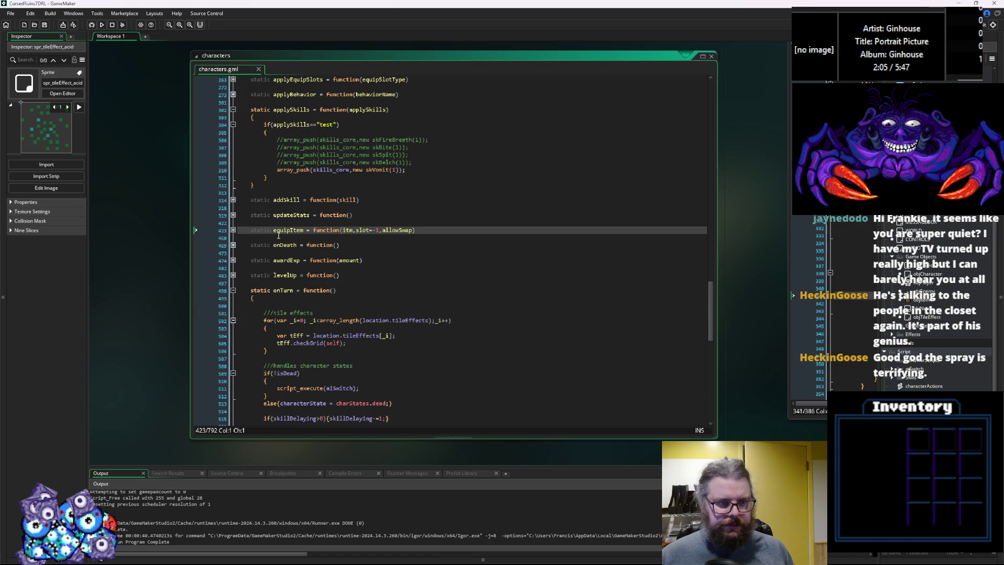
{"action": "scroll", "coordinate": [277, 235], "scroll_direction": "up", "scroll_amount": 5}
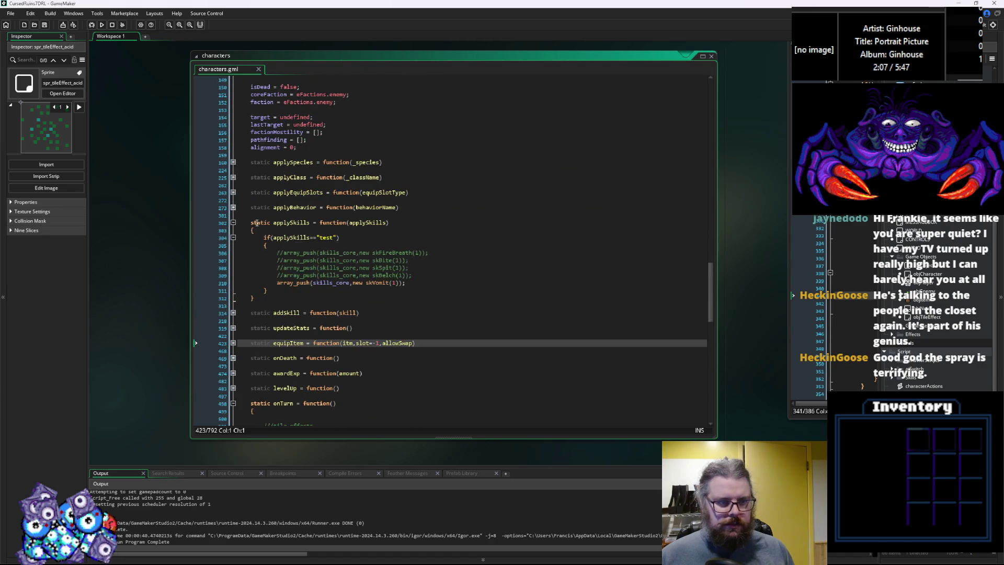
{"action": "left_click", "coordinate": [233, 222]}
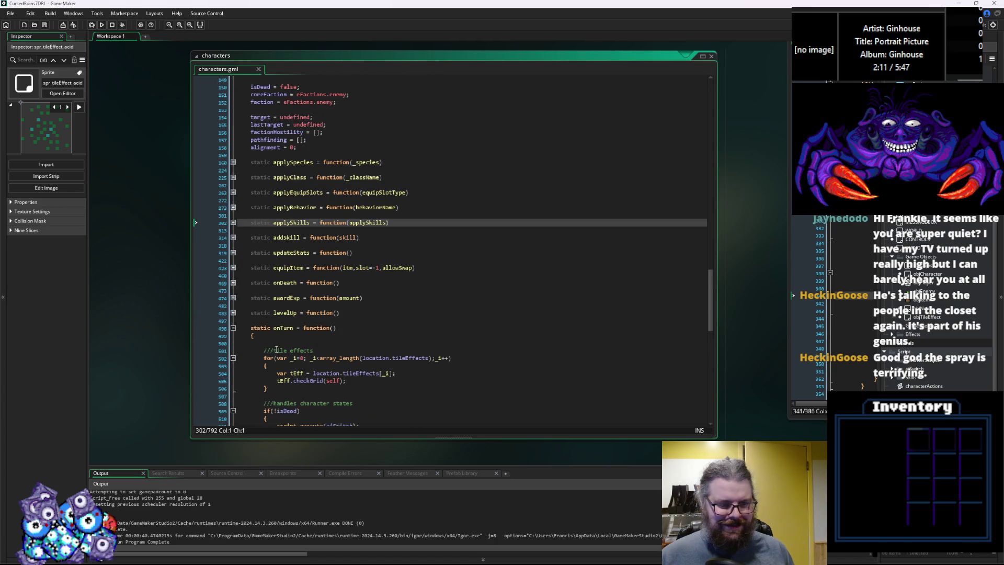
{"action": "scroll", "coordinate": [261, 312], "scroll_direction": "down", "scroll_amount": 5}
{"action": "left_click", "coordinate": [280, 269]}
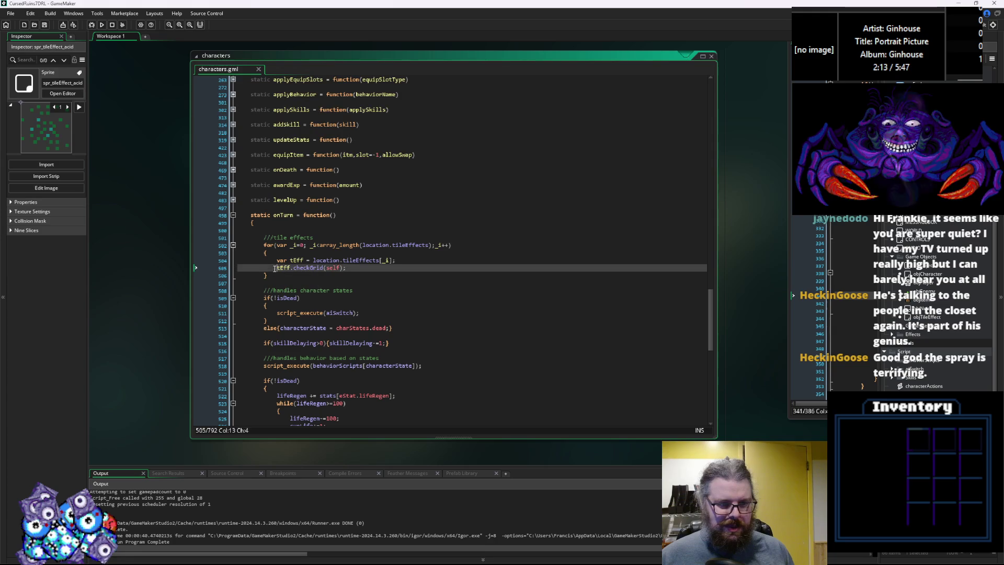
Cut the tile-effects for-loop and paste it inside the if(!isDead) braces
{"action": "left_click", "coordinate": [334, 237]}
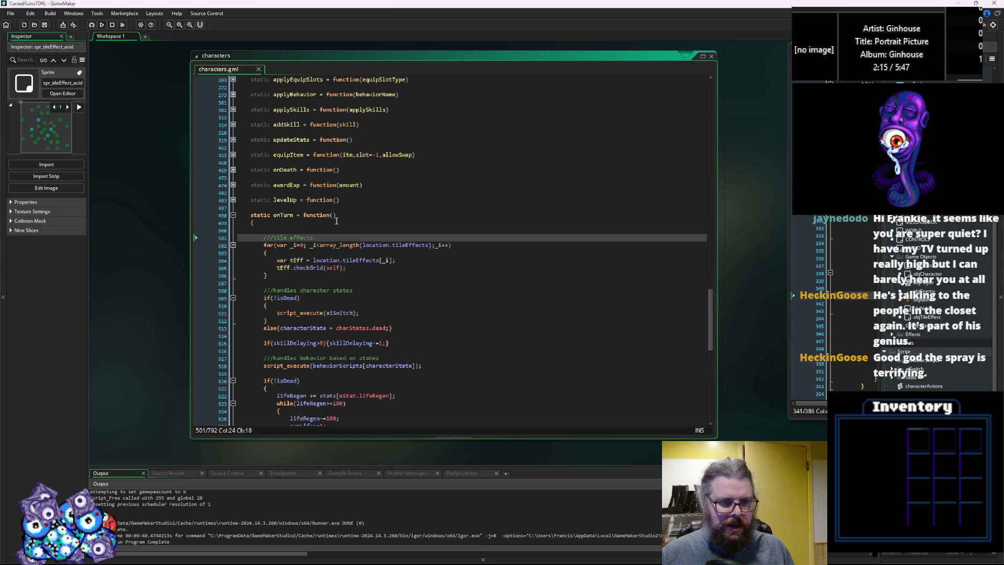
{"action": "left_click_drag", "start_coordinate": [269, 276], "coordinate": [264, 244]}
{"action": "key", "text": "Delete"}
{"action": "left_click", "coordinate": [278, 271]}
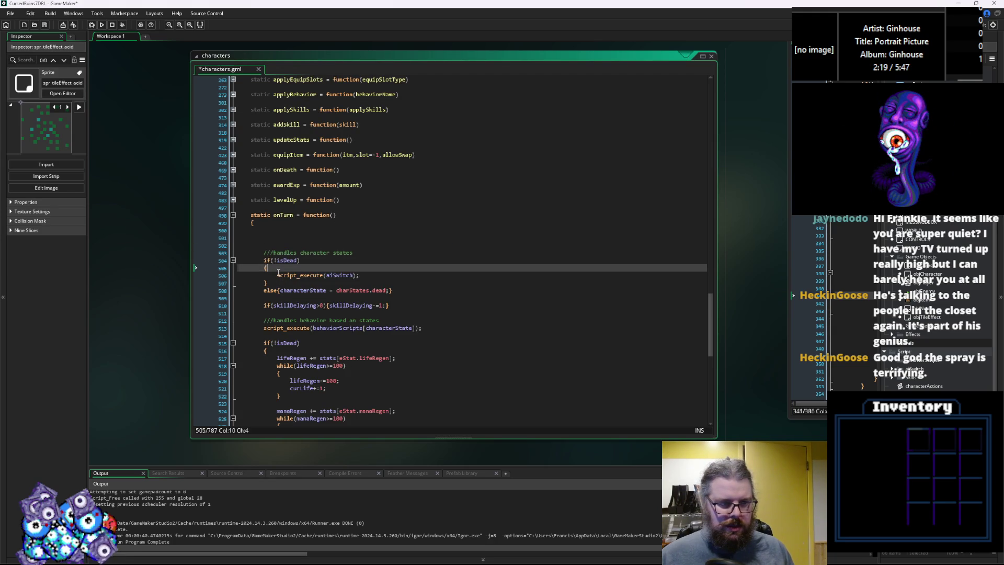
{"action": "type", "text": "///tile effects \t\tfor(var _i=0; _i<array_length(location.tileEffects);_i++) \t\t{ \t\t\tvar tEff = location.tileEffects[_i]; \t\t\ttEff.checkGrid(self); \t\t}"}
{"action": "key", "text": "Return"}
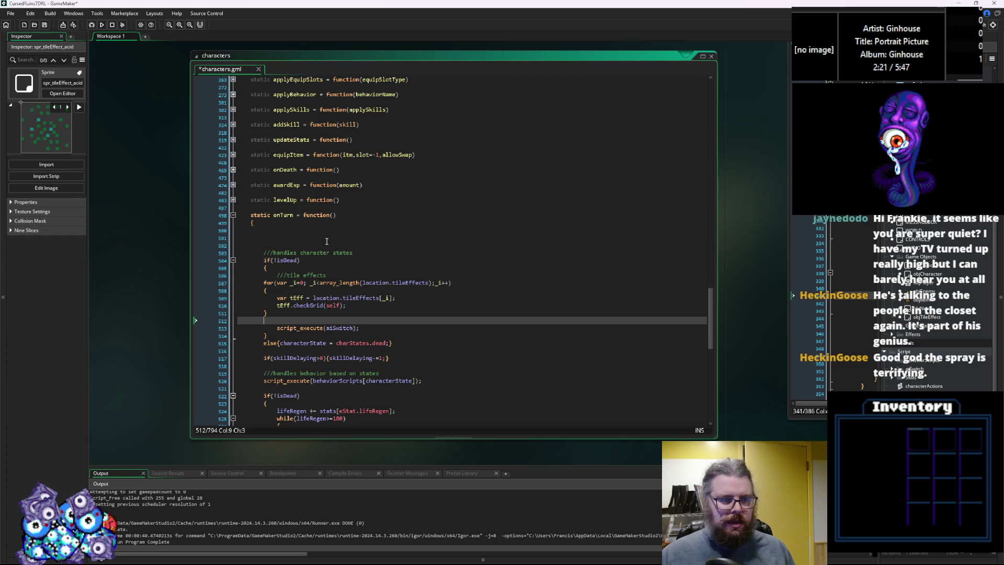
Indent the moved loop, delete the leftover blank lines, and save characters.gml
{"action": "left_click_drag", "start_coordinate": [264, 320], "coordinate": [240, 282]}
{"action": "key", "text": "Tab"}
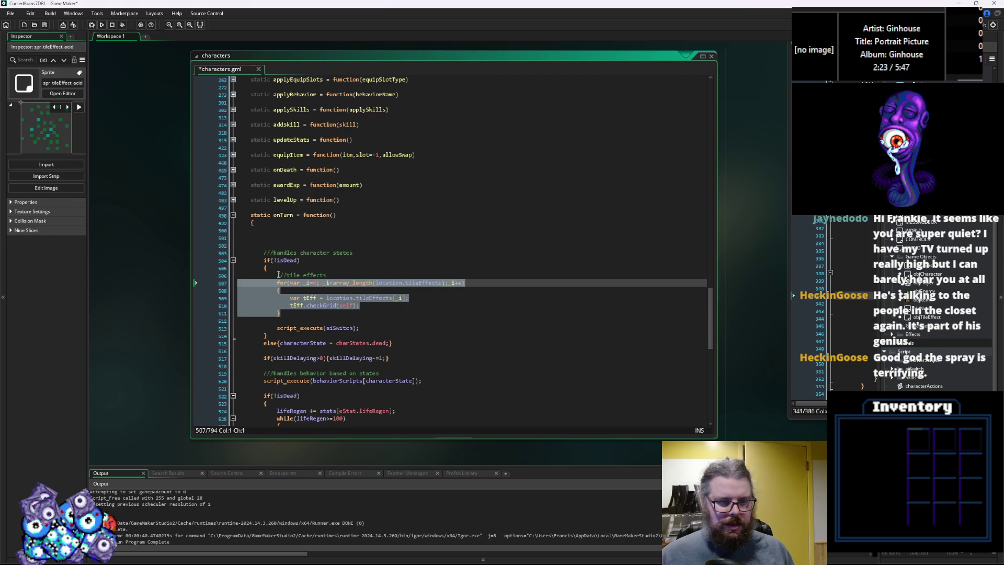
{"action": "left_click_drag", "start_coordinate": [238, 245], "coordinate": [255, 240]}
{"action": "key", "text": "BackSpace"}
{"action": "key", "text": "BackSpace"}
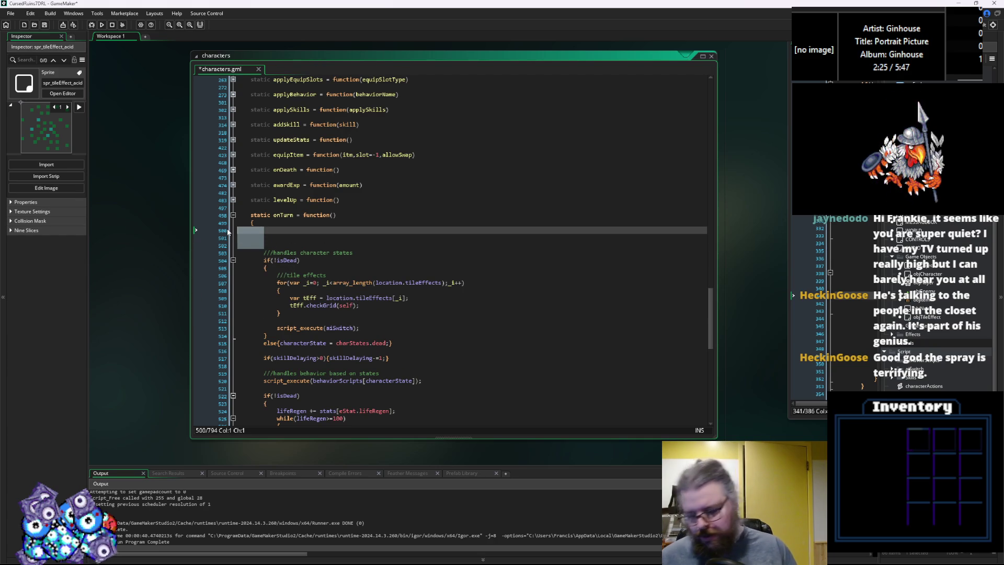
{"action": "key", "text": "BackSpace"}
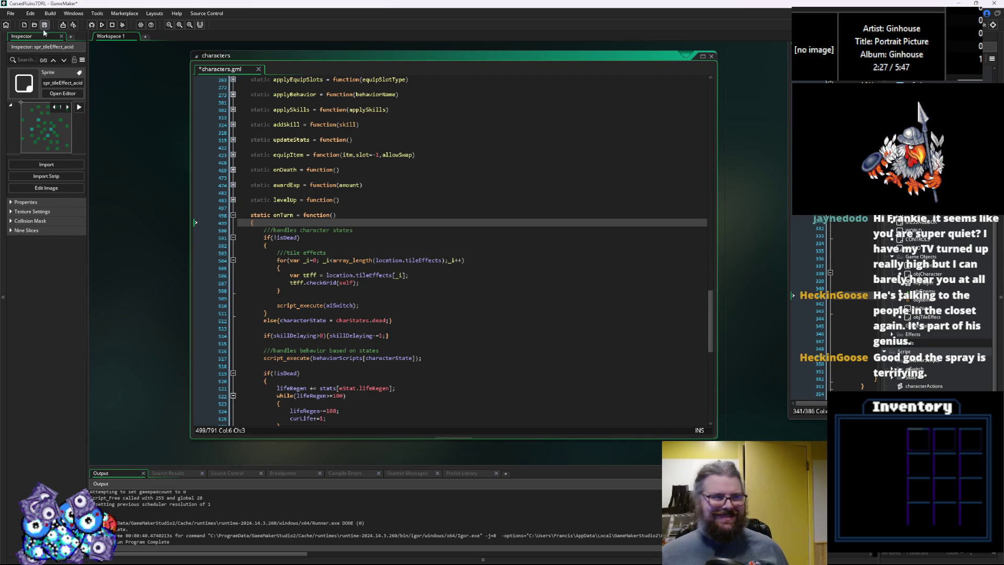
{"action": "left_click", "coordinate": [45, 26]}
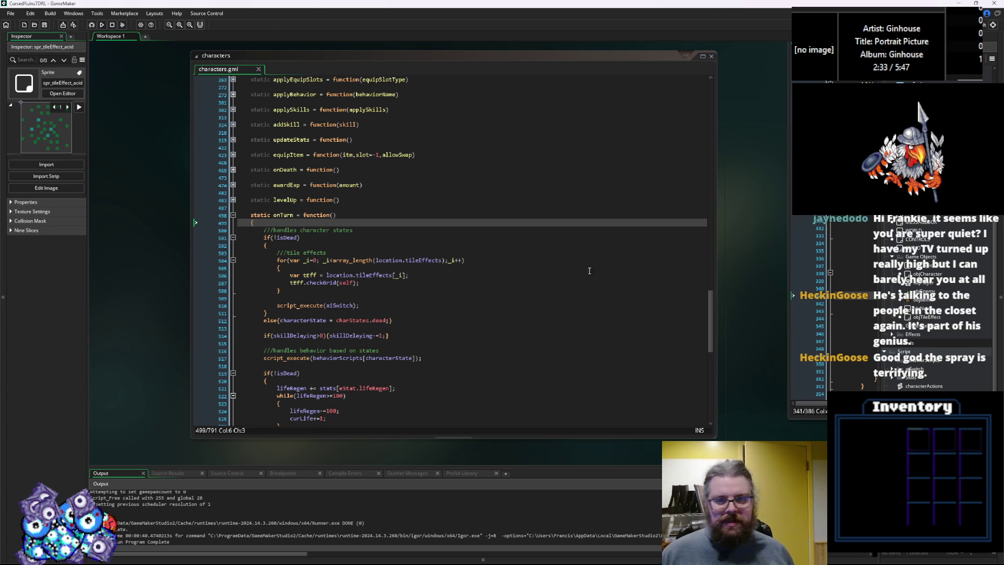
{"action": "key", "text": "ctrl+Tab"}
{"action": "left_click", "coordinate": [404, 263]}
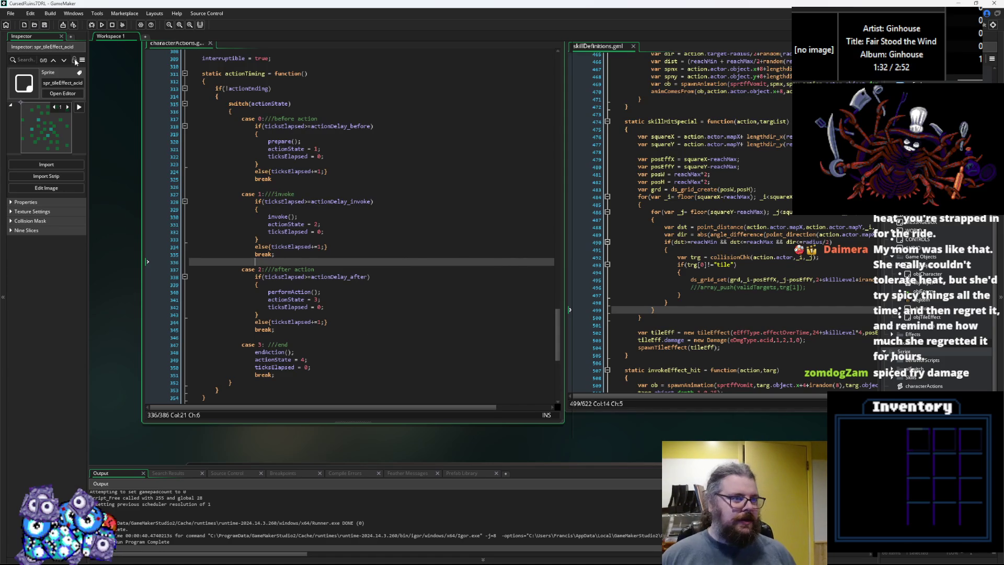
Review actionTiming's before-action and invoke stages, then bring skillDefinitions.gml to the front
{"action": "left_click", "coordinate": [293, 239]}
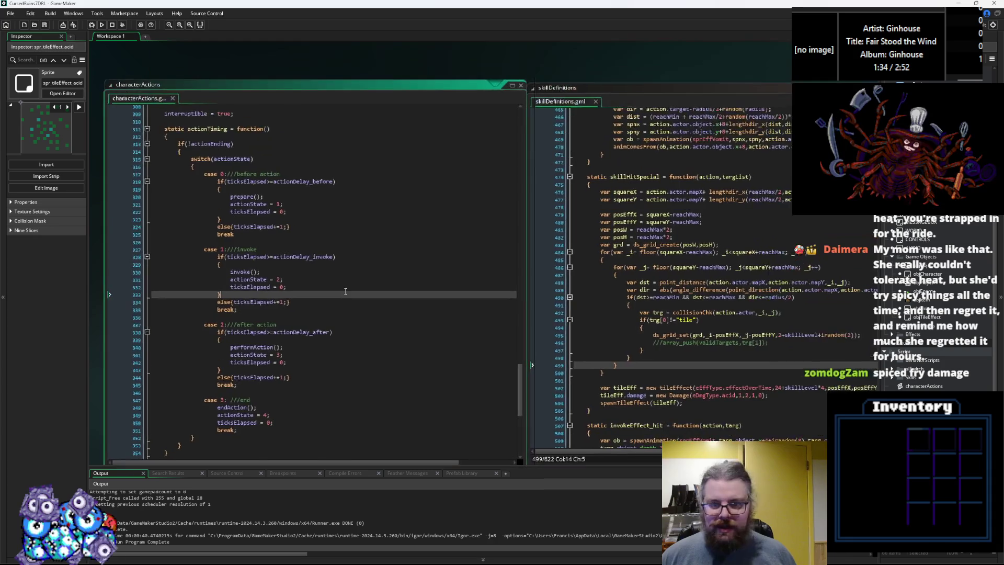
{"action": "left_click", "coordinate": [413, 226]}
{"action": "left_click_drag", "start_coordinate": [405, 184], "coordinate": [397, 191]}
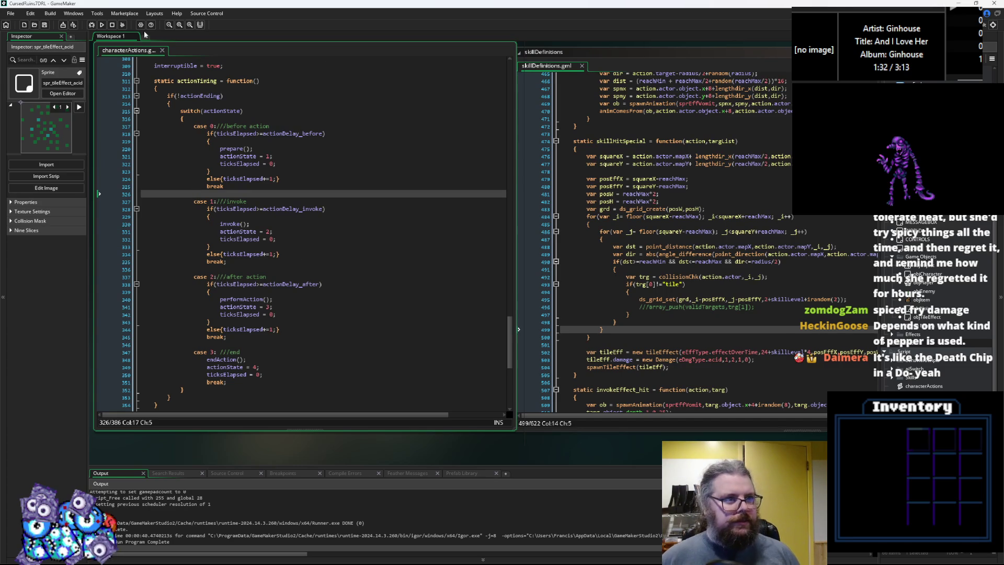
{"action": "left_click", "coordinate": [245, 202]}
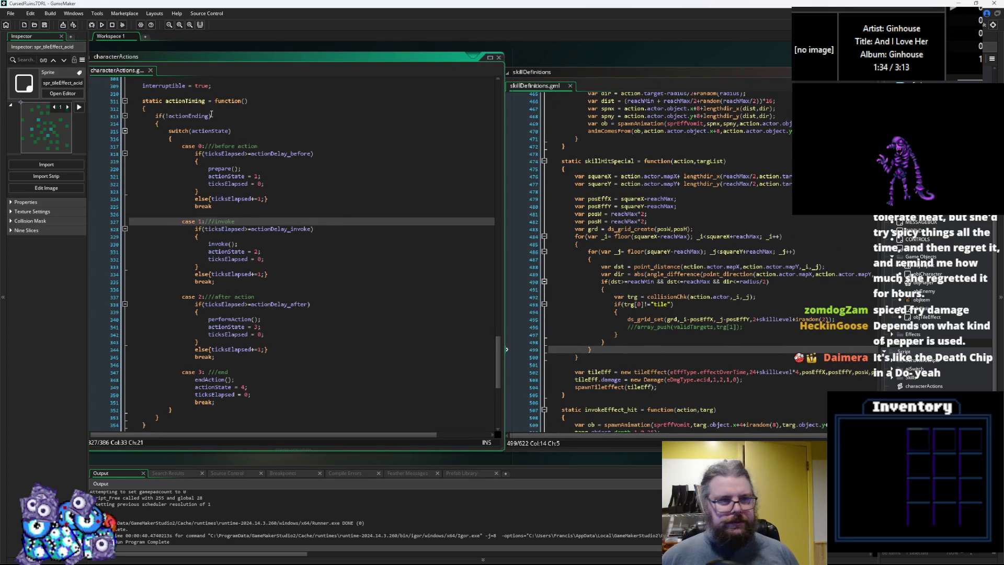
{"action": "key", "text": "ctrl+Tab"}
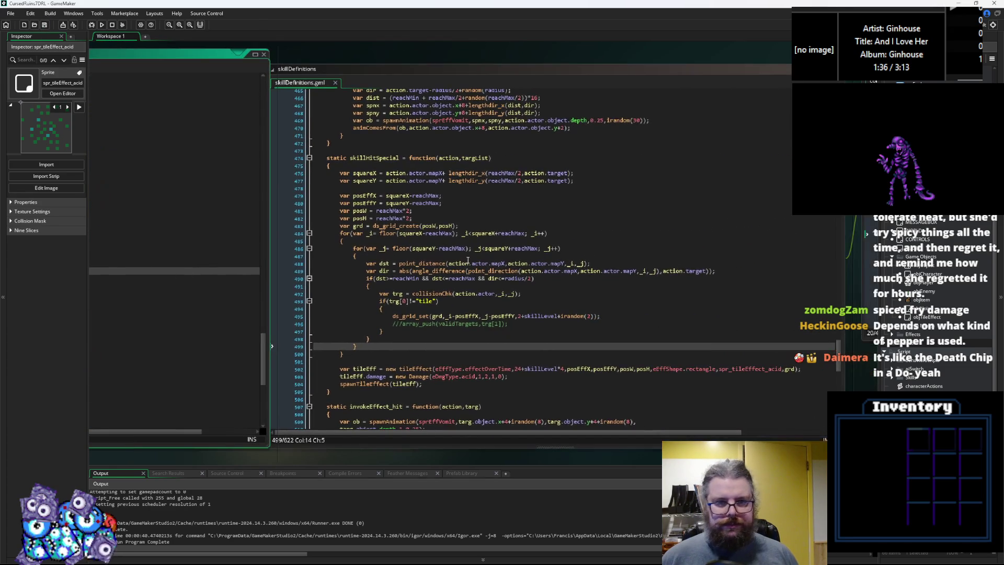
Try wrapping squareX and squareY in floor(), then remove that trial floor again
{"action": "left_click", "coordinate": [386, 173]}
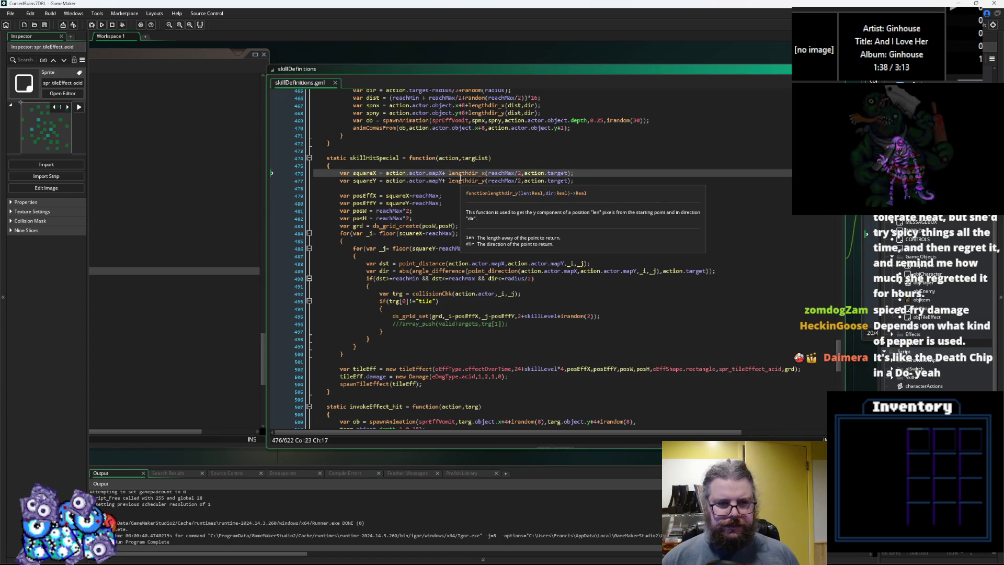
{"action": "left_click", "coordinate": [427, 249]}
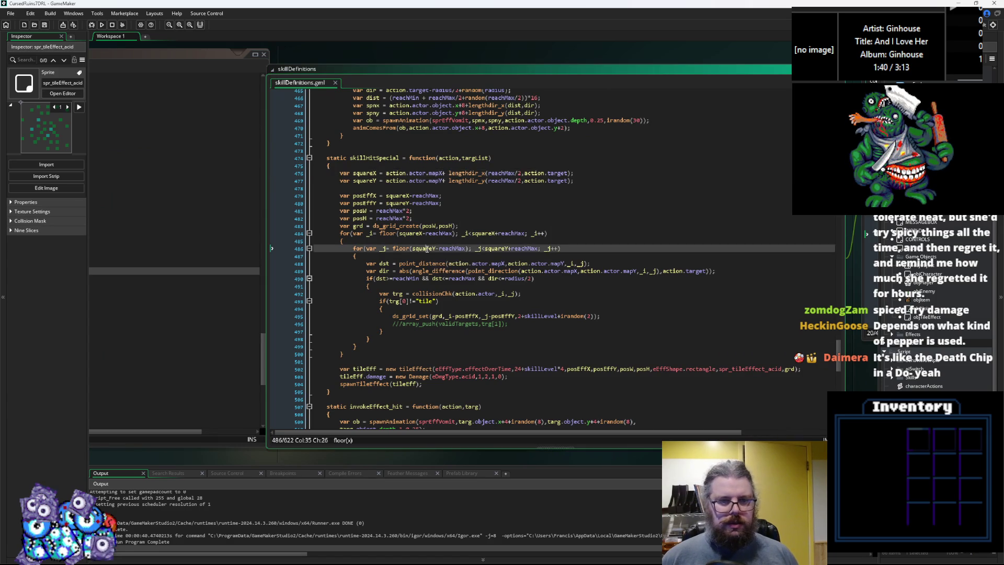
{"action": "left_click", "coordinate": [386, 173]}
{"action": "type", "text": "floor("}
{"action": "key", "text": "End"}
{"action": "key", "text": "Left"}
{"action": "type", "text": ")"}
{"action": "key", "text": "Down"}
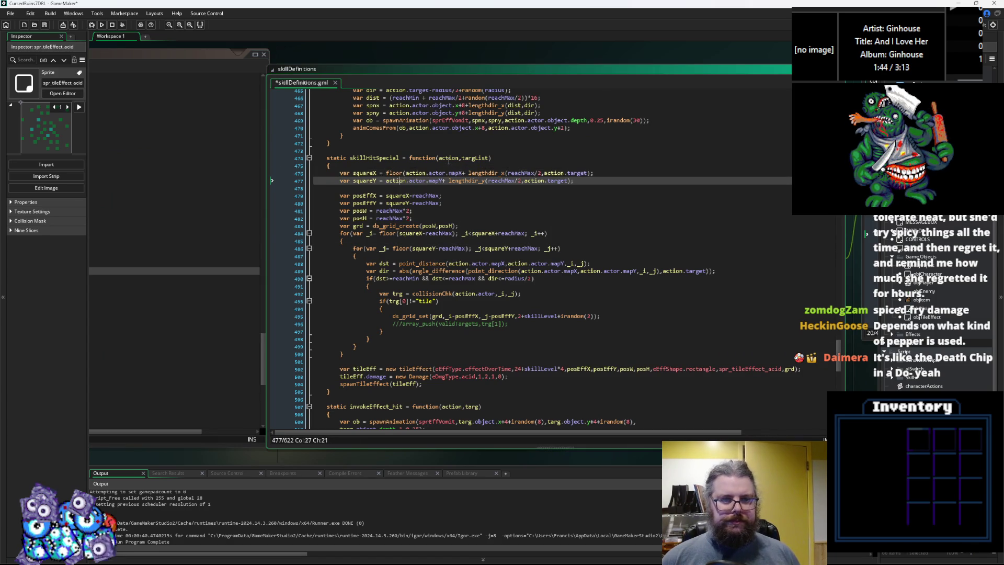
{"action": "type", "text": "floor("}
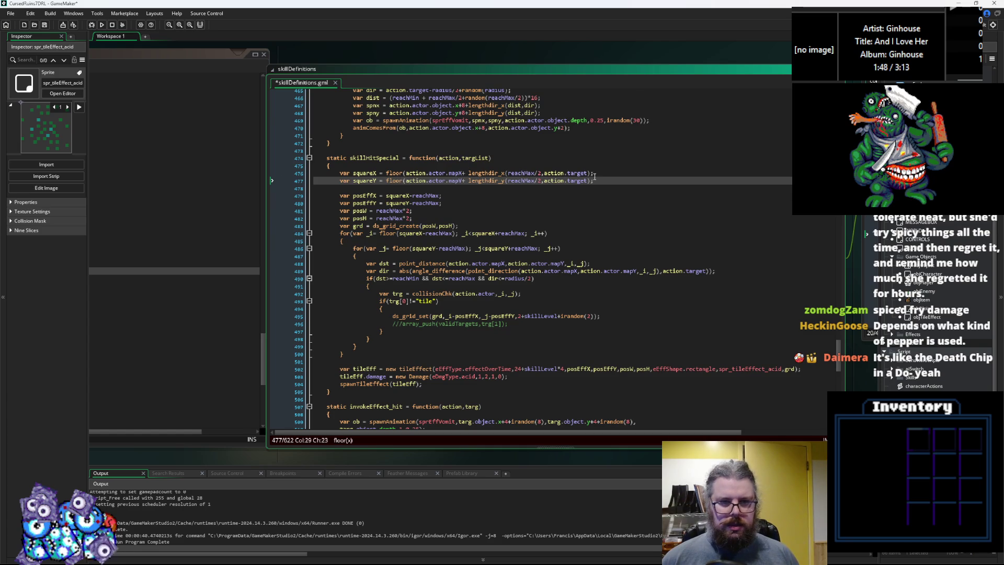
{"action": "key", "text": "BackSpace"}
{"action": "key", "text": "BackSpace"}
{"action": "key", "text": "BackSpace"}
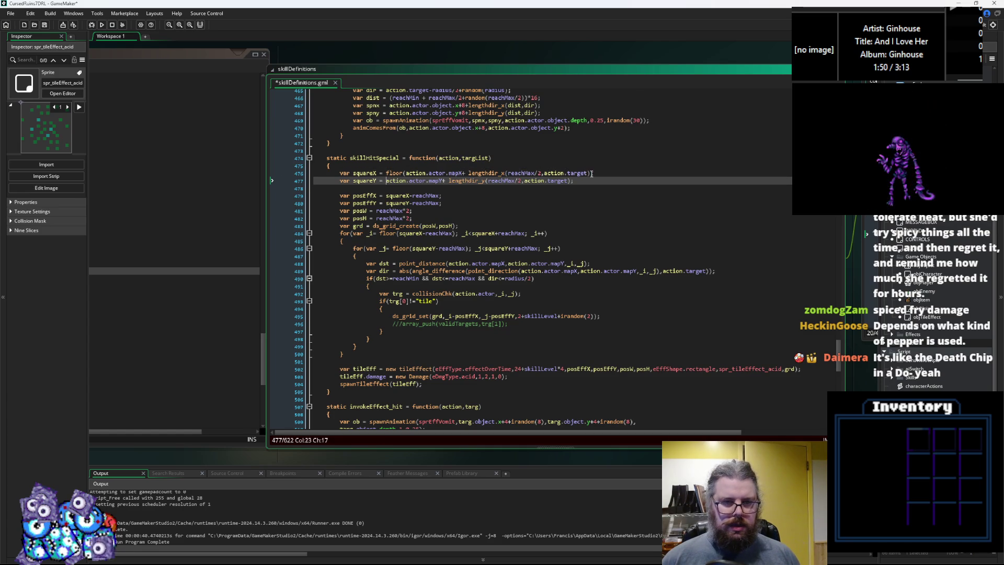
{"action": "key", "text": "Up"}
{"action": "key", "text": "Delete"}
{"action": "key", "text": "Delete"}
{"action": "key", "text": "Delete"}
Wrap the posEffX and posEffY values in floor(), save skillDefinitions.gml, and launch a debug run
{"action": "left_click", "coordinate": [380, 188]}
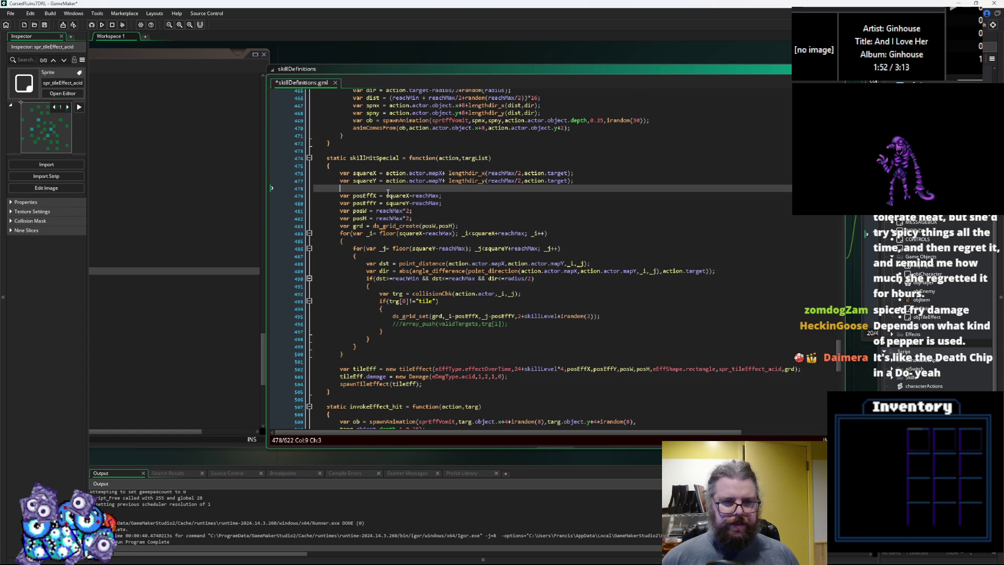
{"action": "left_click", "coordinate": [387, 195]}
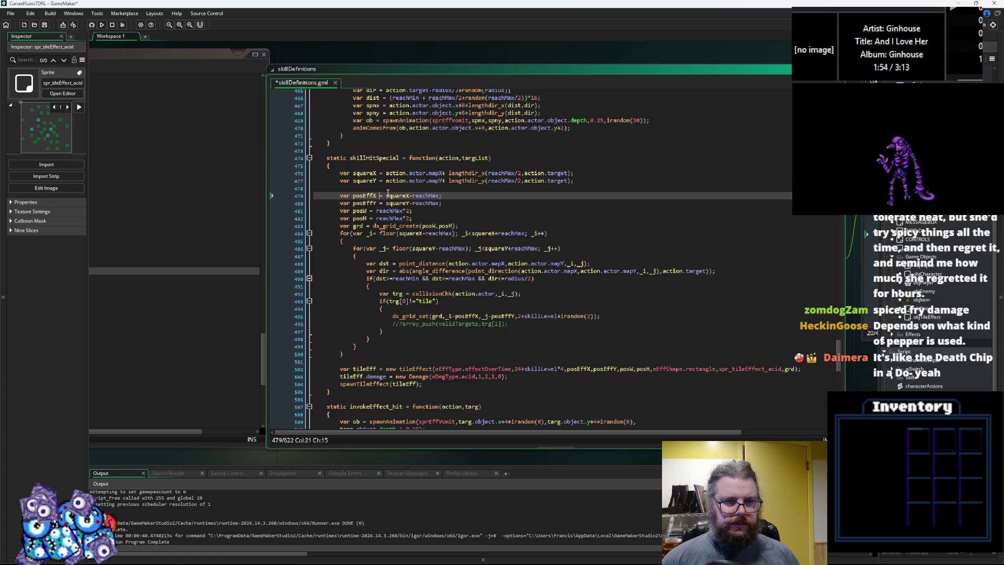
{"action": "type", "text": "floor("}
{"action": "key", "text": "Down"}
{"action": "type", "text": "floor("}
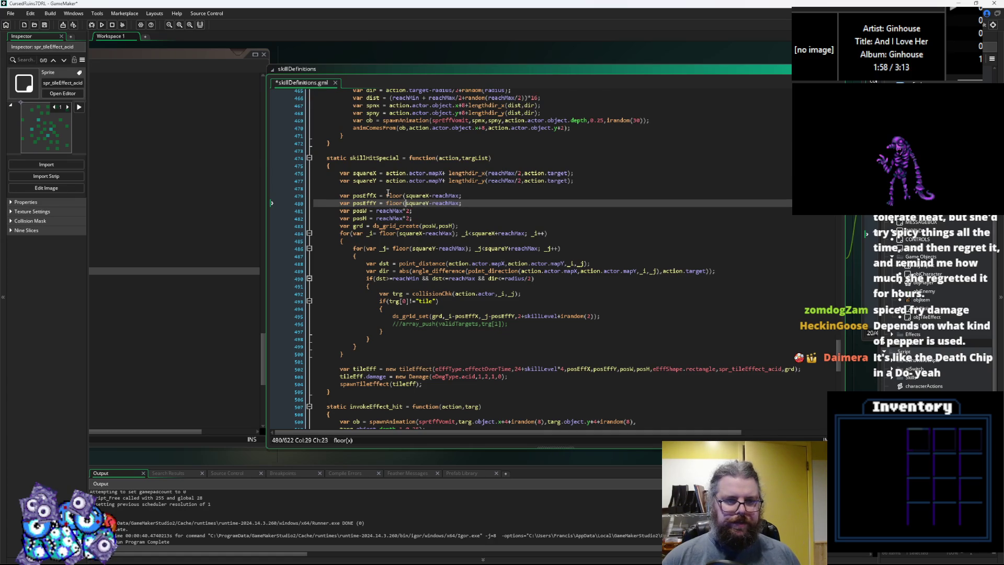
{"action": "key", "text": "End"}
{"action": "key", "text": "Left"}
{"action": "type", "text": ")"}
{"action": "key", "text": "Up"}
{"action": "type", "text": ")"}
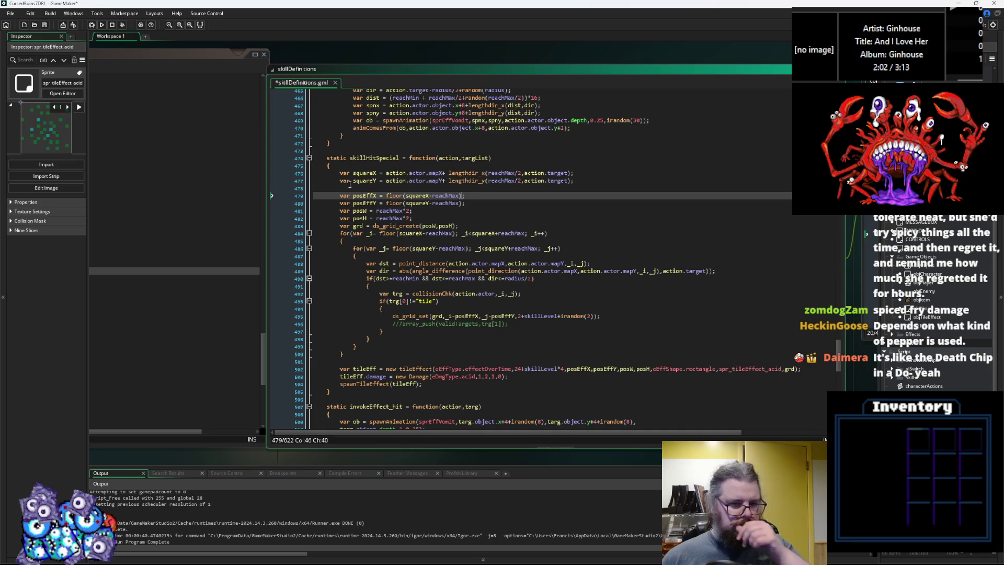
{"action": "left_click", "coordinate": [45, 25]}
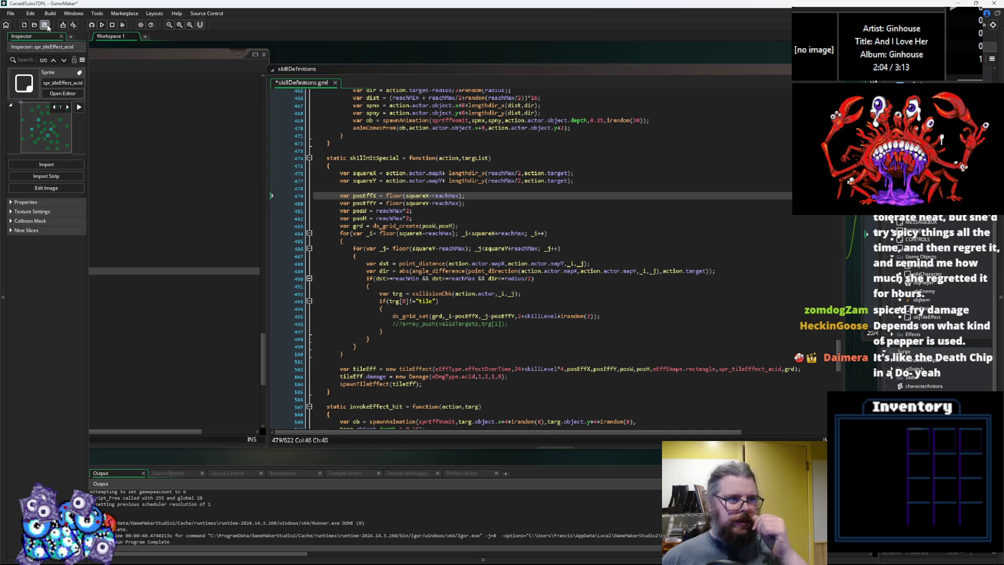
{"action": "left_click", "coordinate": [92, 26]}
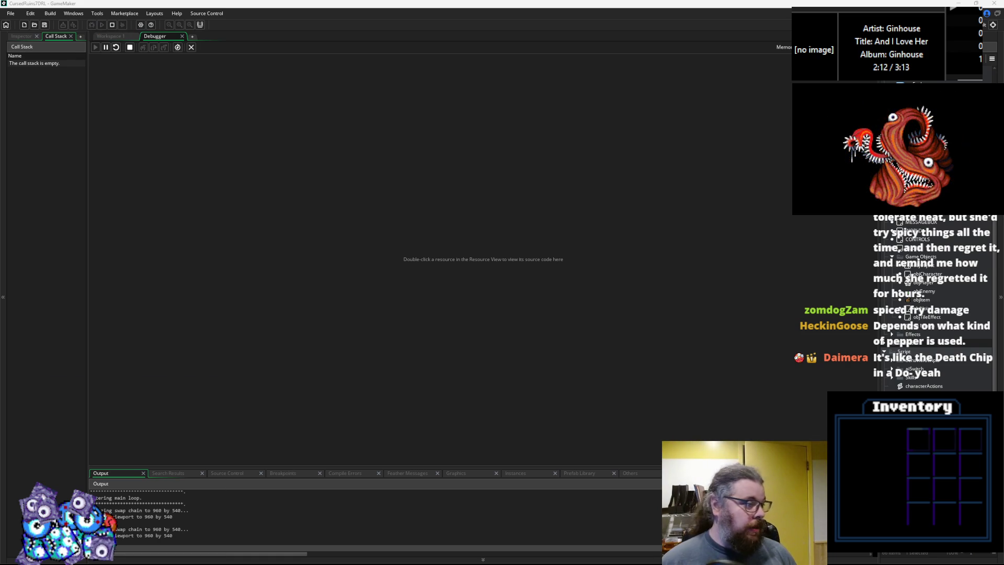
Start a New Game, walk near the green monster through its acid cloud, then close the game window
{"action": "key", "text": "Return"}
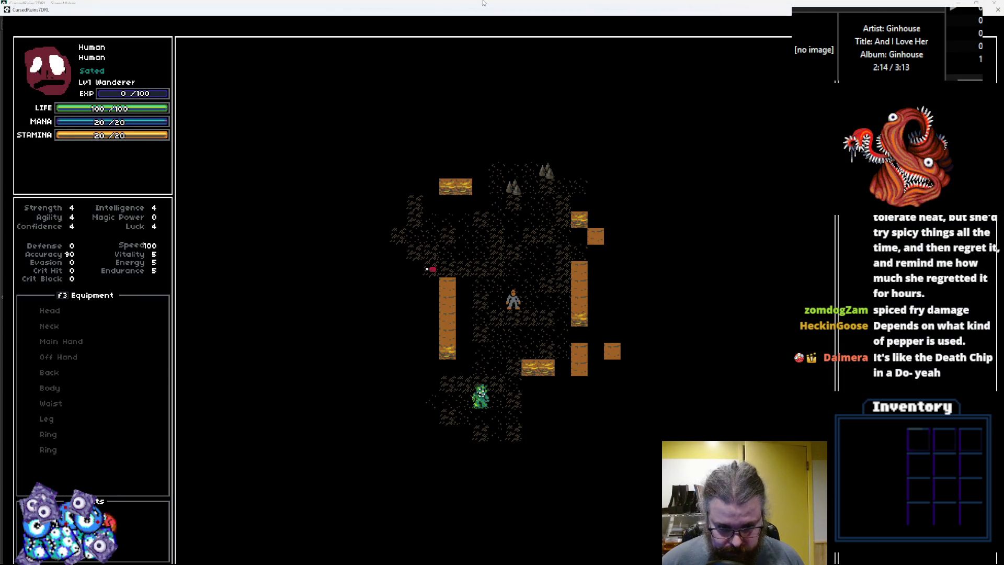
{"action": "key", "text": "Down"}
{"action": "key", "text": "Down"}
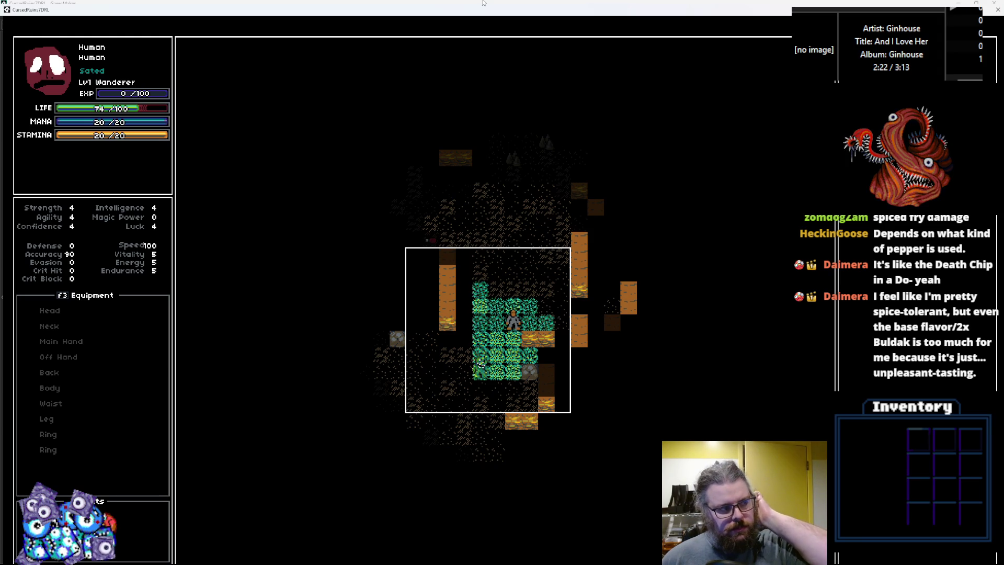
{"action": "key", "text": "Up"}
{"action": "key", "text": "Up"}
{"action": "key", "text": "Up"}
{"action": "key", "text": "Right"}
{"action": "key", "text": "Up"}
{"action": "key", "text": "Up"}
{"action": "key", "text": "Up"}
{"action": "key", "text": "Left"}
{"action": "key", "text": "Left"}
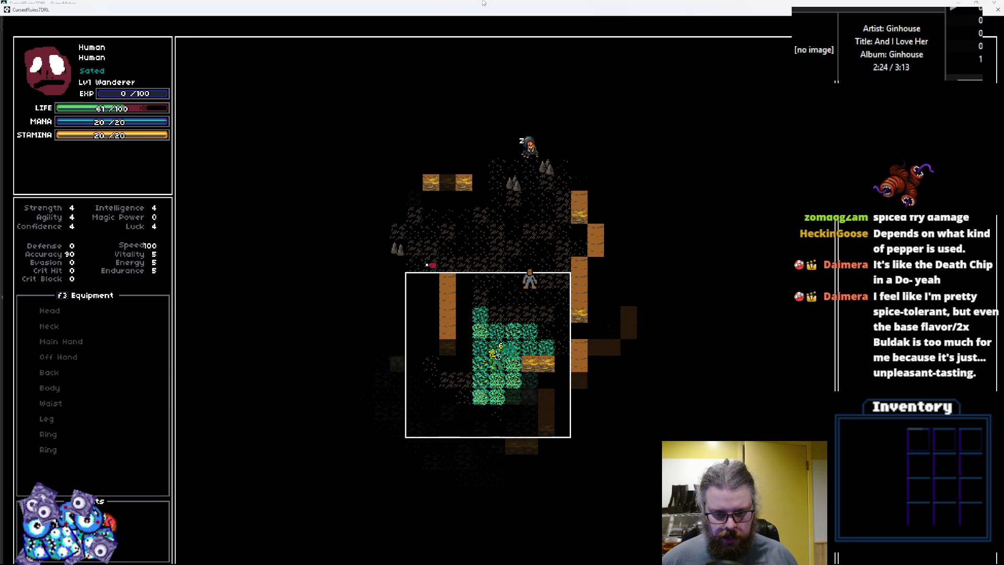
{"action": "key", "text": "Left"}
{"action": "key", "text": "Left"}
{"action": "key", "text": "Left"}
{"action": "key", "text": "Down"}
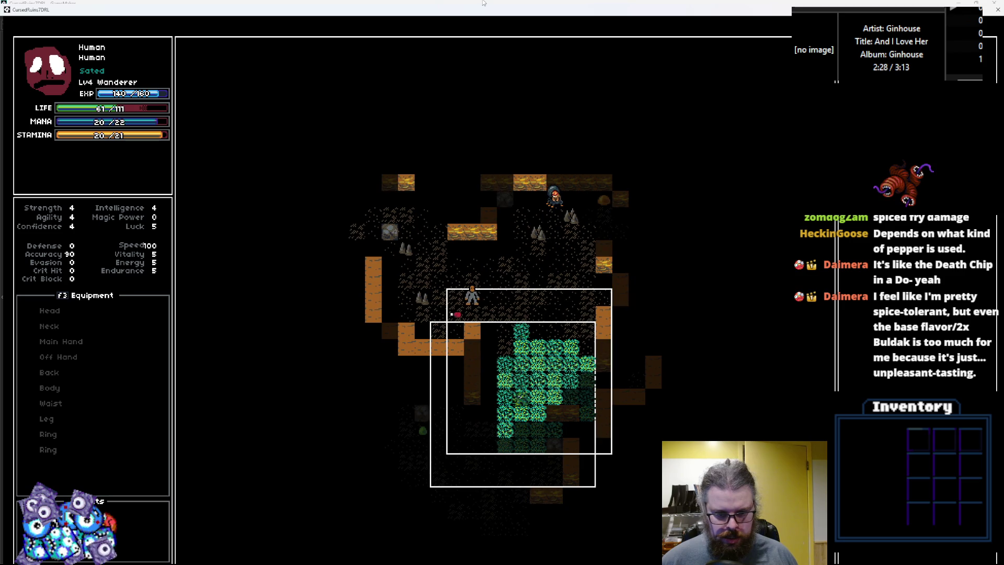
{"action": "key", "text": "Right"}
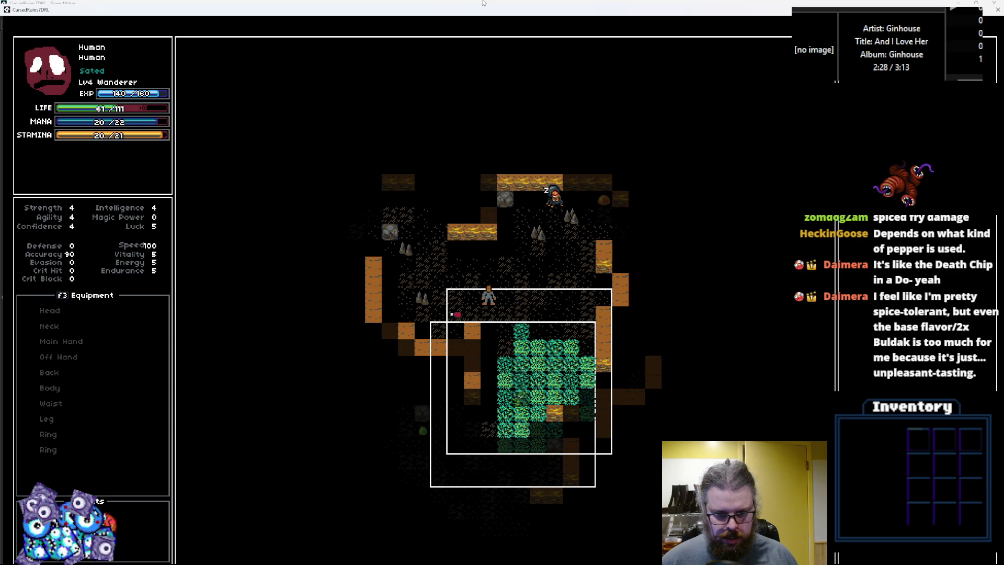
{"action": "left_click", "coordinate": [997, 9]}
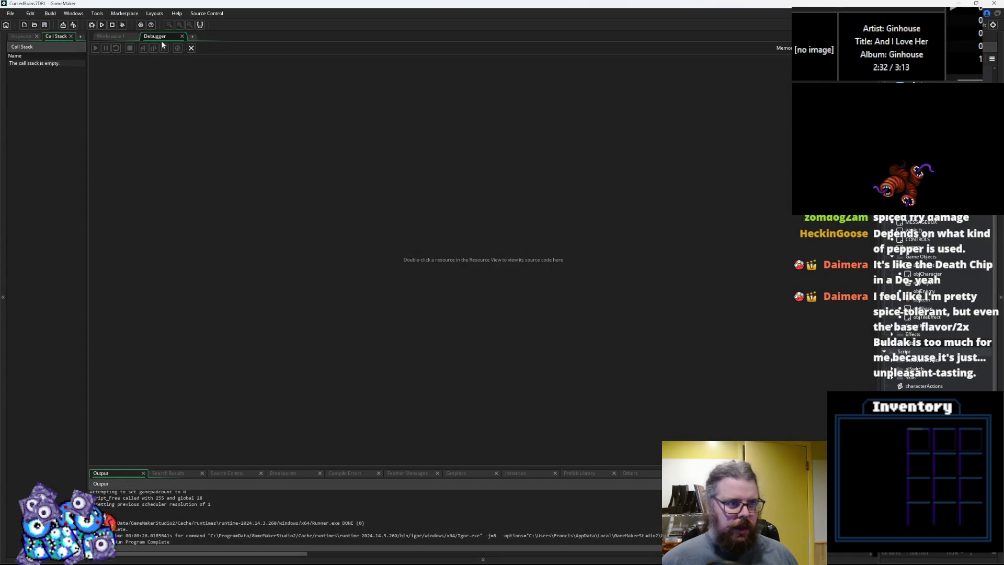
Relaunch a debug run from Workspace 1 and start a New Game
{"action": "left_click", "coordinate": [191, 48]}
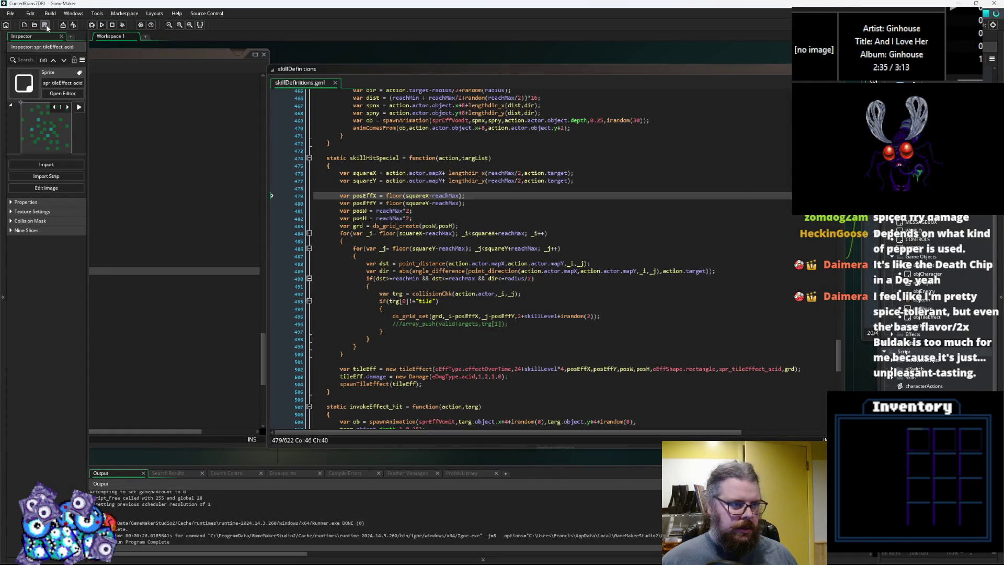
{"action": "left_click", "coordinate": [91, 25]}
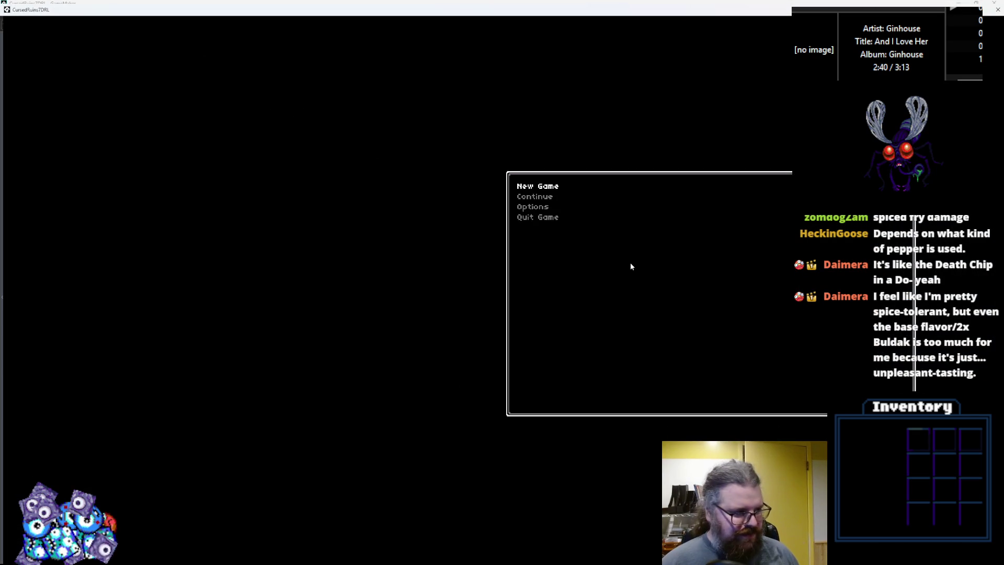
{"action": "key", "text": "Return"}
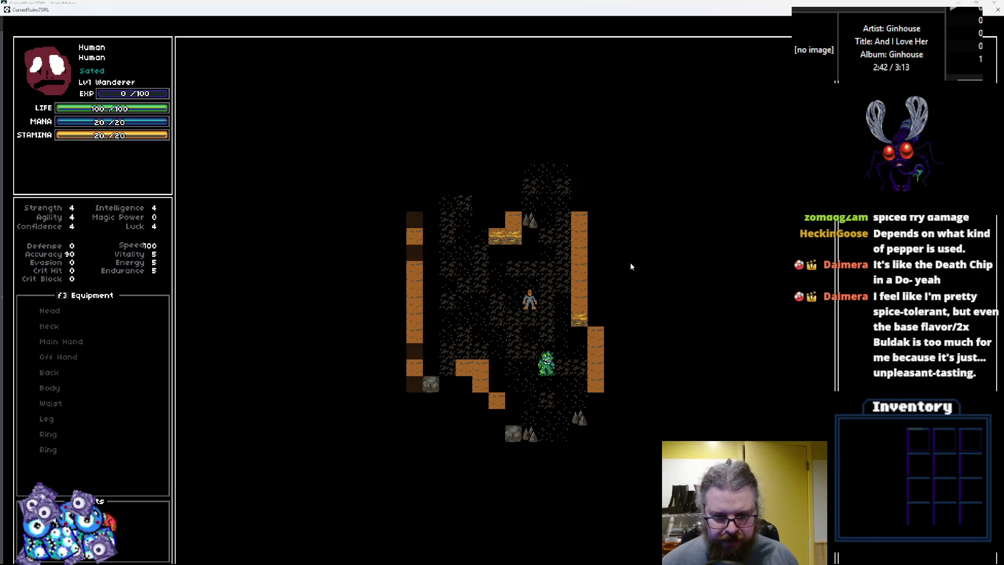
Move the player near the green monster and watch the acid cloud spread tile by tile
{"action": "key", "text": "KP_3"}
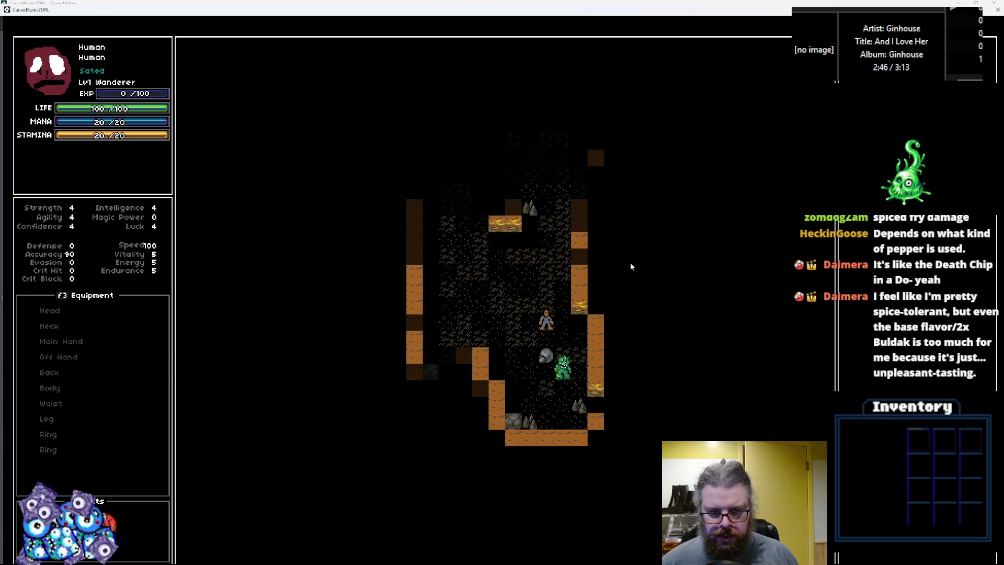
{"action": "key", "text": "KP_8"}
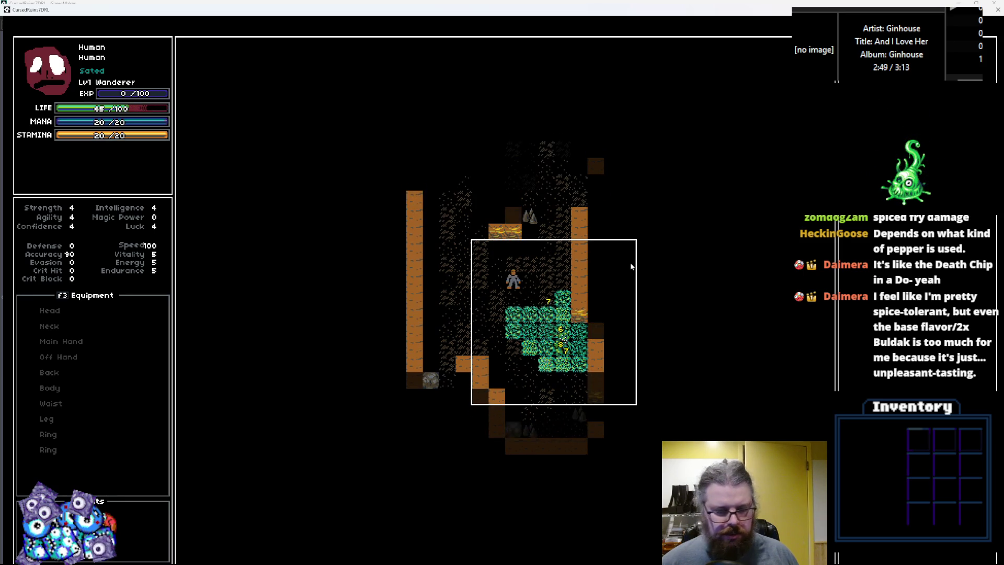
{"action": "key", "text": "KP_1"}
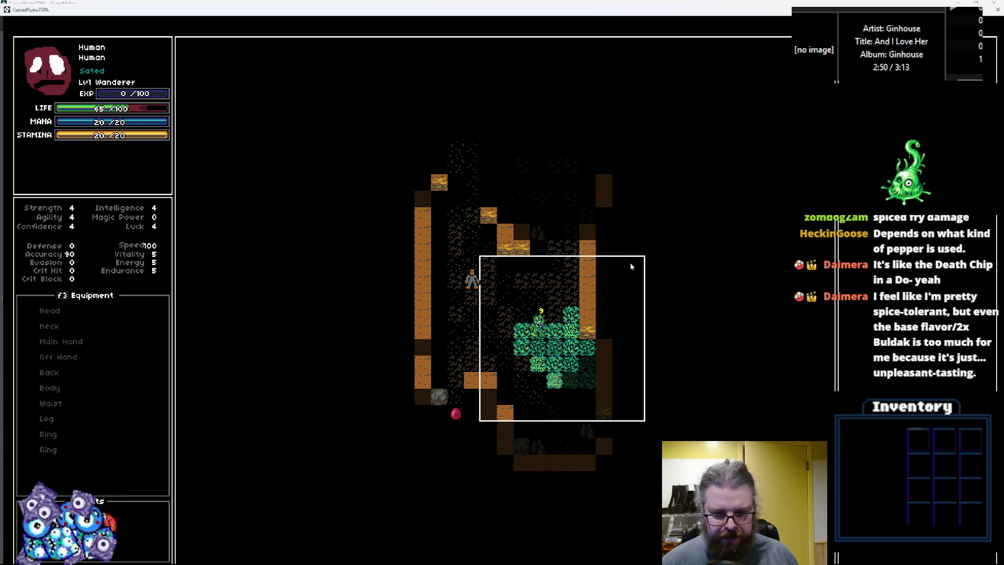
{"action": "key", "text": "KP_1"}
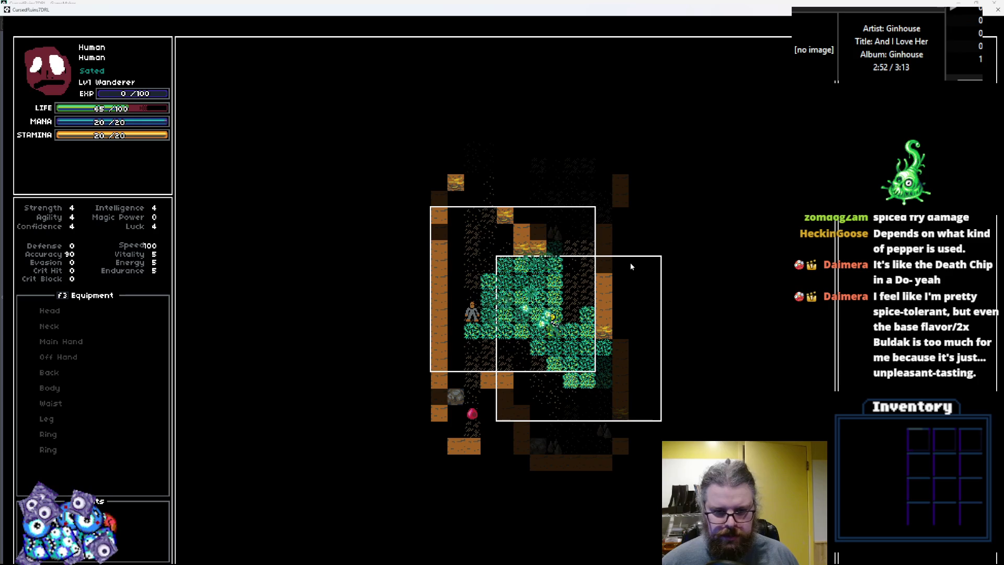
{"action": "key", "text": "KP_5"}
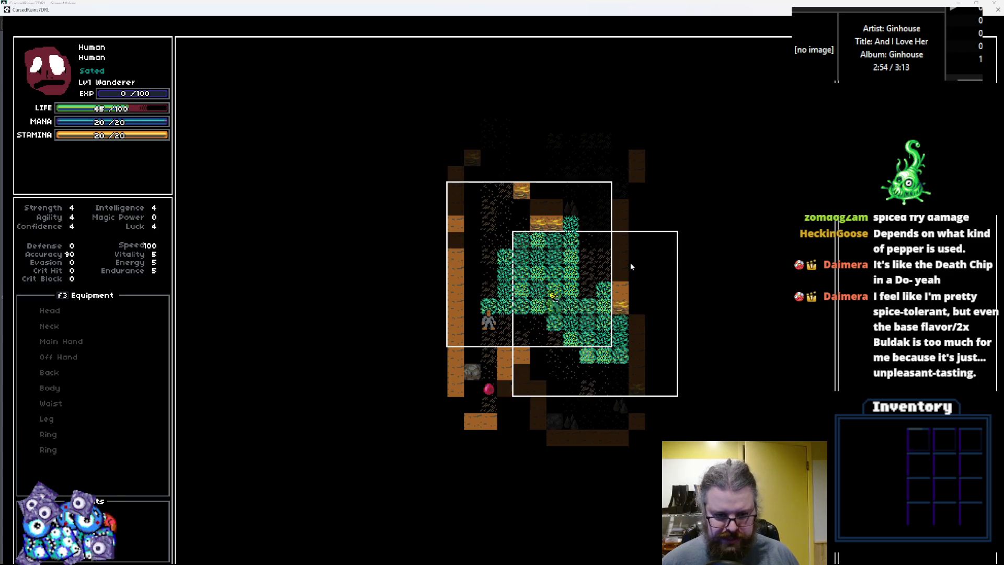
{"action": "key", "text": "KP_8"}
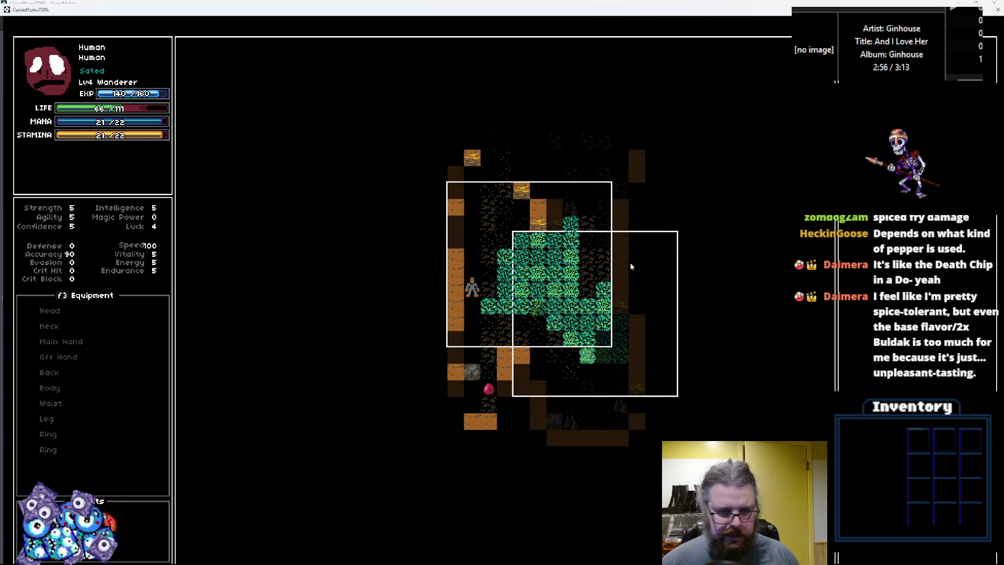